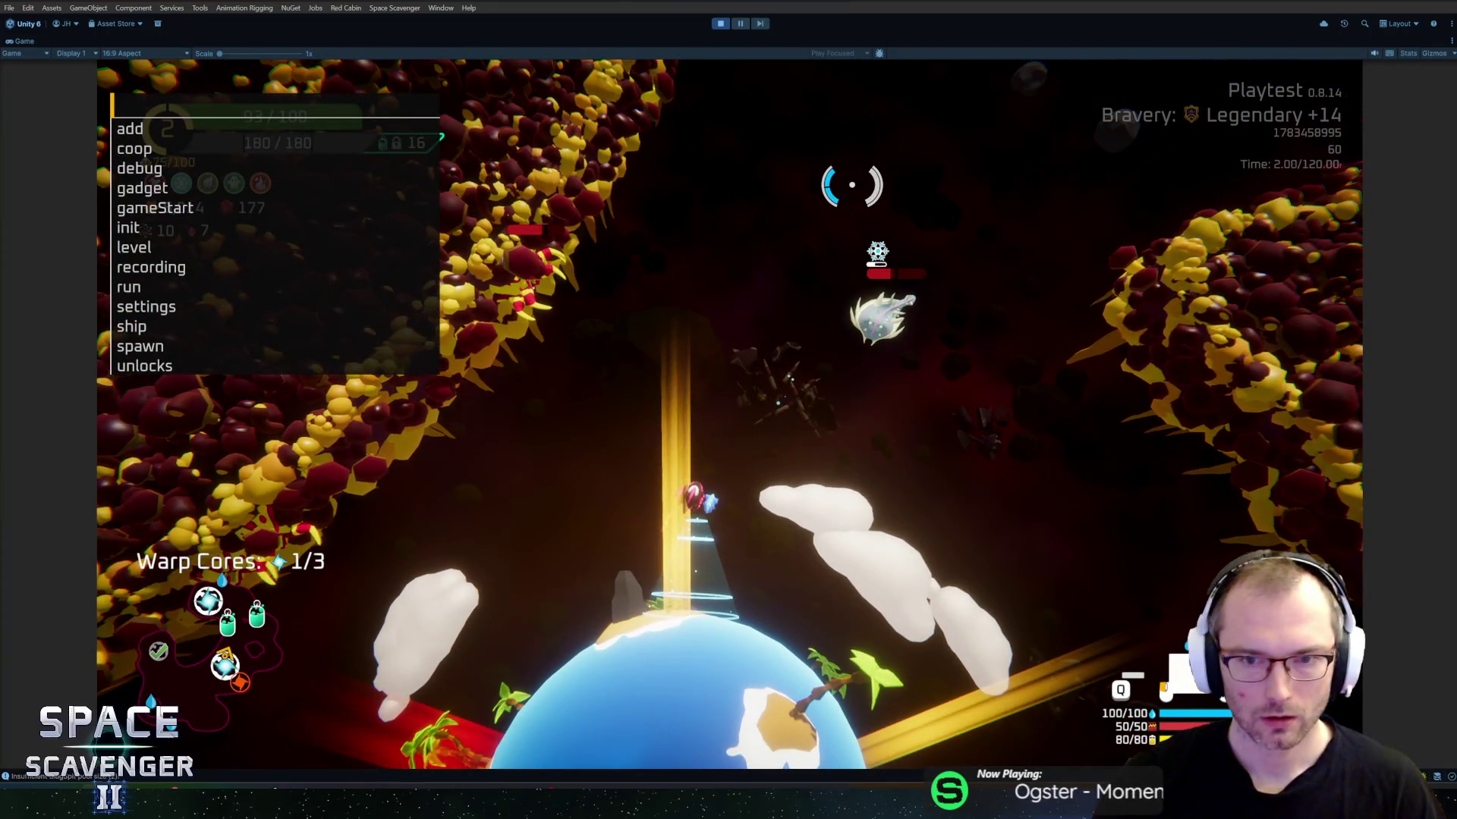
Step: Close the in-game debug command list with Escape
key("Escape")
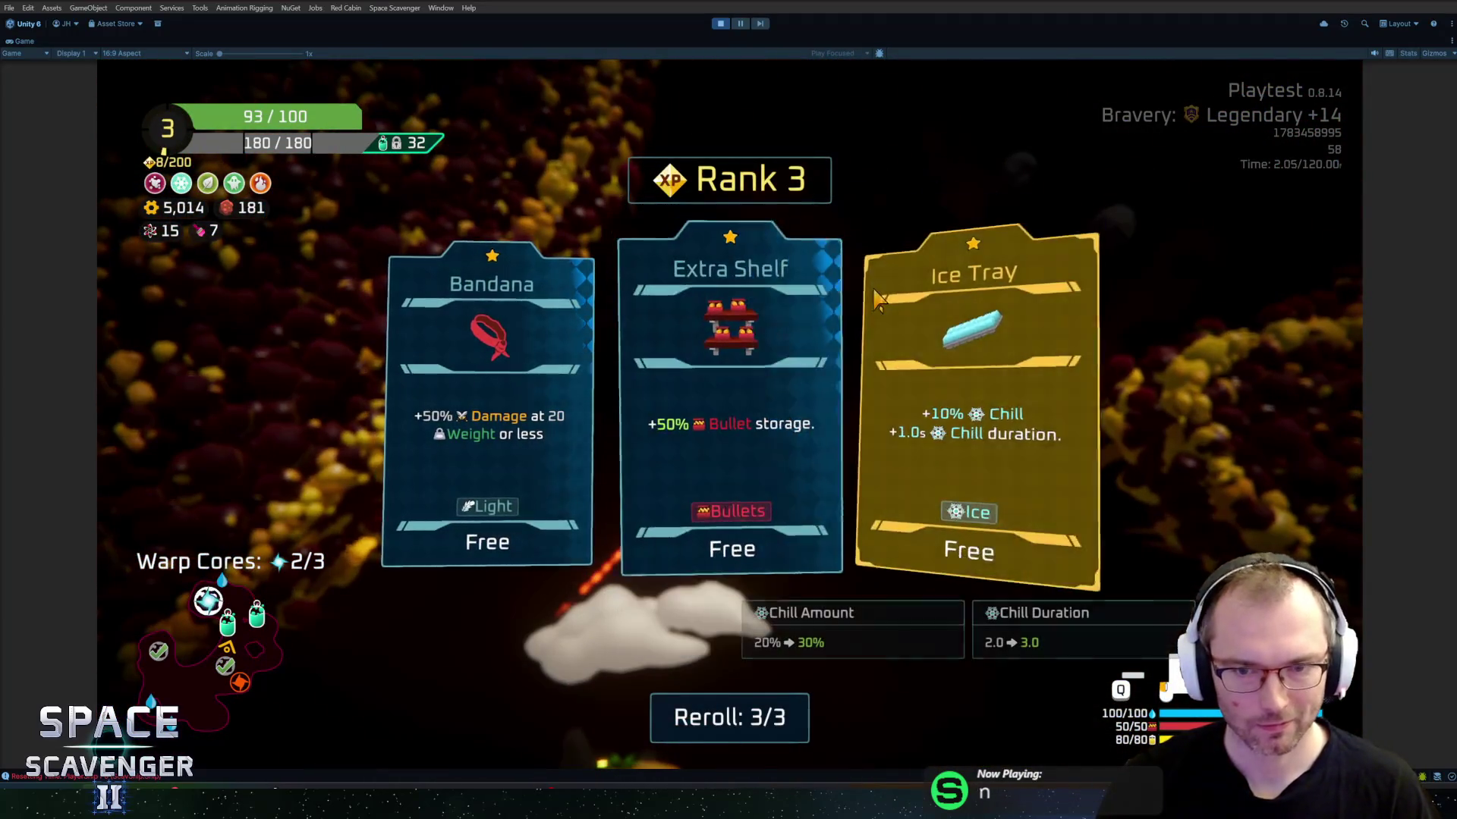
Step: Take the Ice Tray upgrade from the Rank 3 choices
left_click(876, 300)
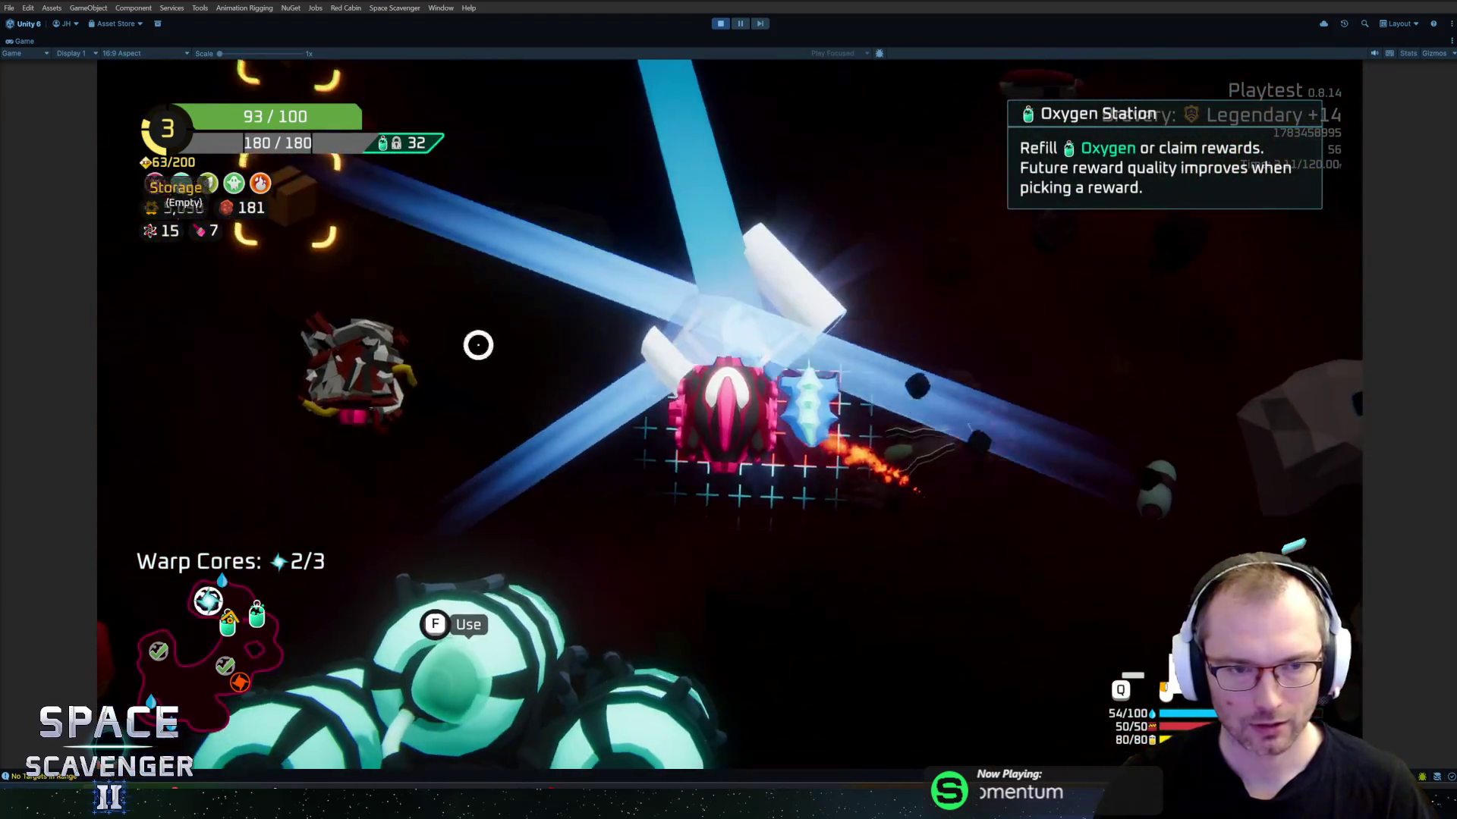
Step: Claim the Ion Cannon option for the spare part
mouse_move(336, 365)
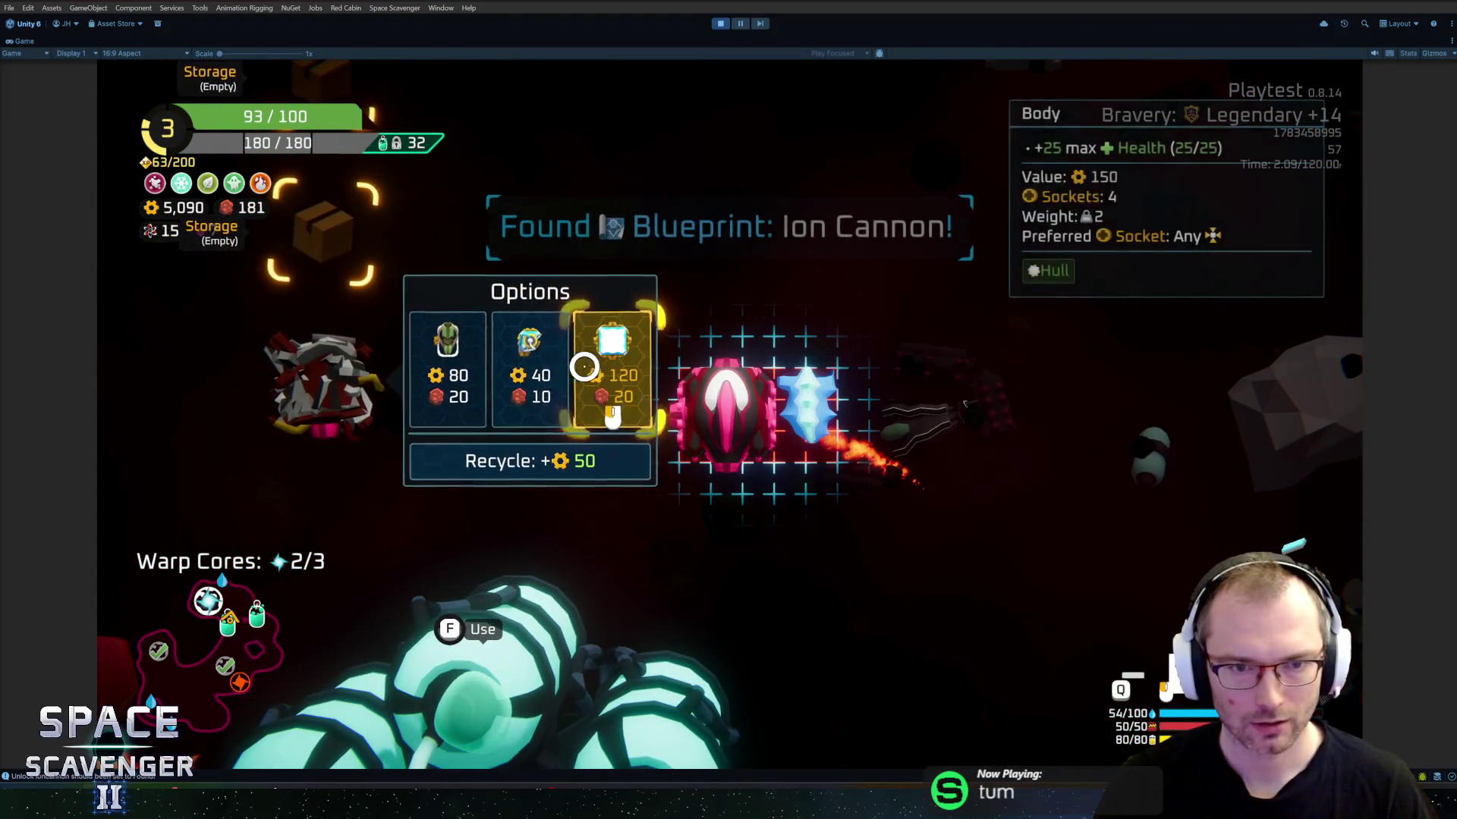
left_click(635, 365)
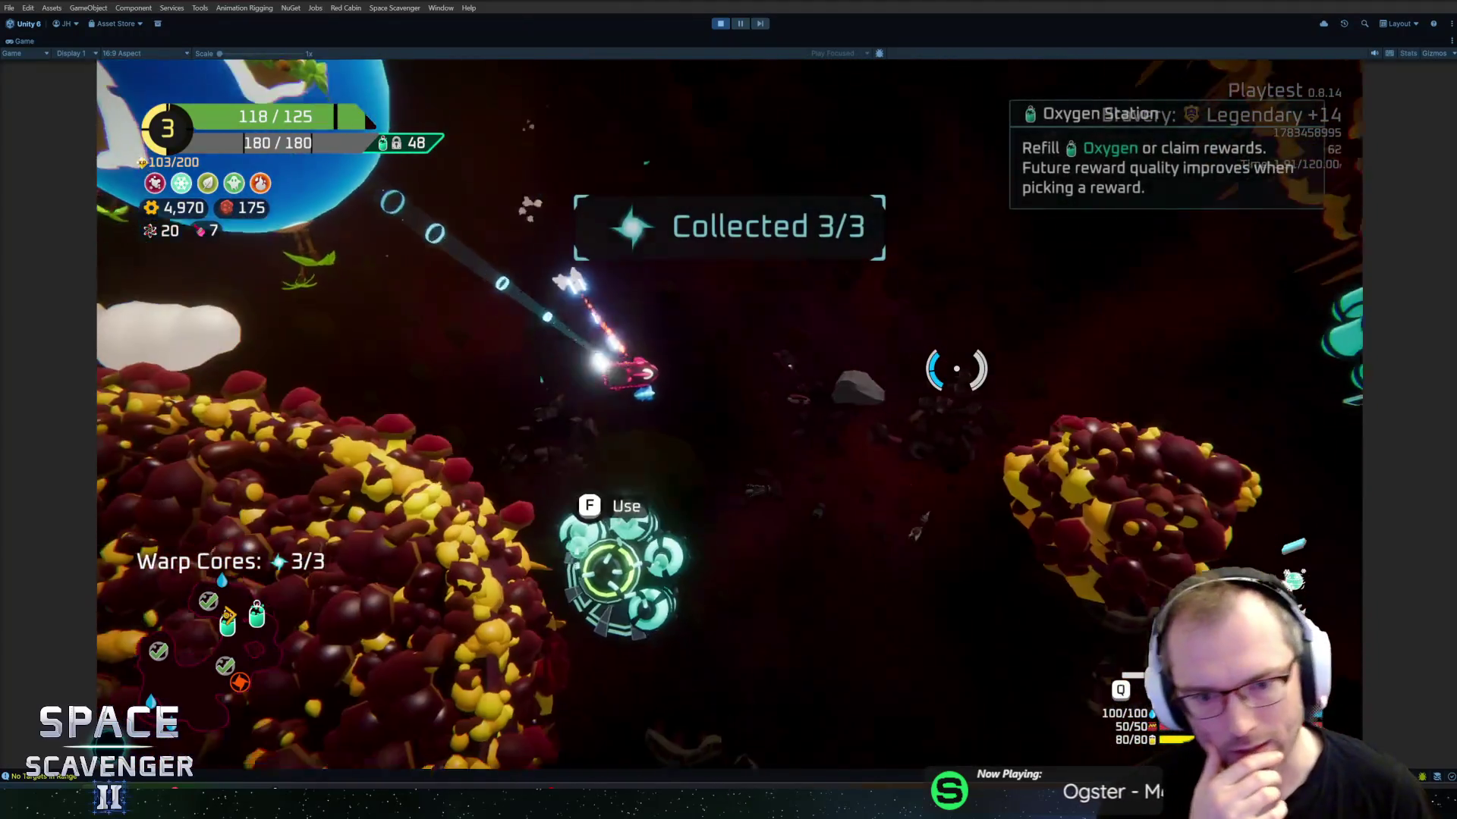
Step: Claim the 135 Oxygen Station reward and warp to the next sector
key("f")
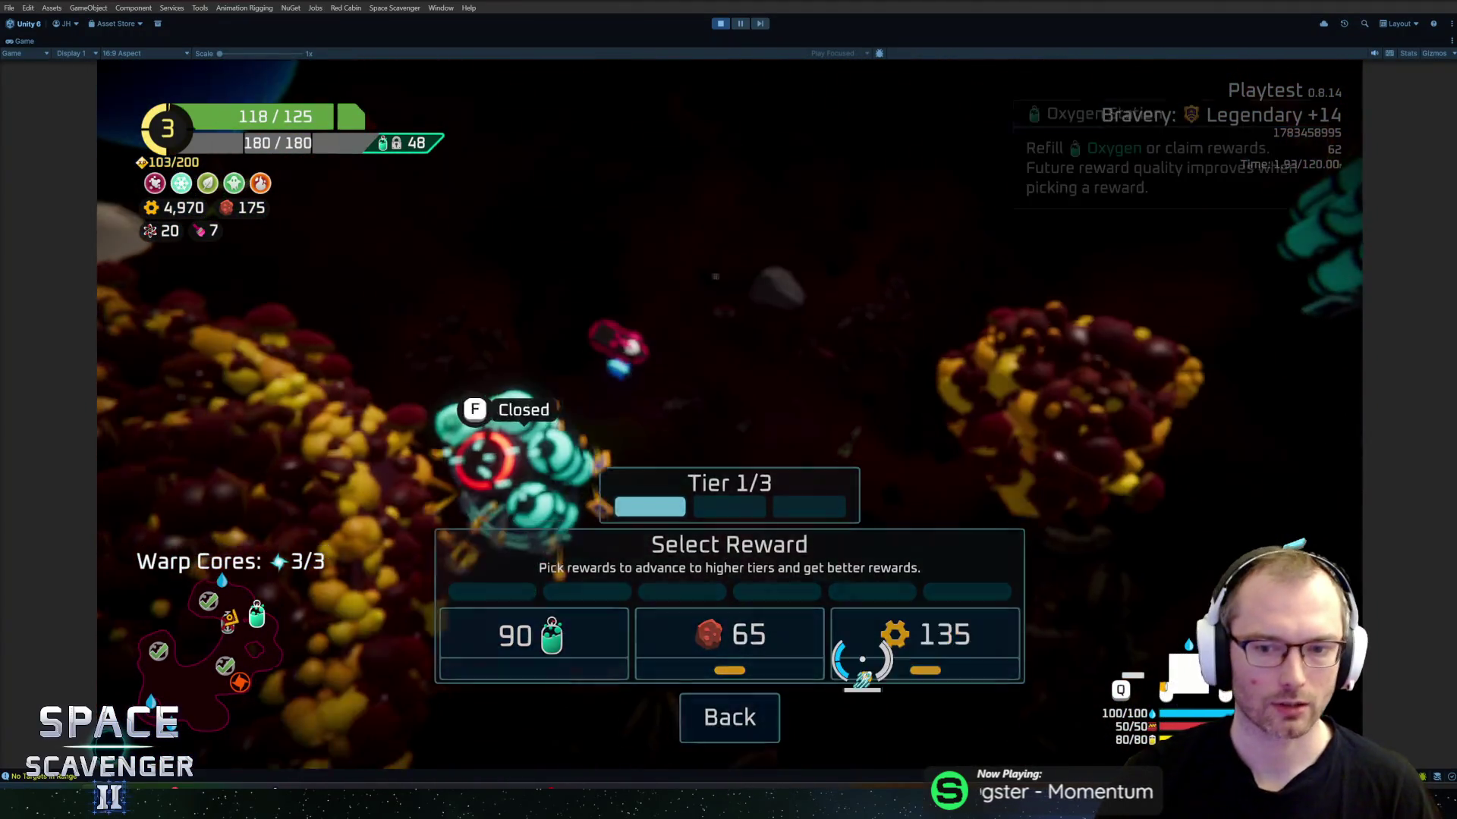
left_click(861, 660)
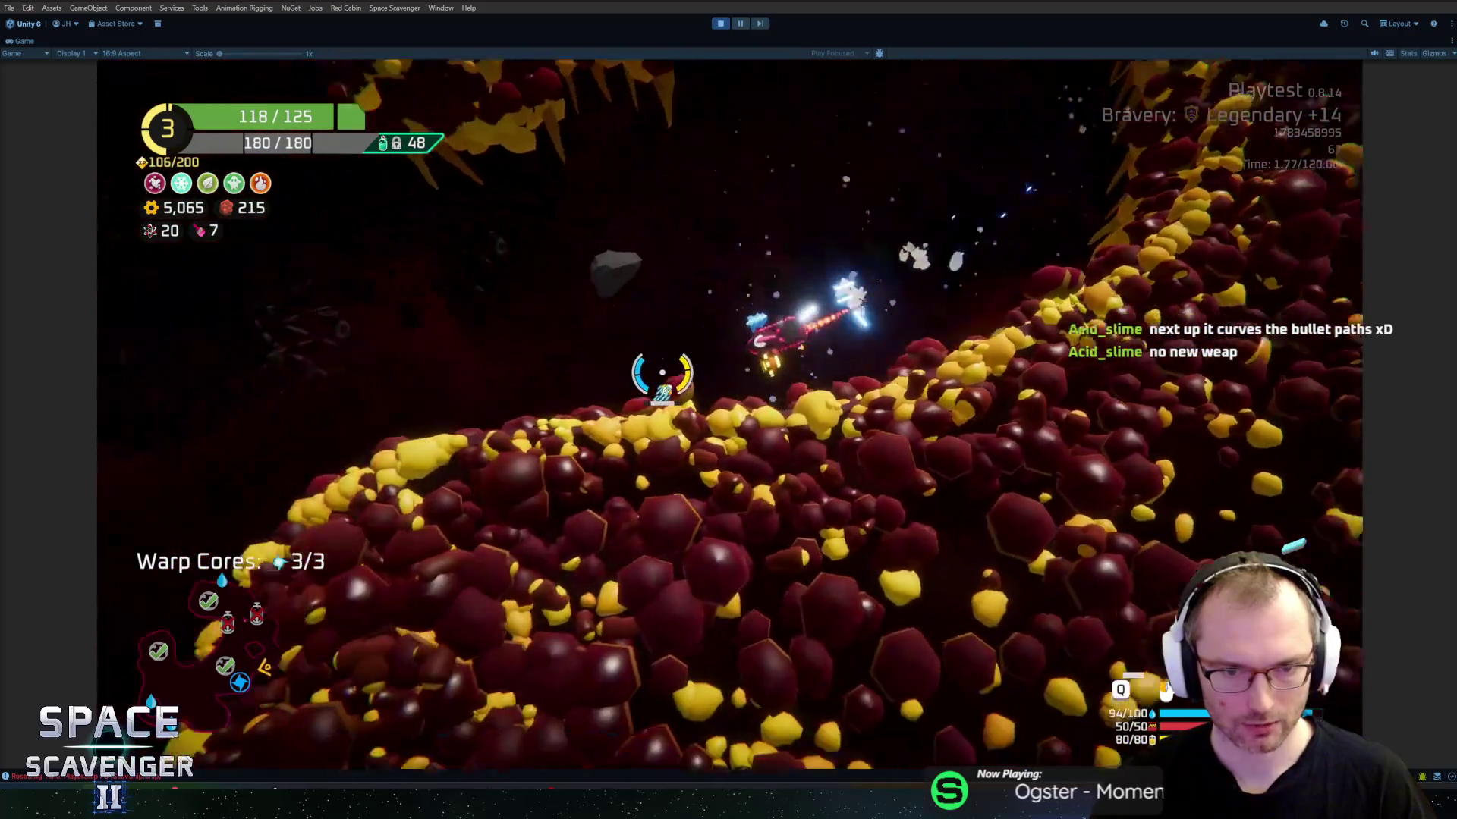
key("f")
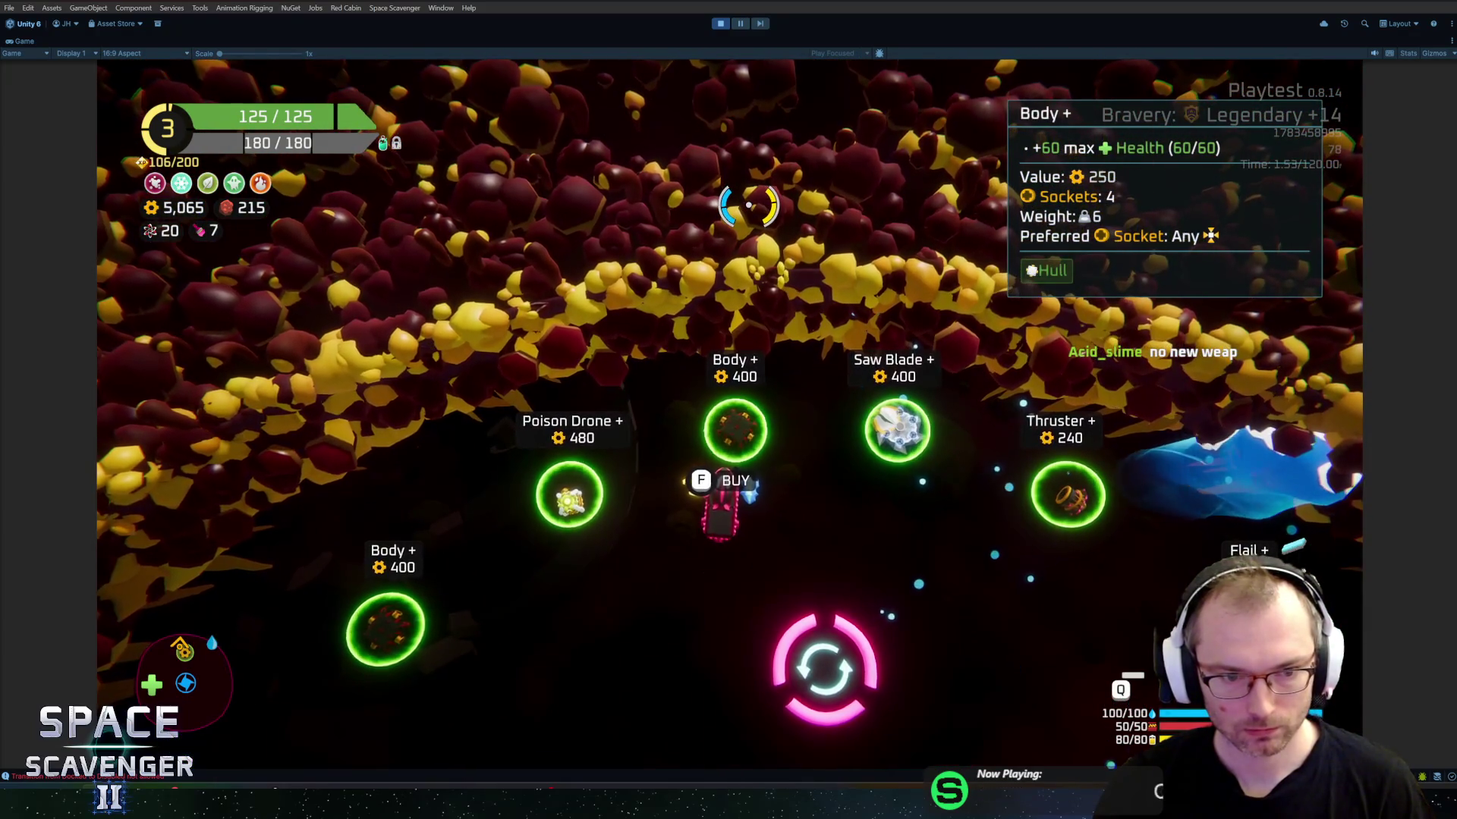
Step: Buy the Poison Drone and Body + parts, then warp out of the shop sector
key("f")
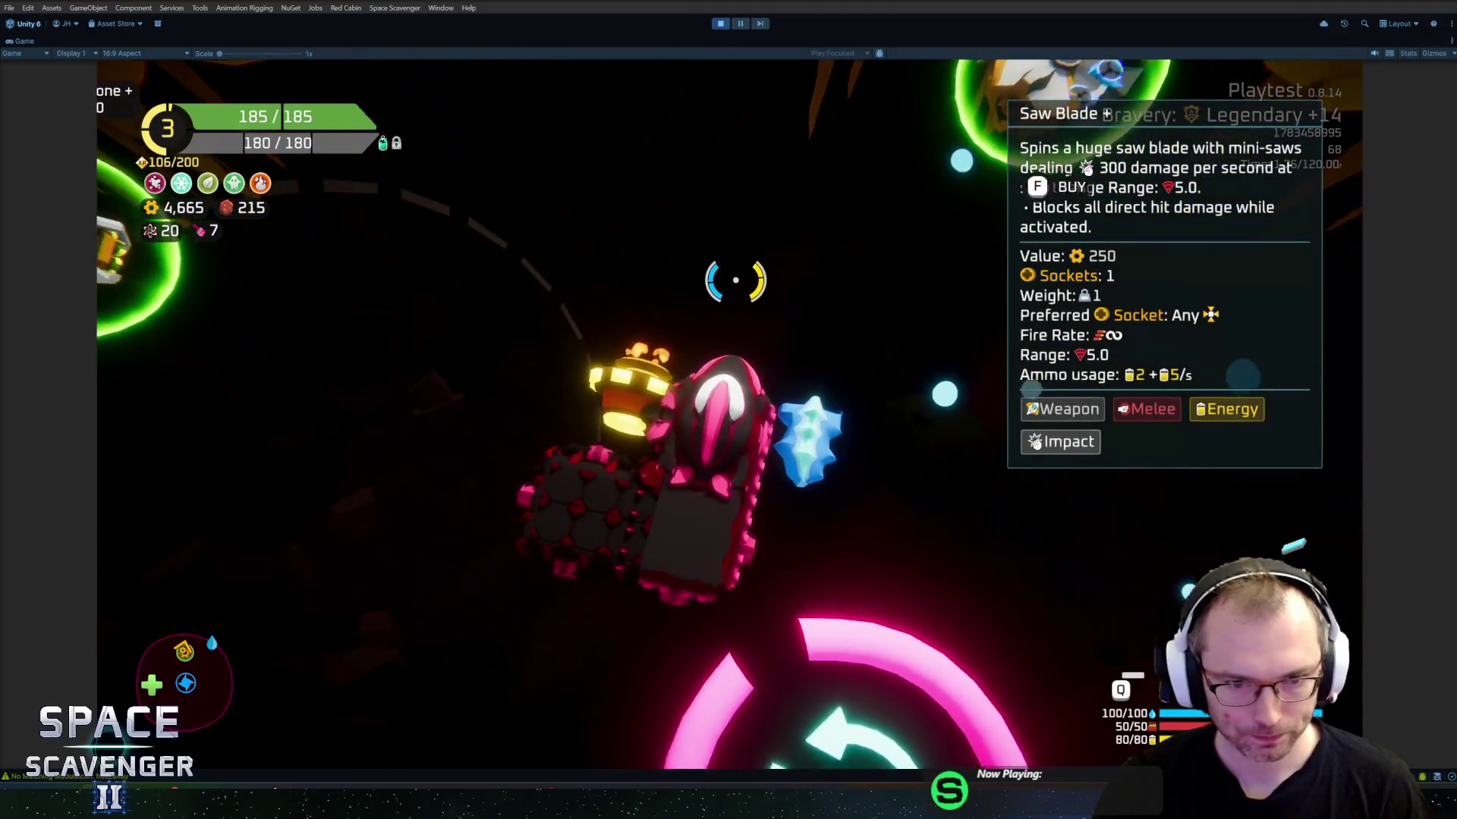
key("w")
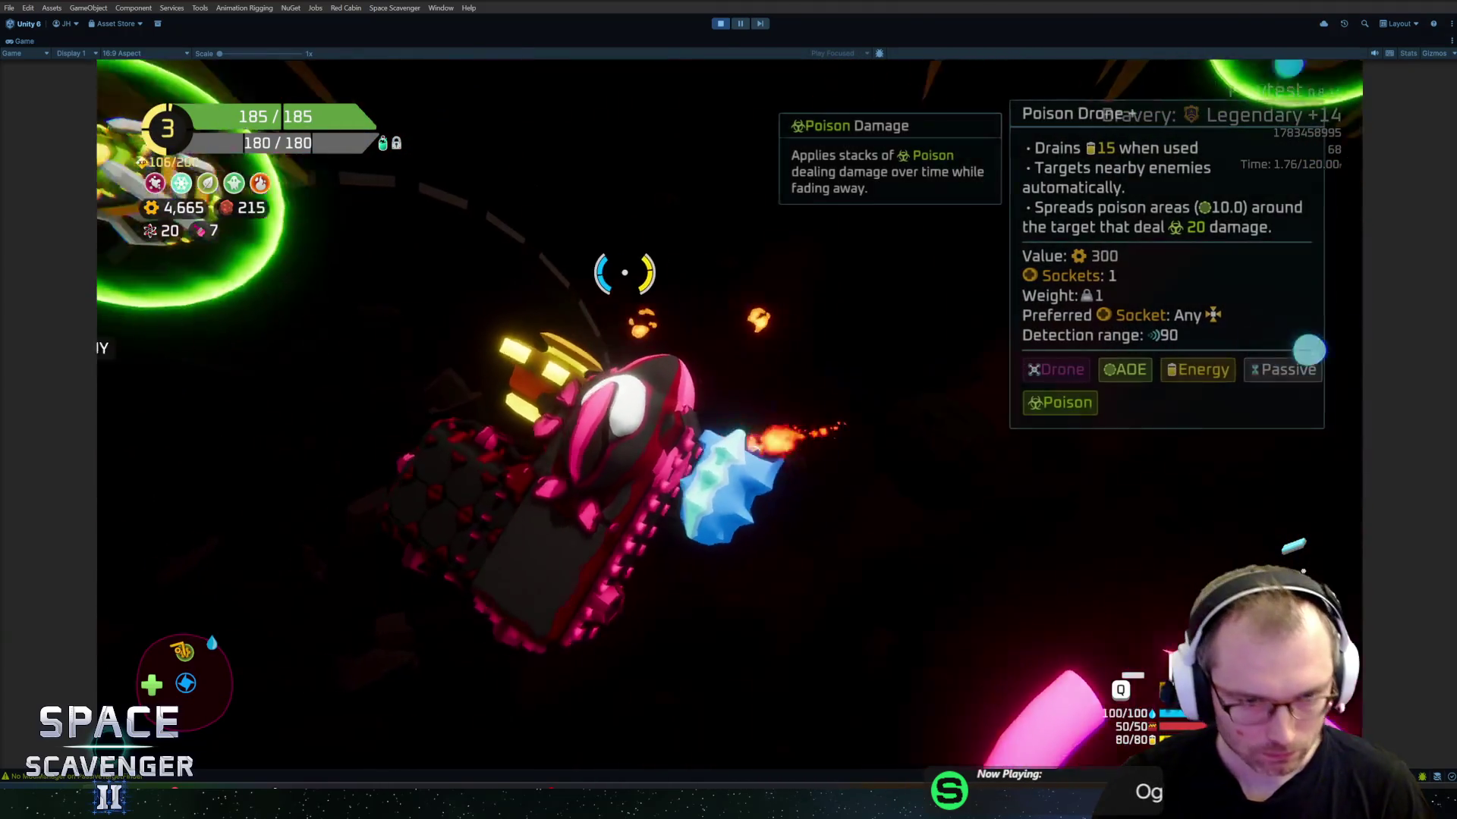
key("s")
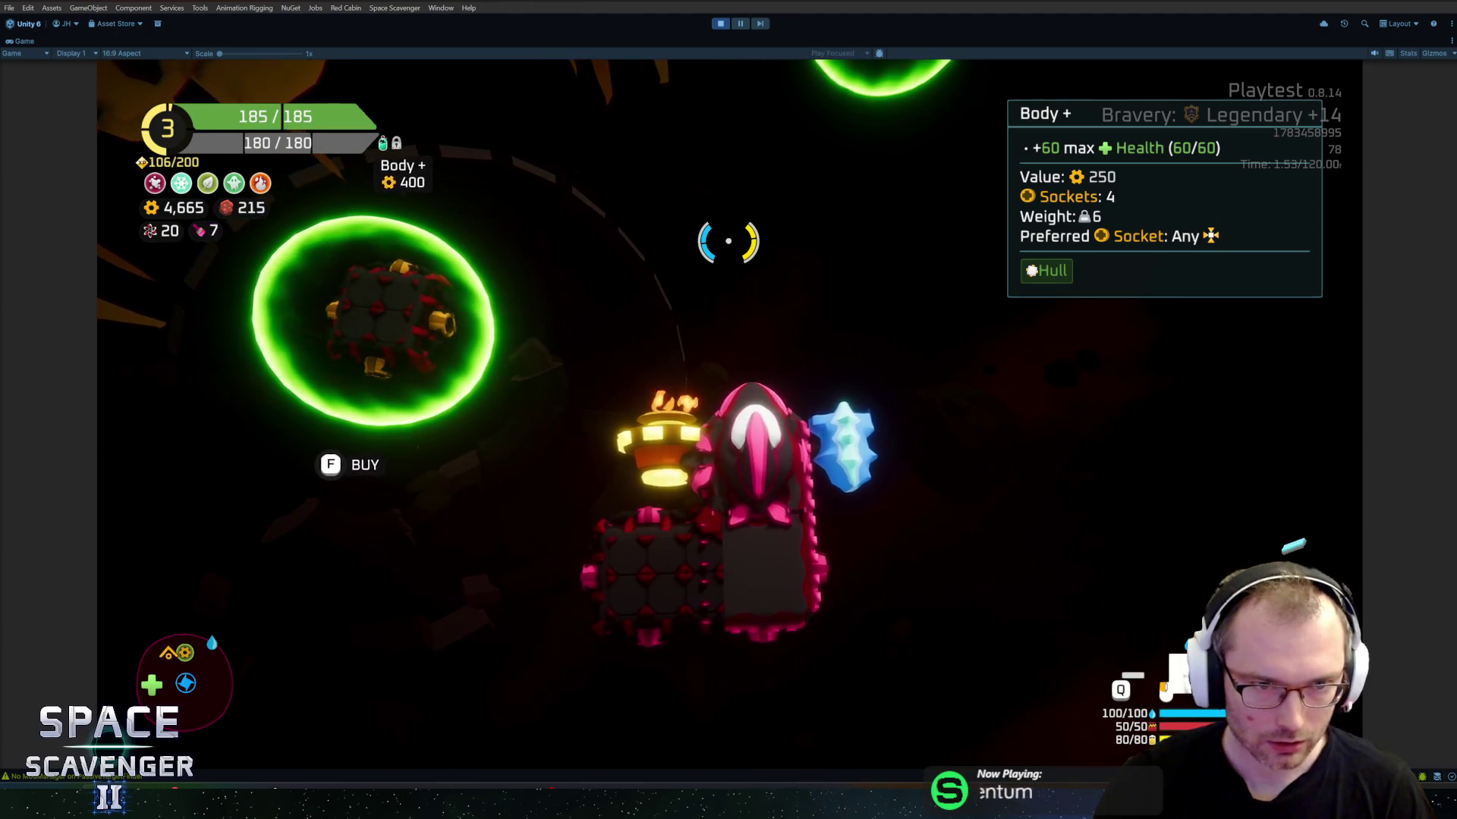
key("f")
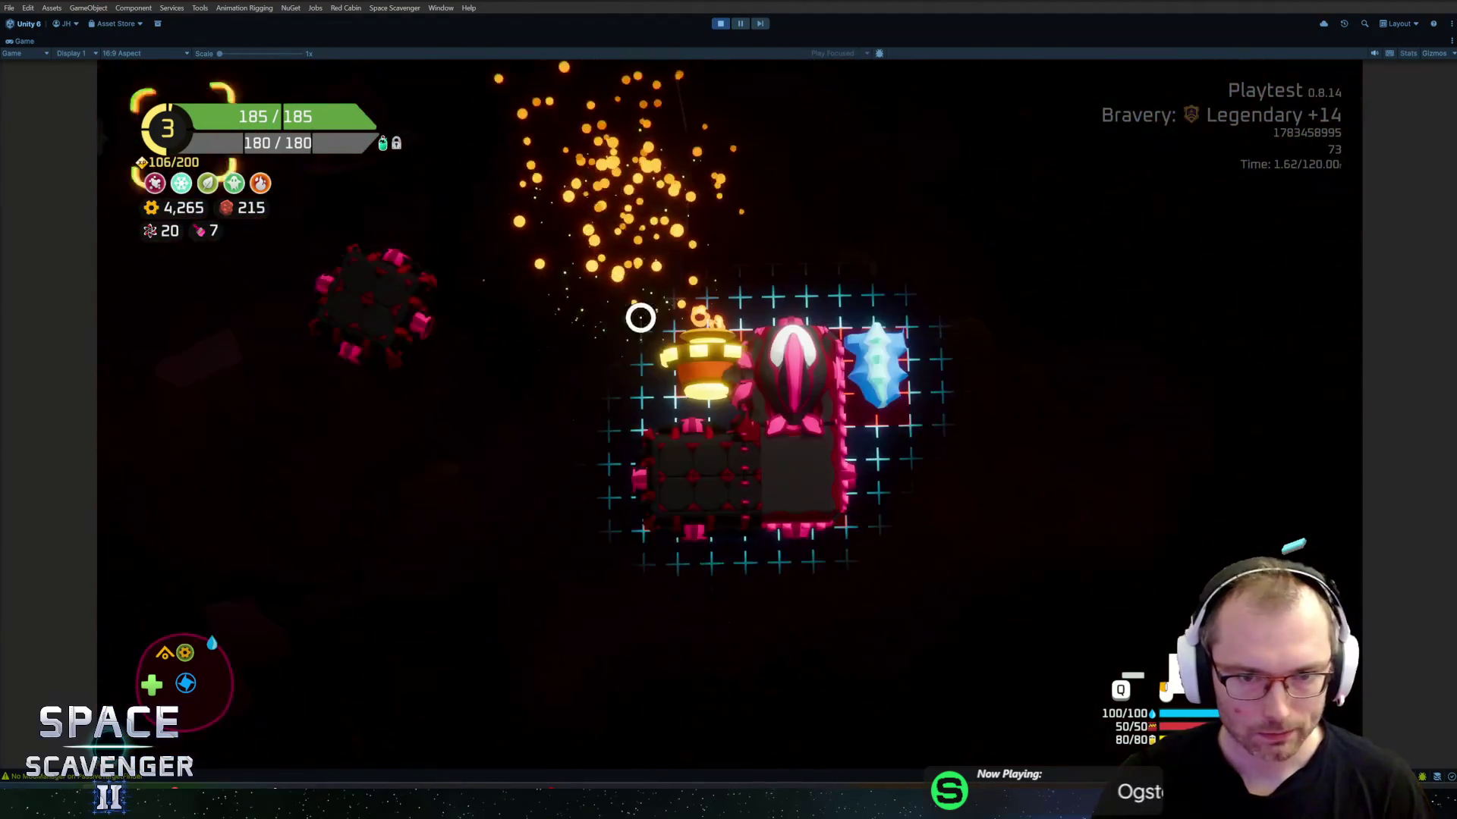
key("f")
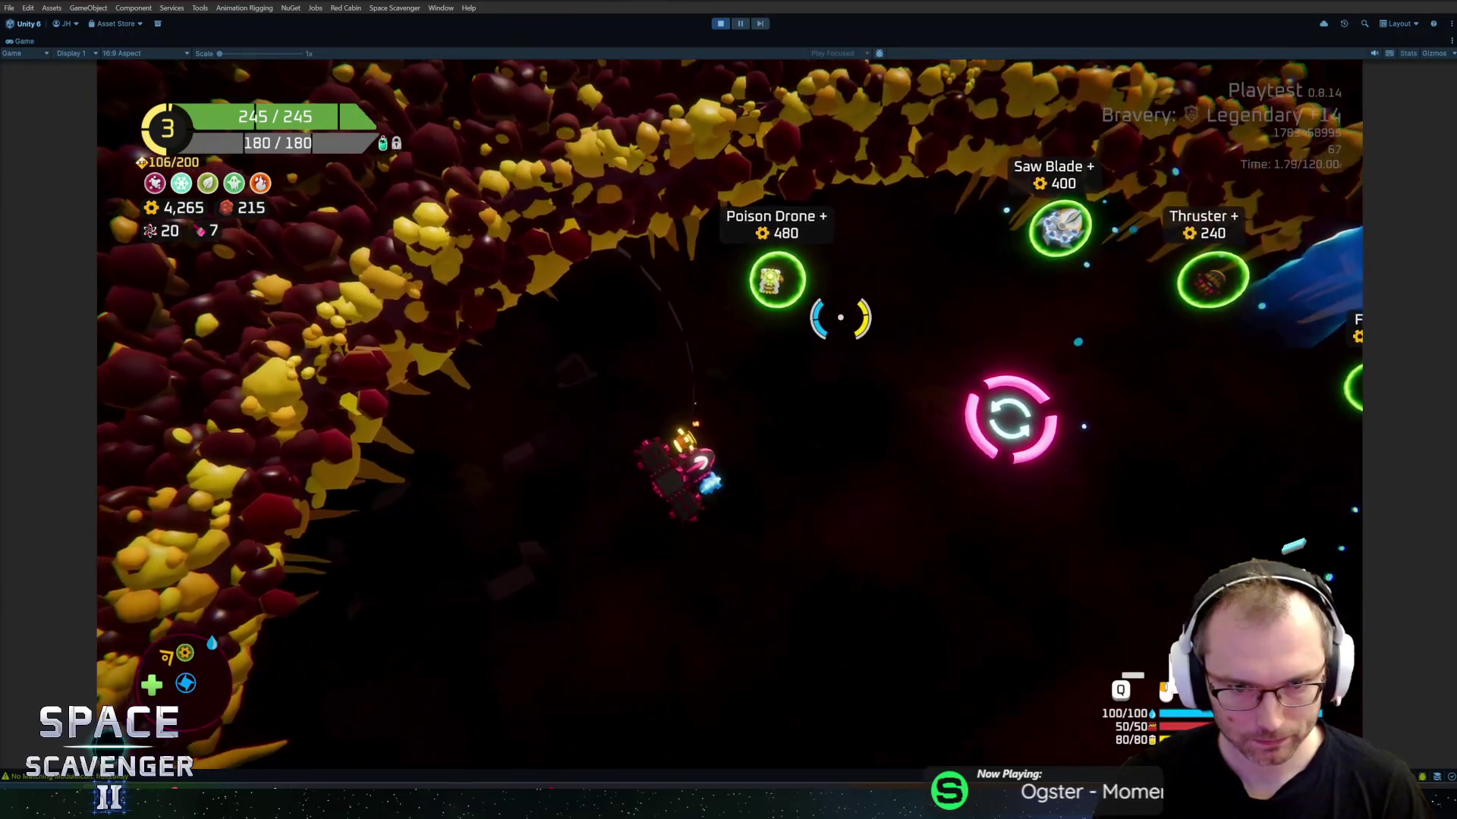
key("s")
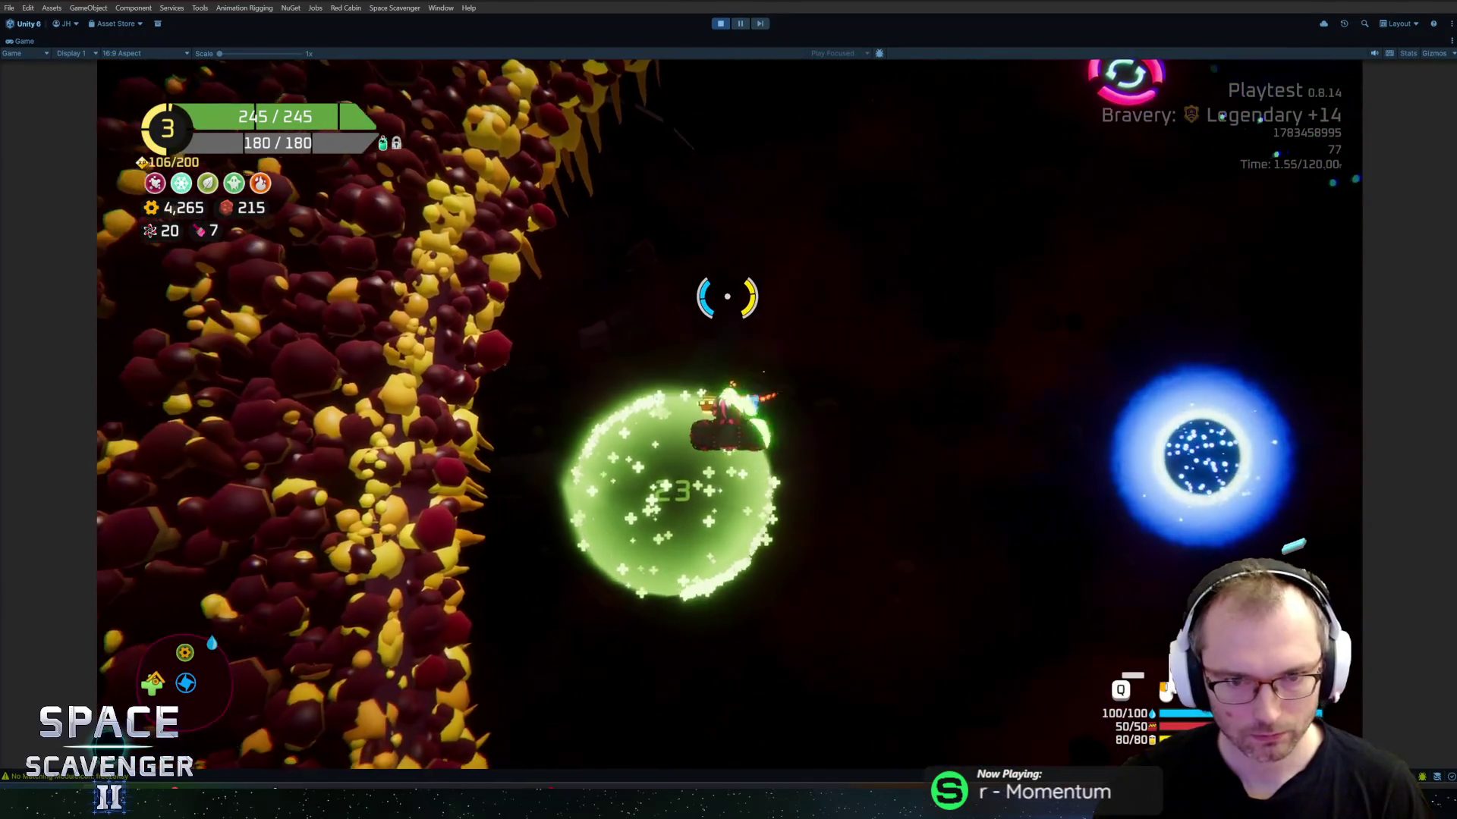
key("f")
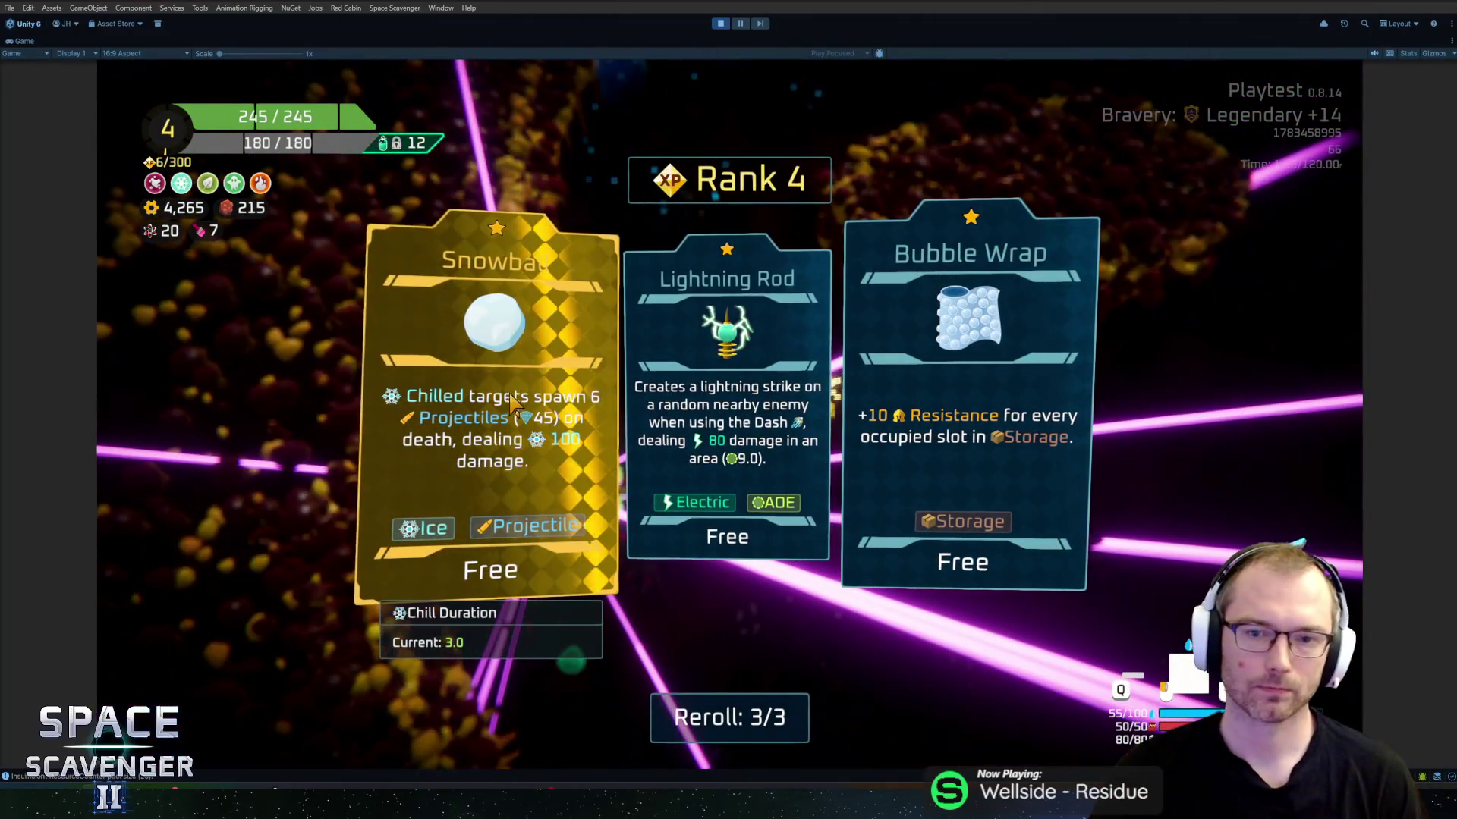
Step: Pick the Snowball upgrade and grab the Heavy Crate
left_click(493, 341)
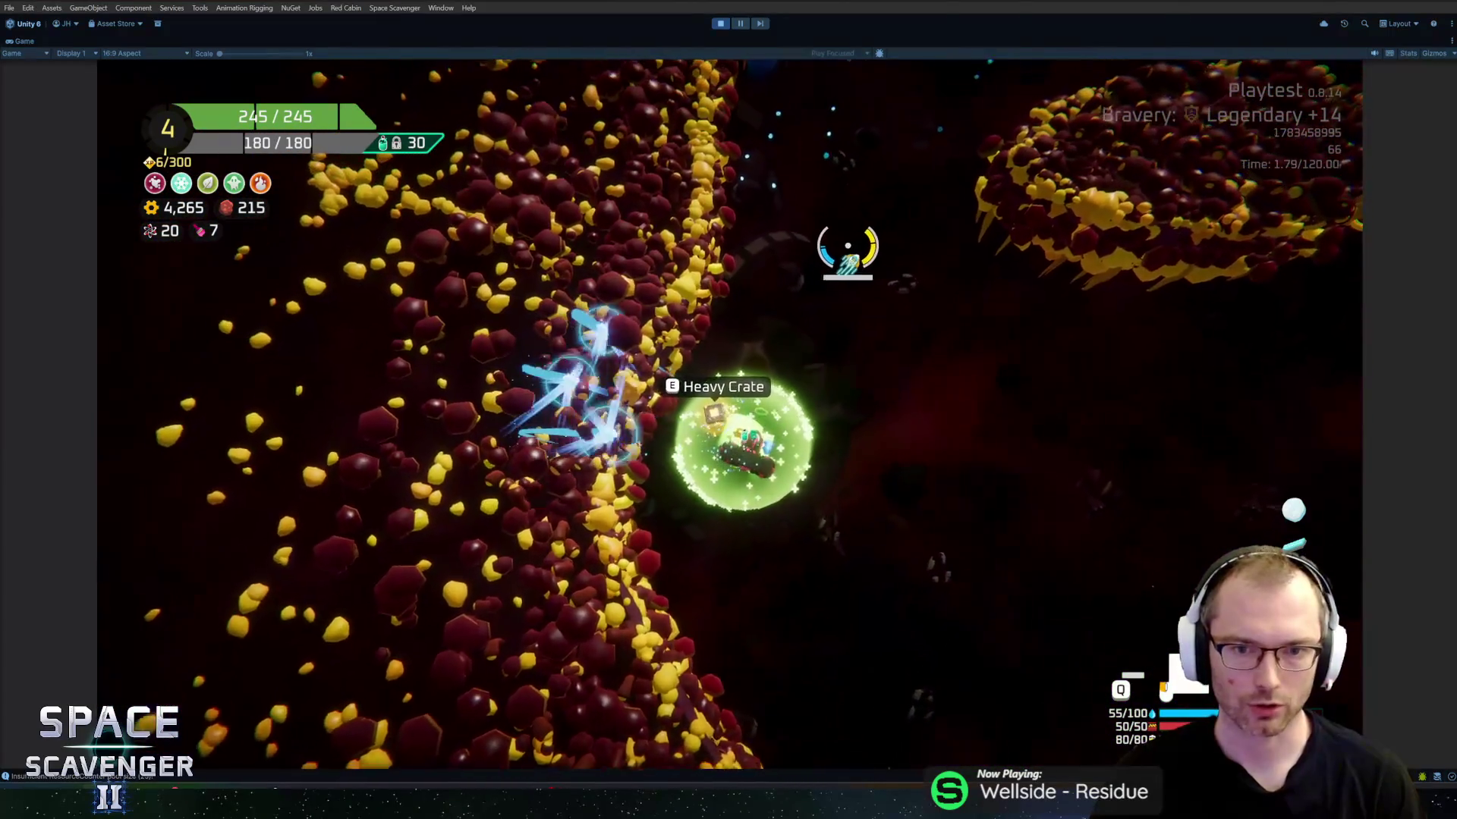
scroll(828, 241, "up", 5)
left_click(315, 364)
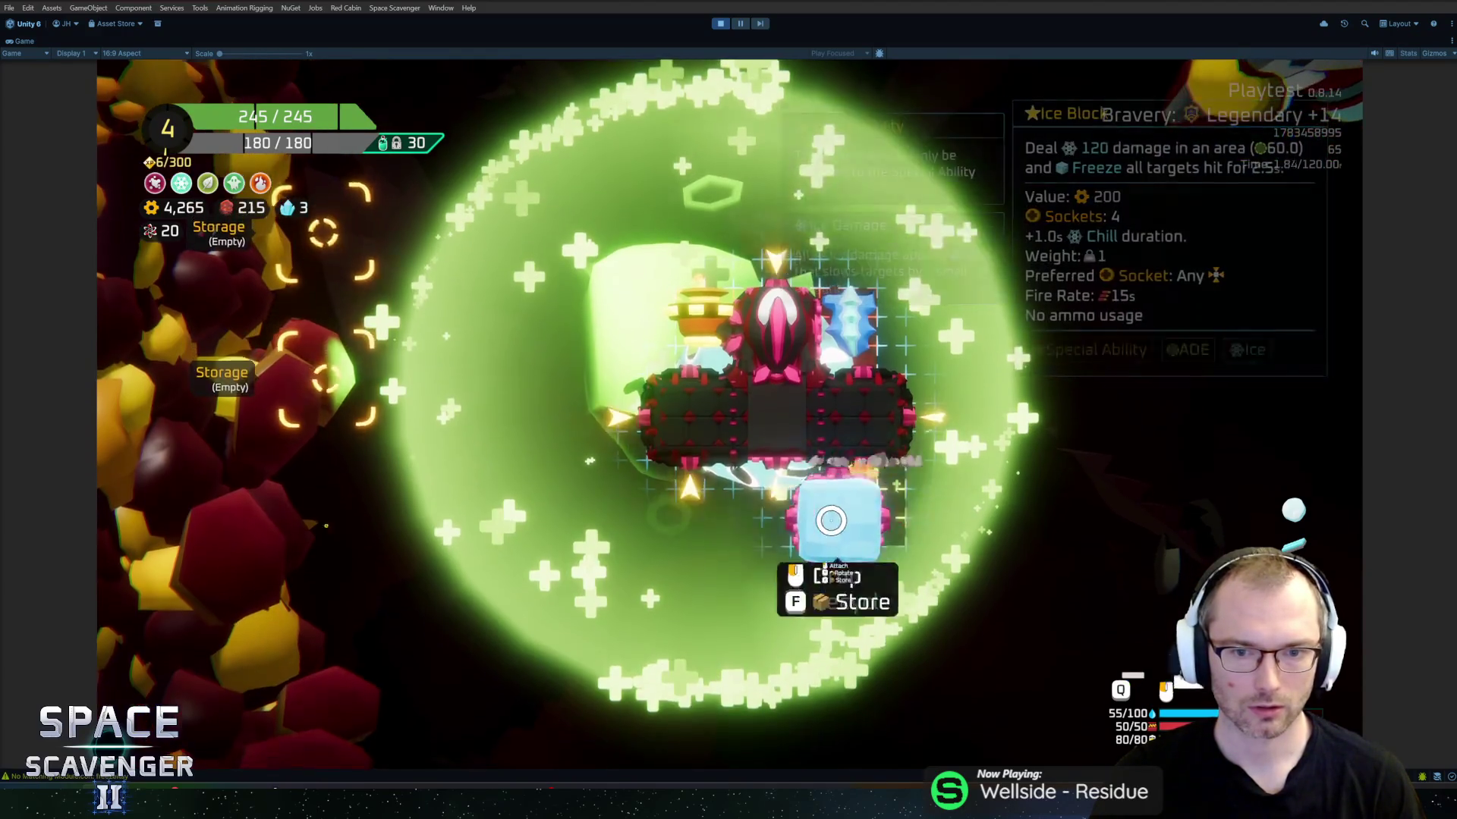
scroll(813, 235, "down", 5)
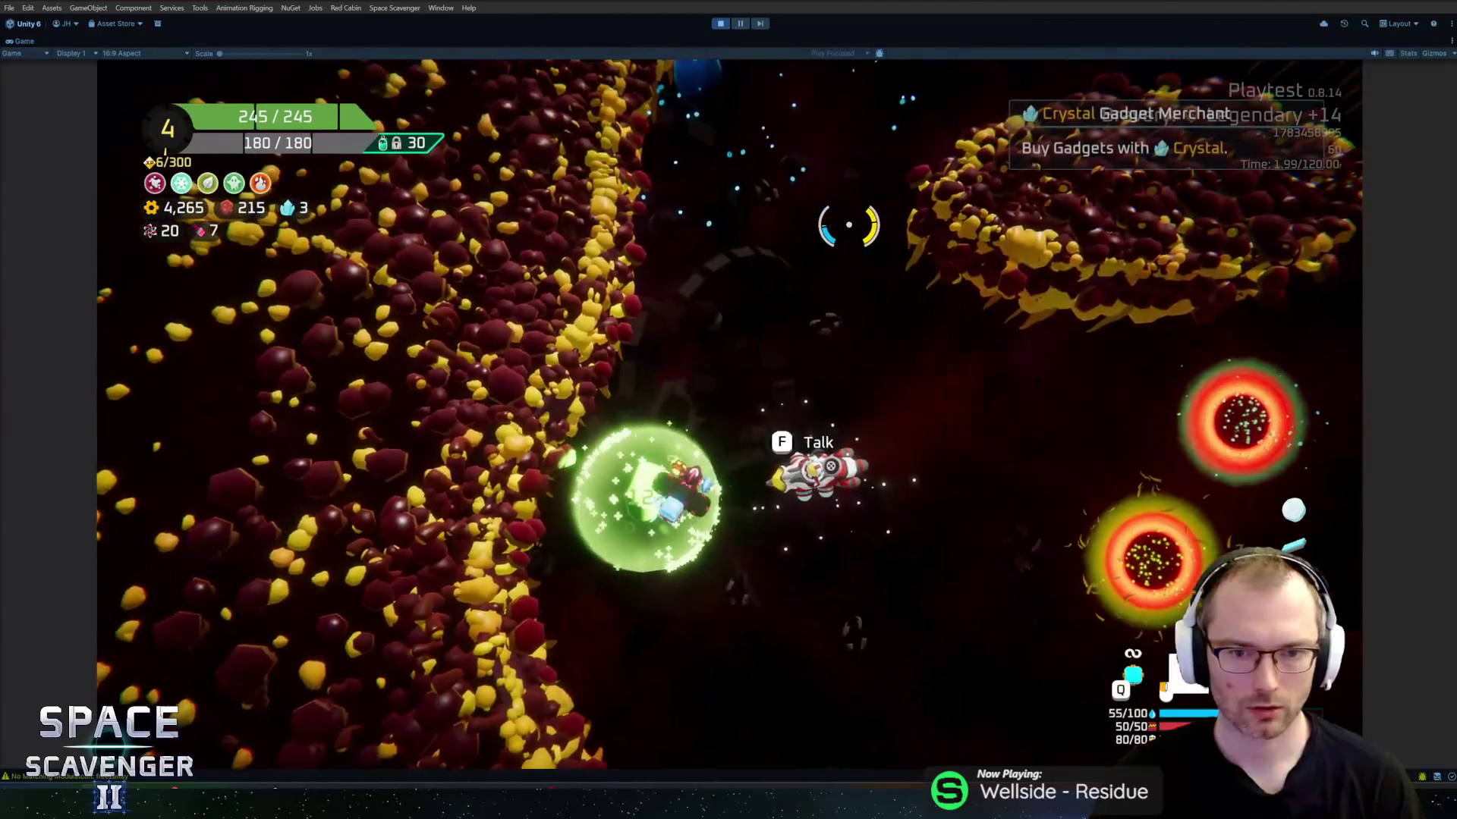
Step: Reroll the Crystal Gadget Merchant's stock, buy Acid Flame, and warp into the Jungle
key("f")
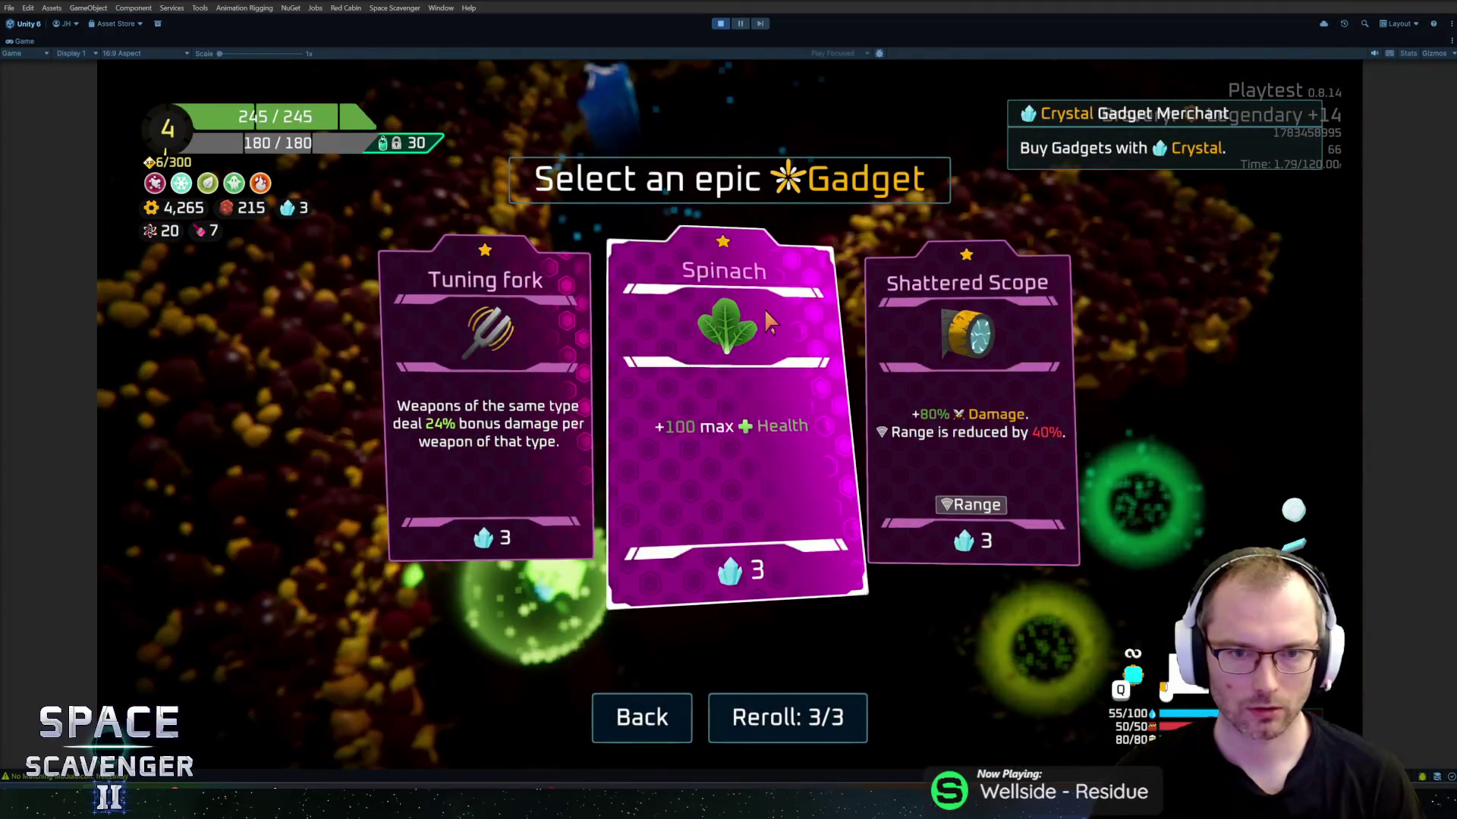
left_click(717, 724)
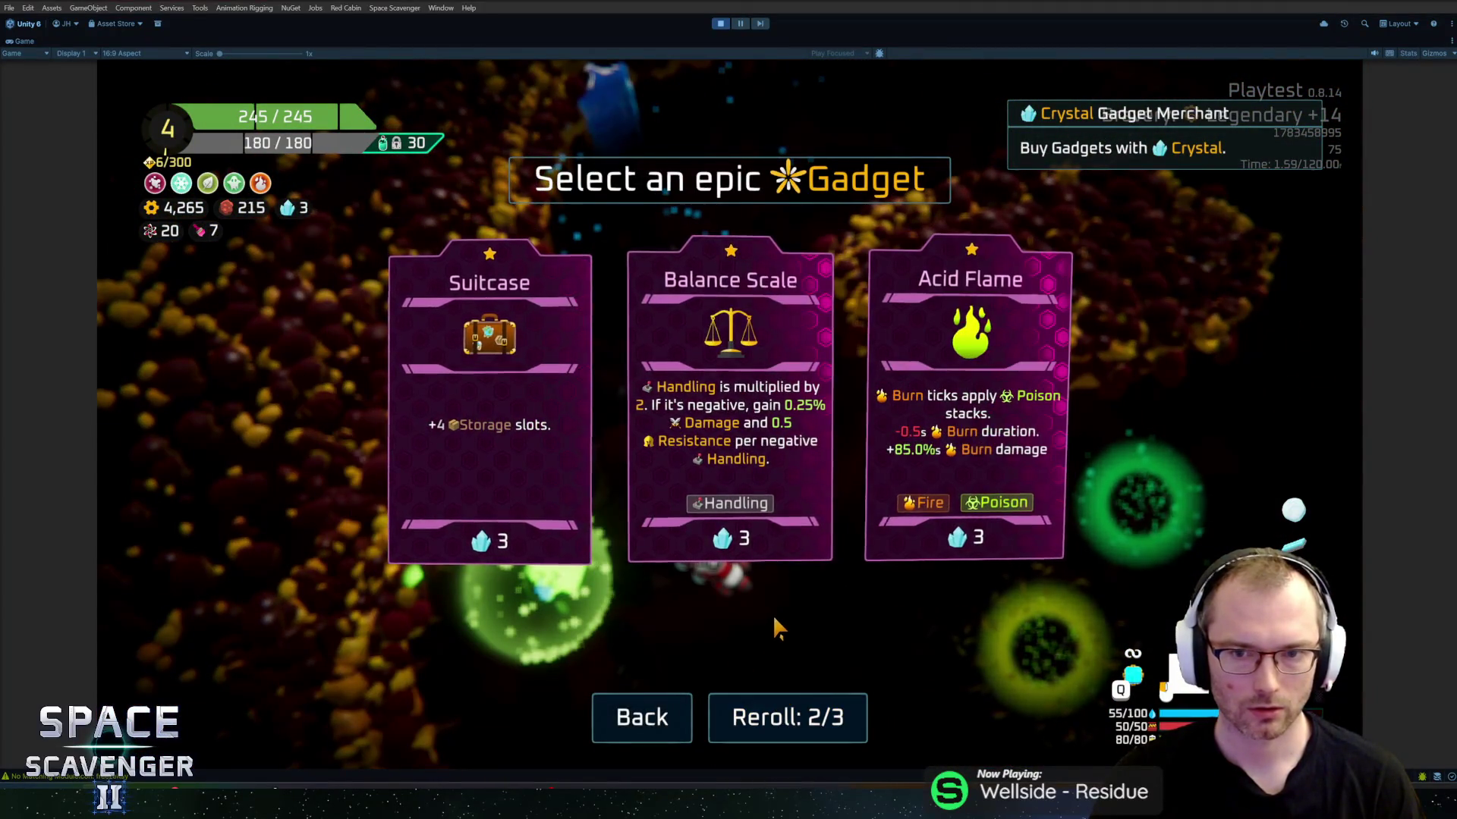
left_click(969, 424)
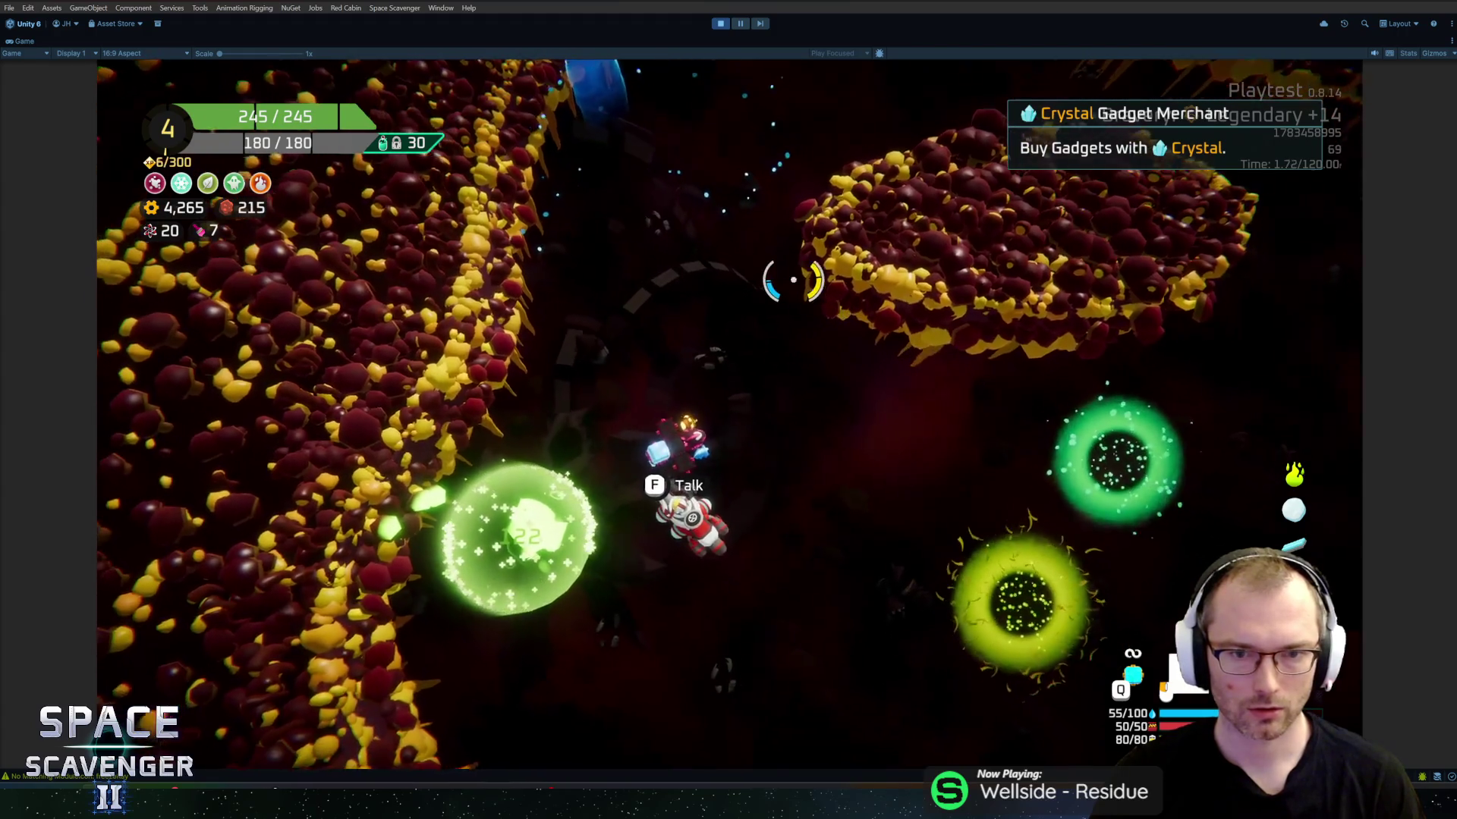
key("w")
key("w")
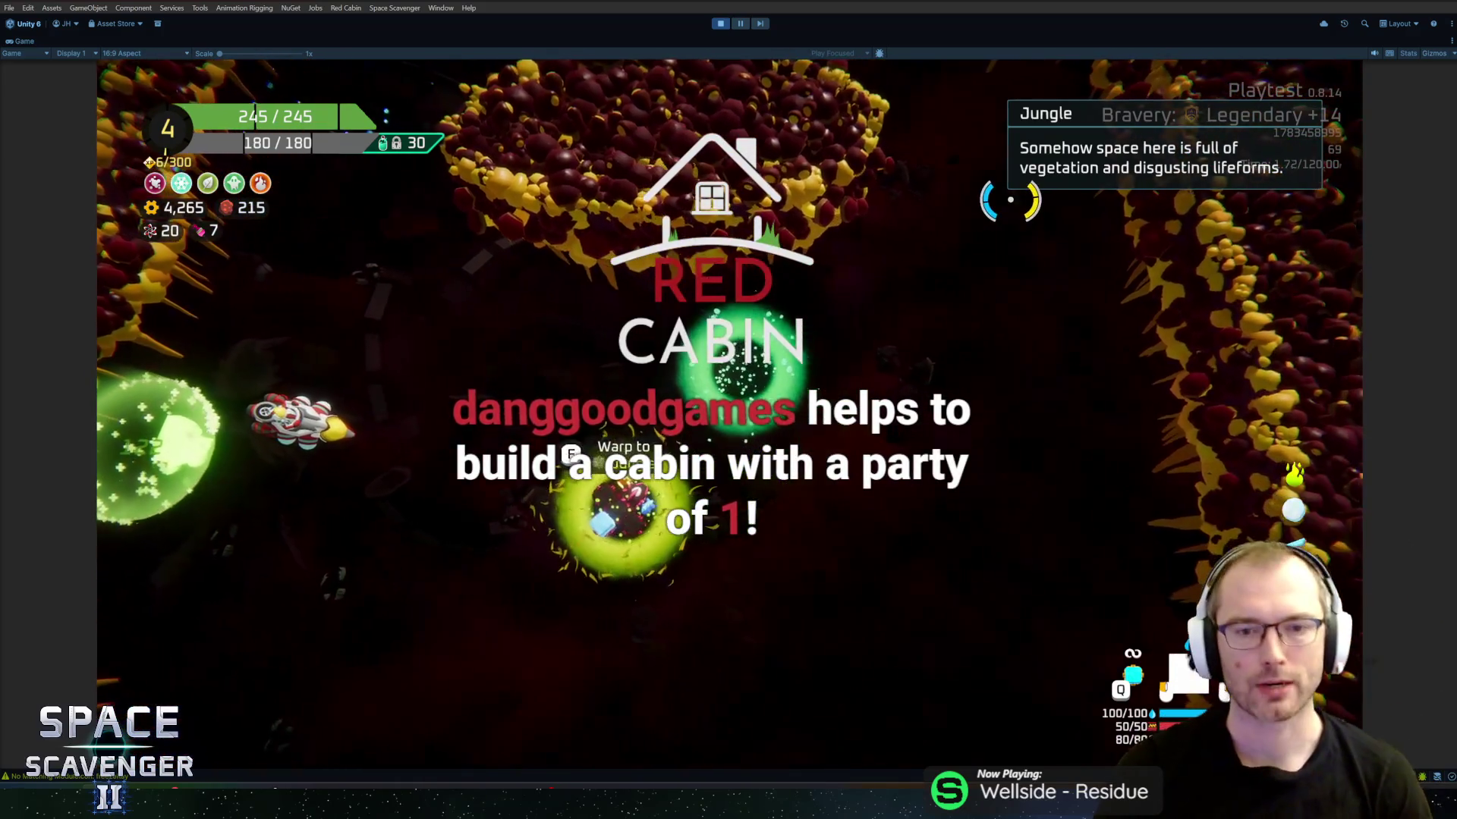
key("f")
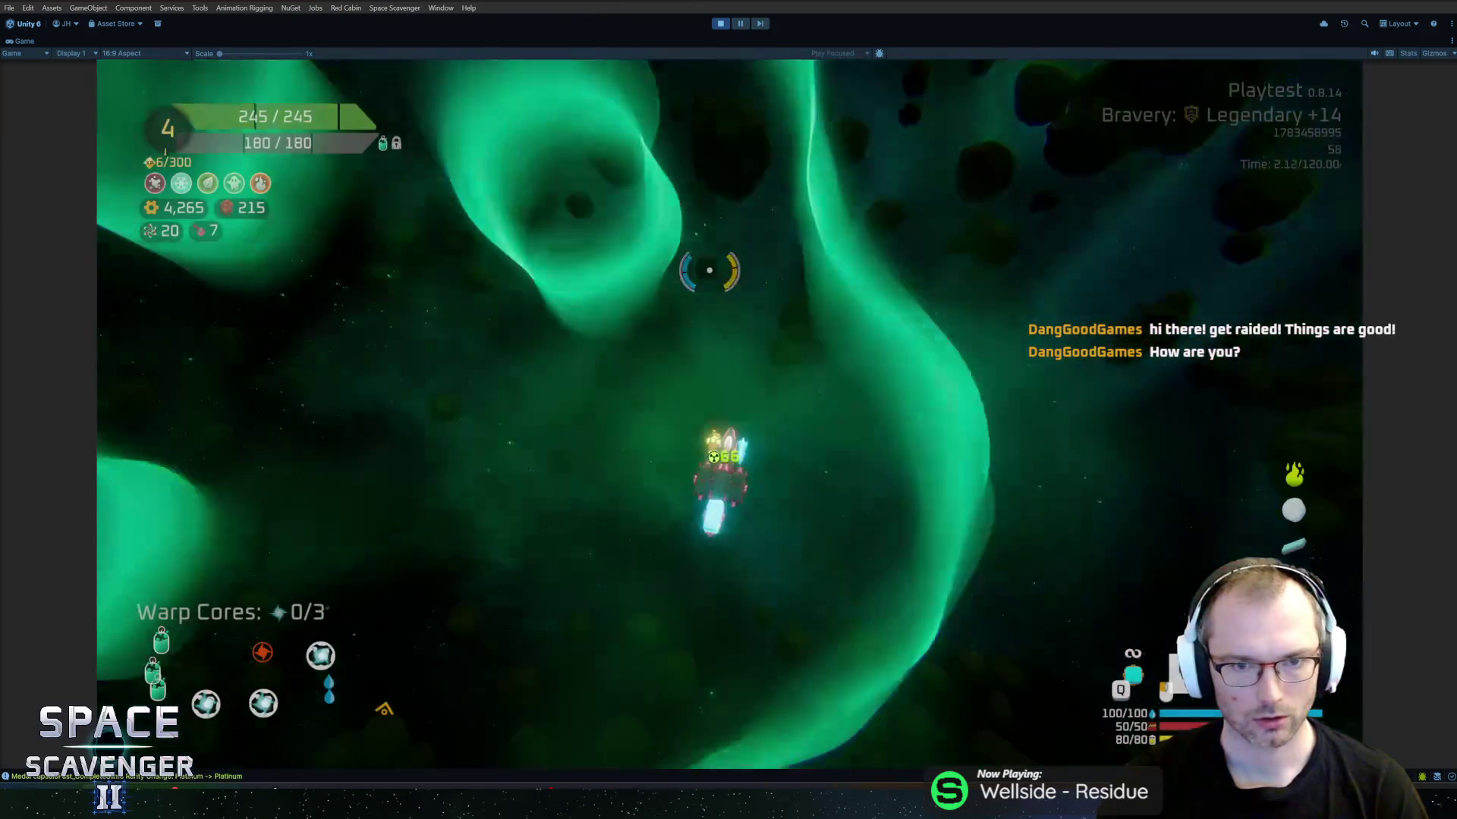
Step: Fly deeper into the Jungle, firing the Cryo Beam at the enemy swarm
key("w")
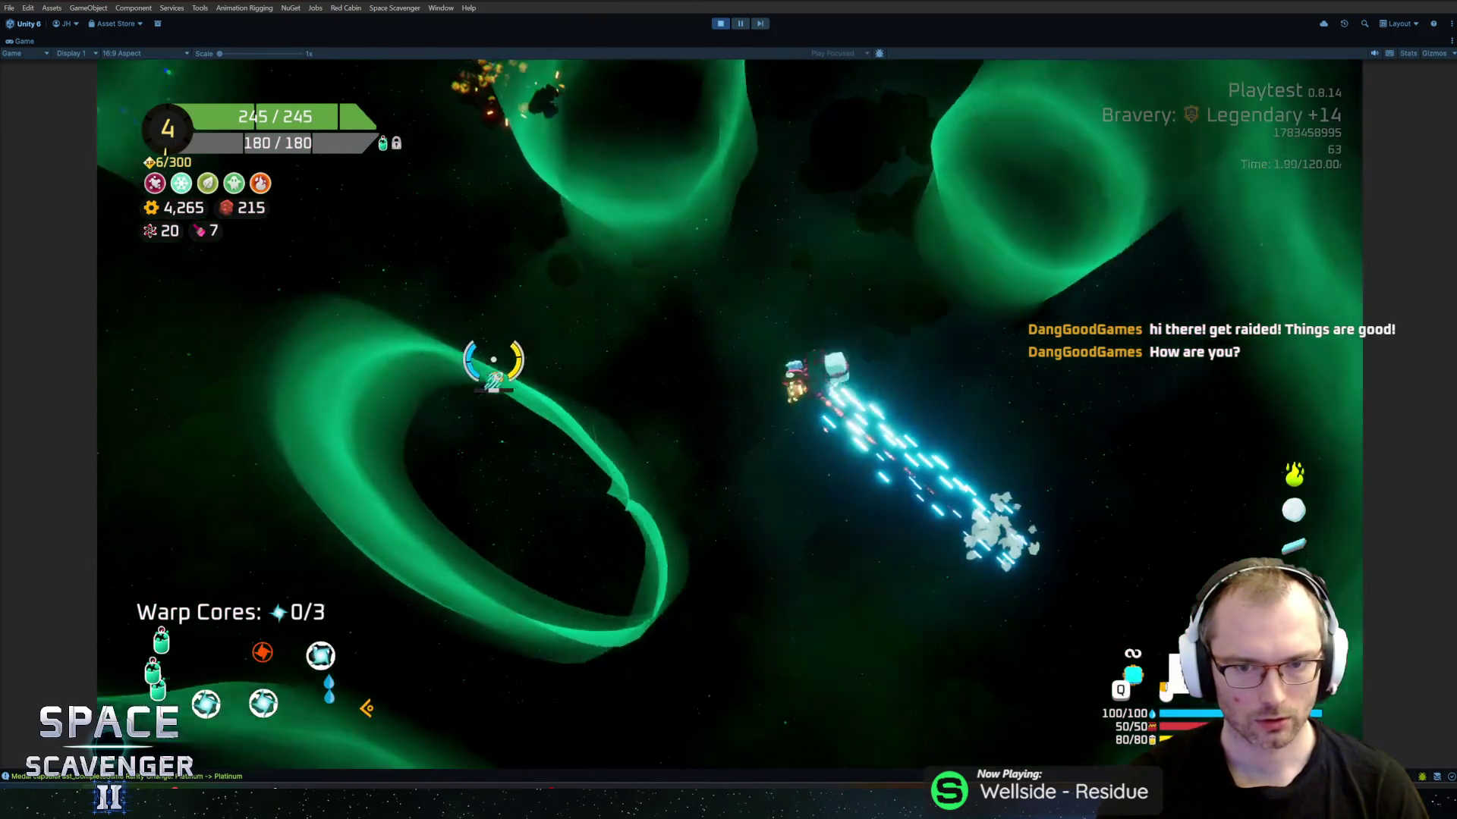
key("w")
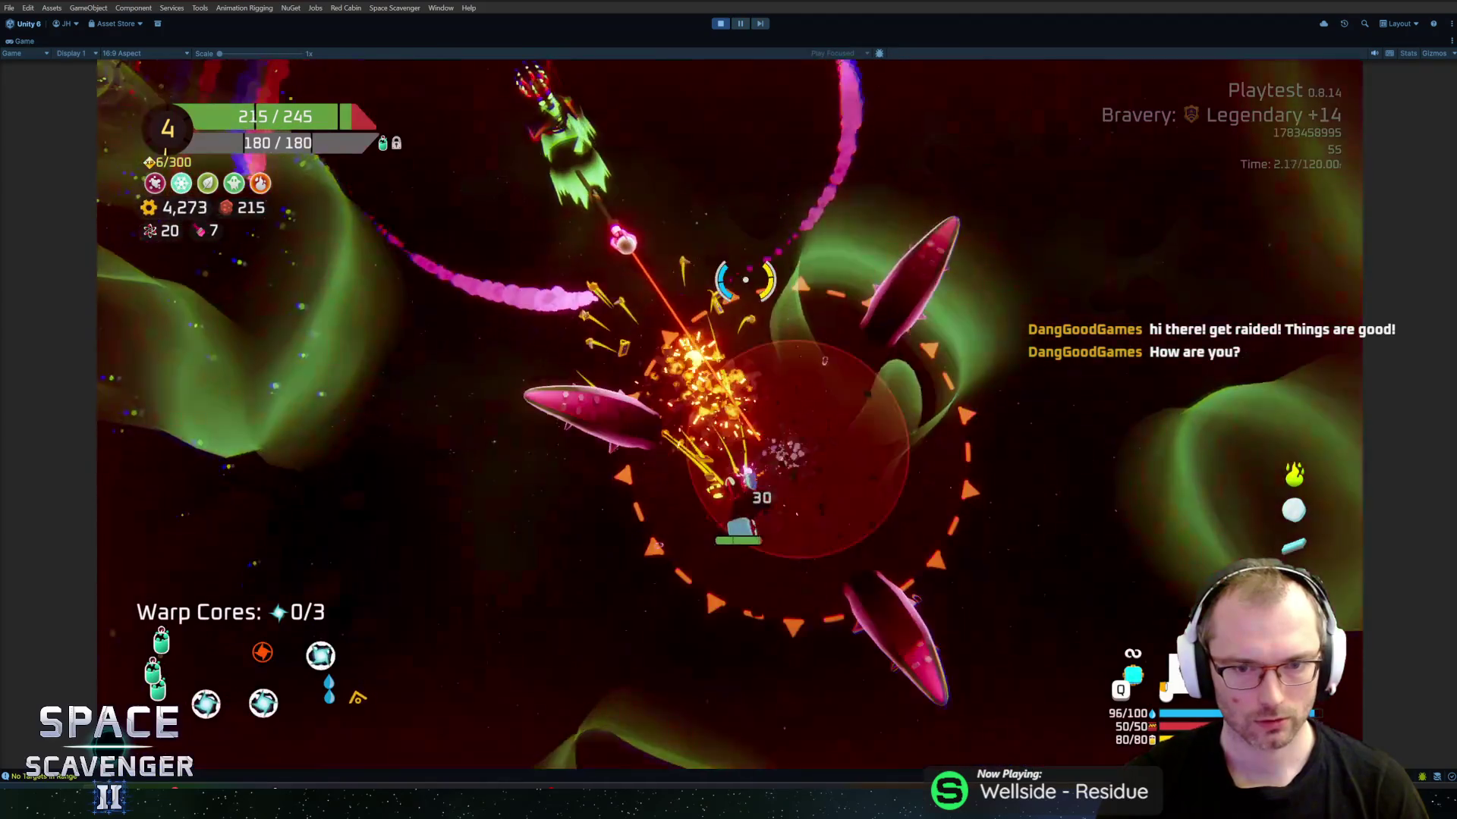
key("w")
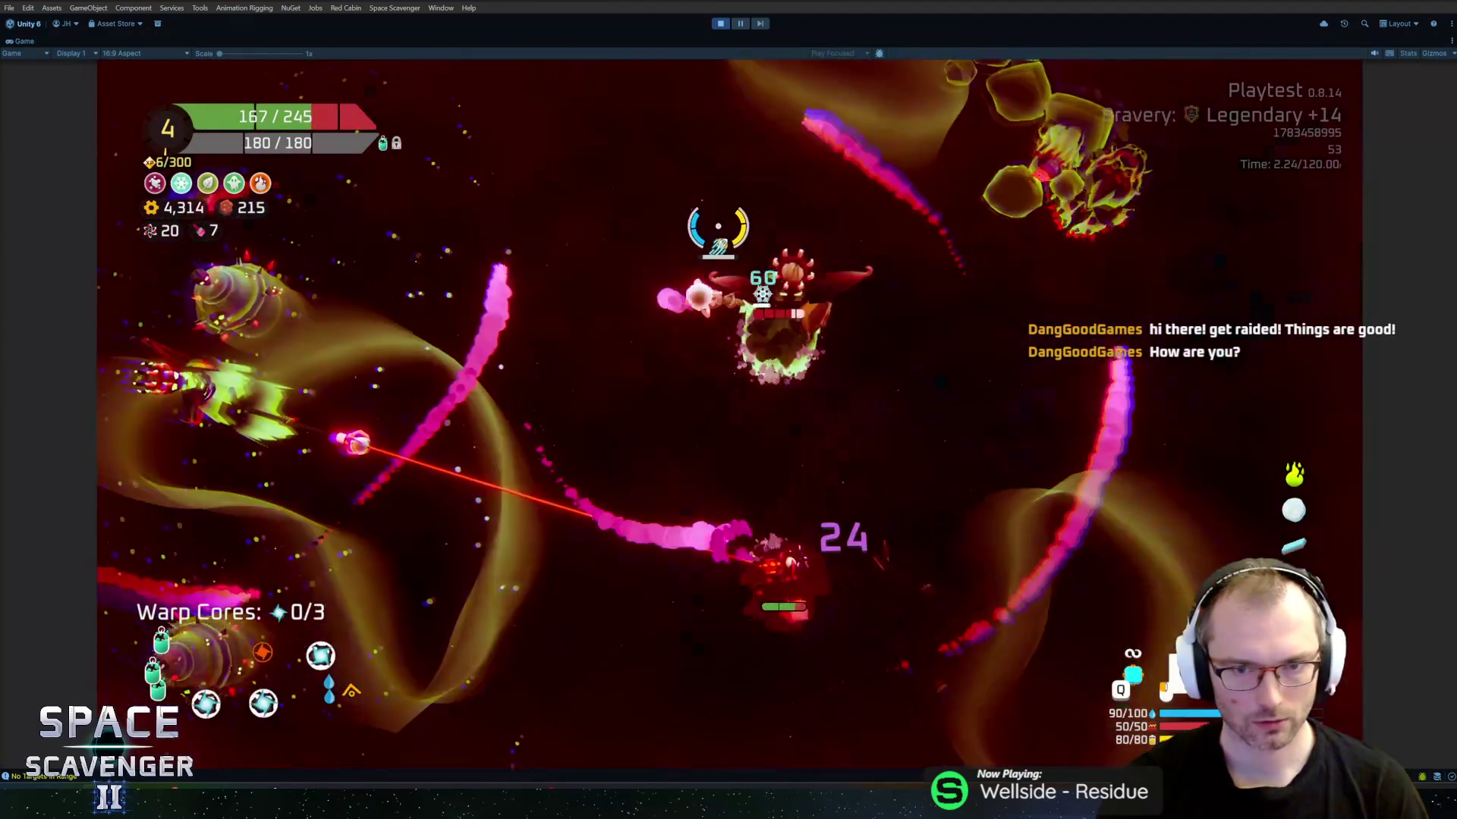
key("w")
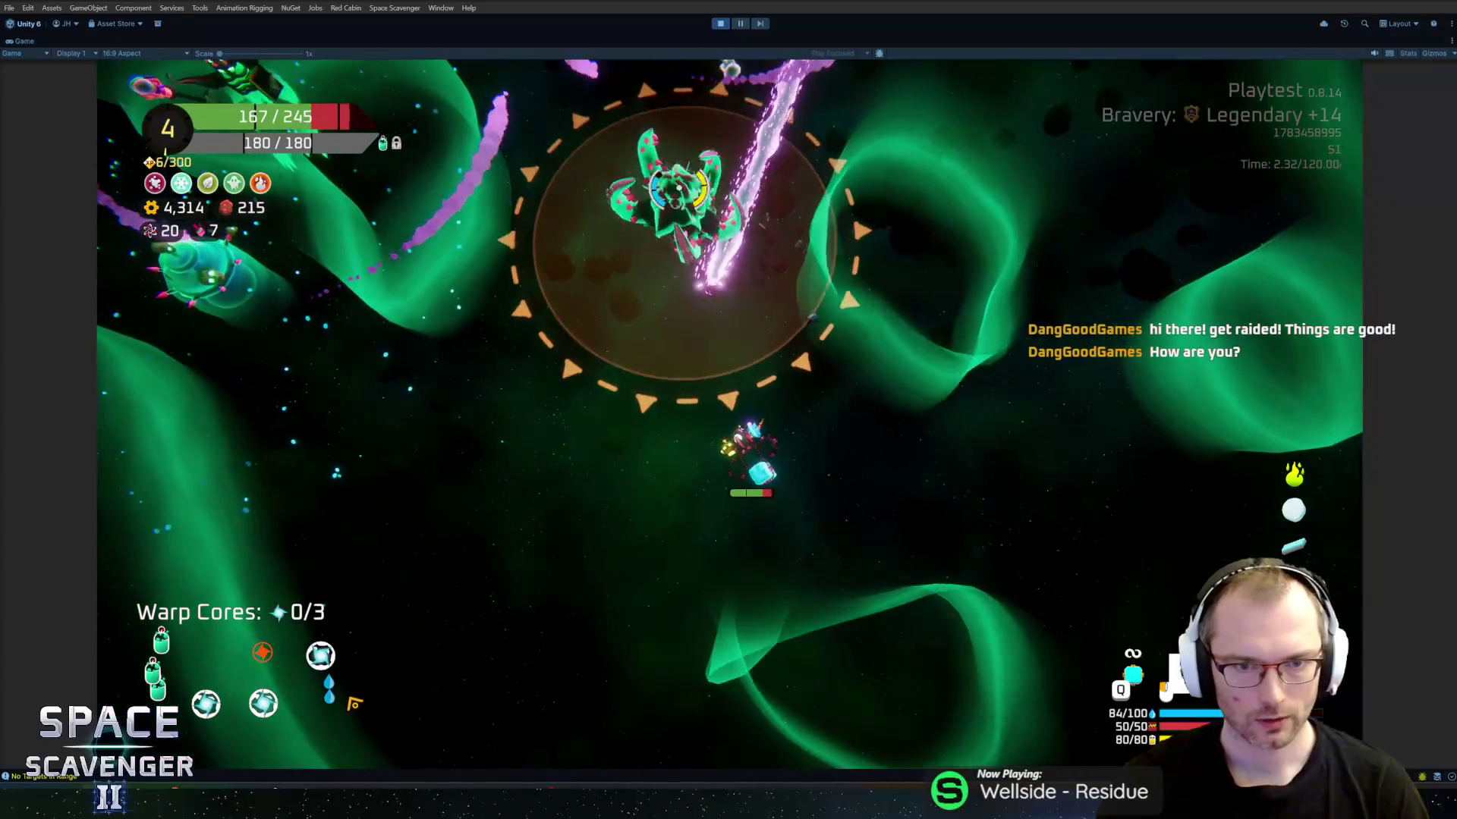
key("w")
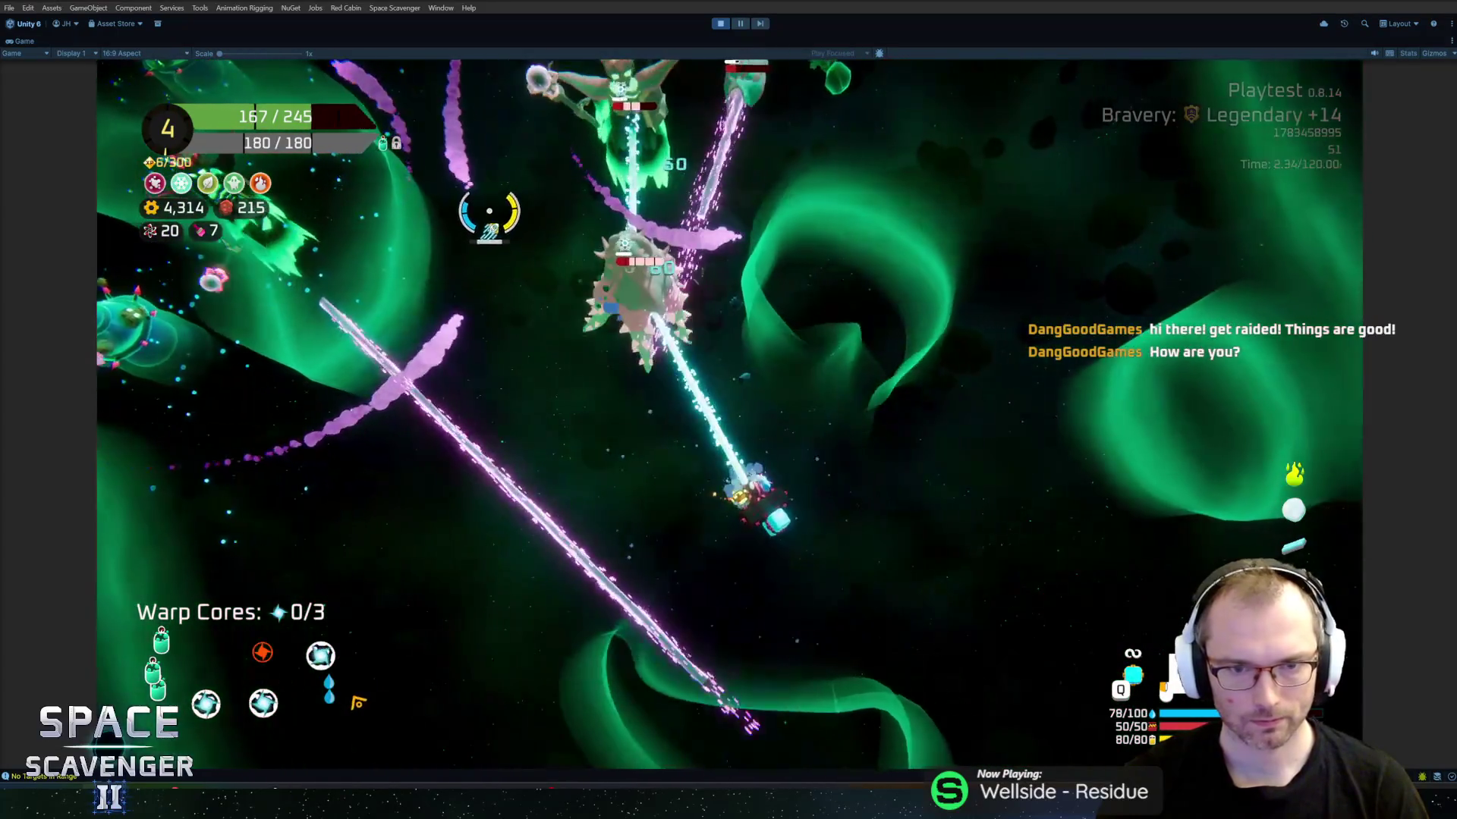
key("w")
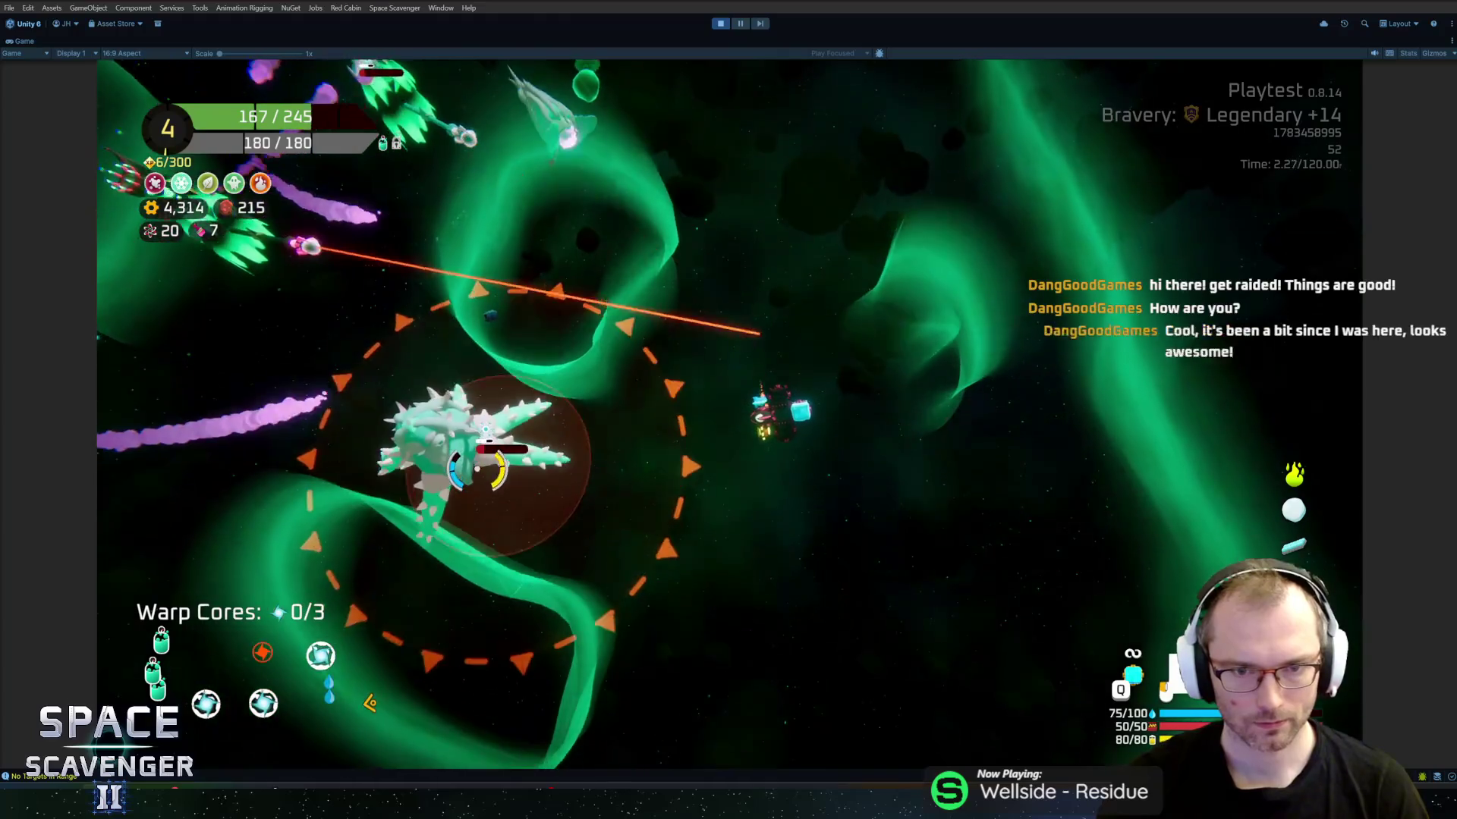
key("w")
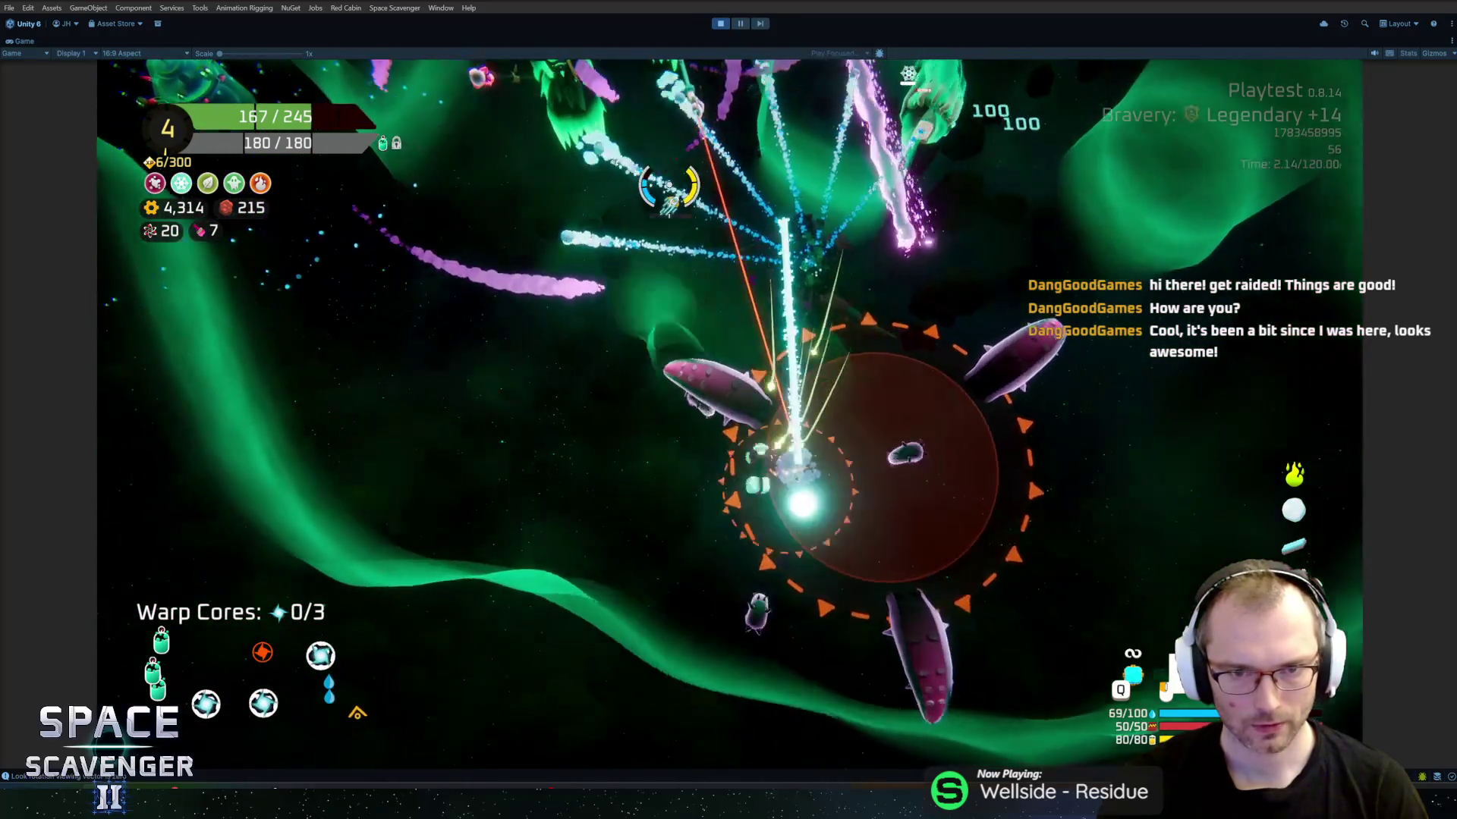
key("w")
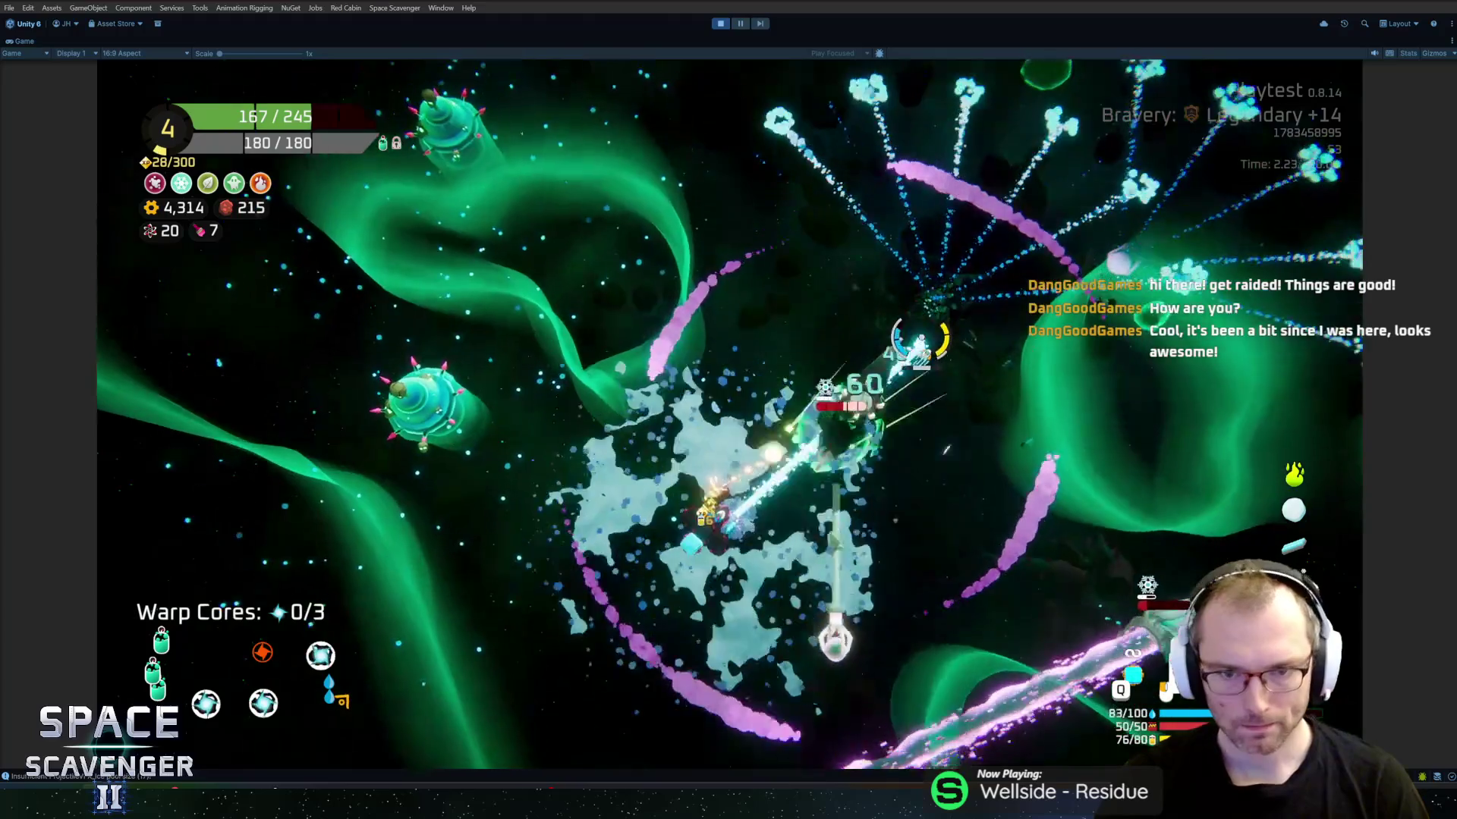
key("w")
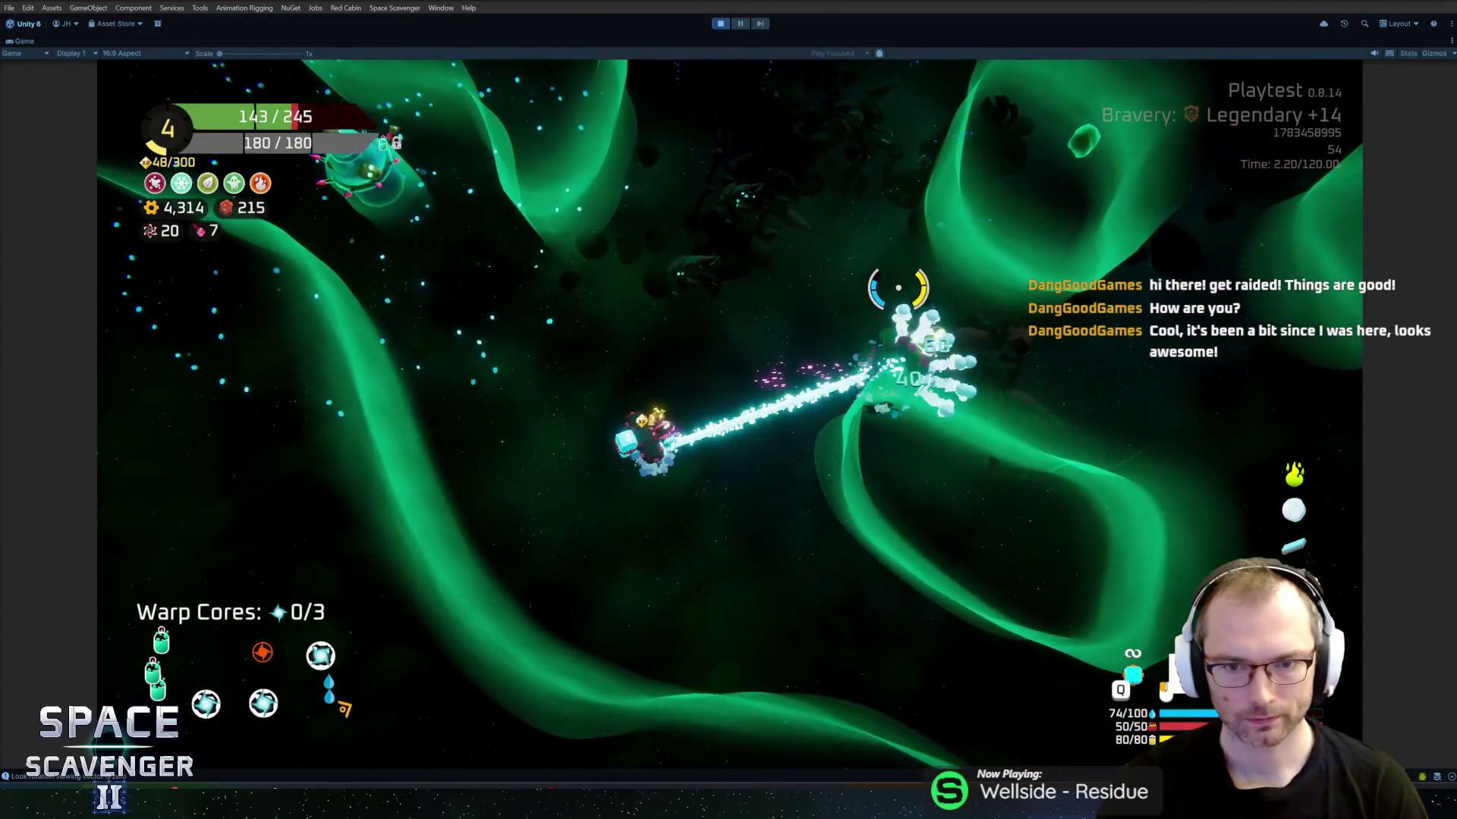
key("w")
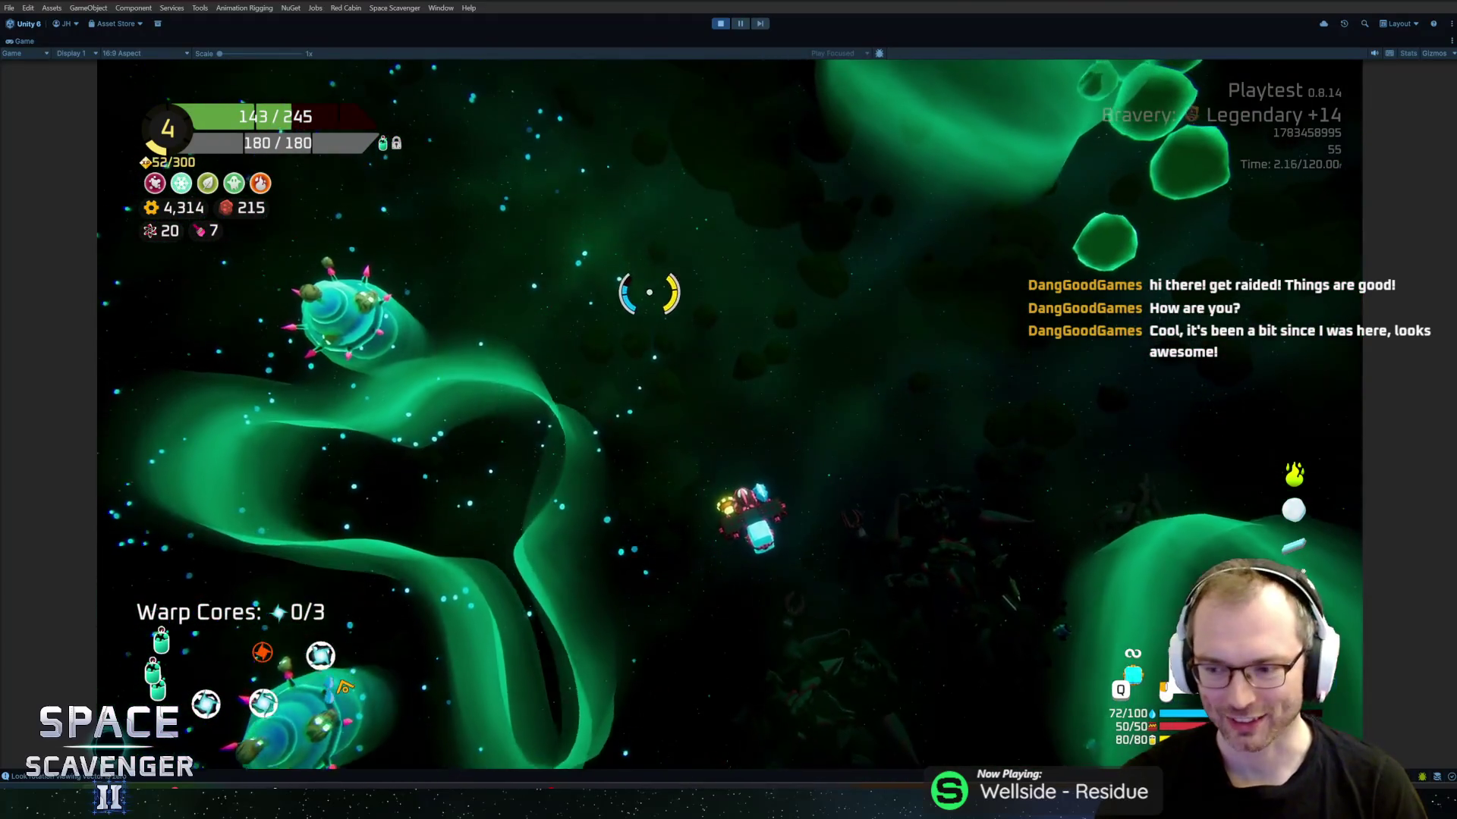
Step: Mine an asteroid, destroy an enemy for Spare Parts, and inspect the Cryo Beam in build view
key("w")
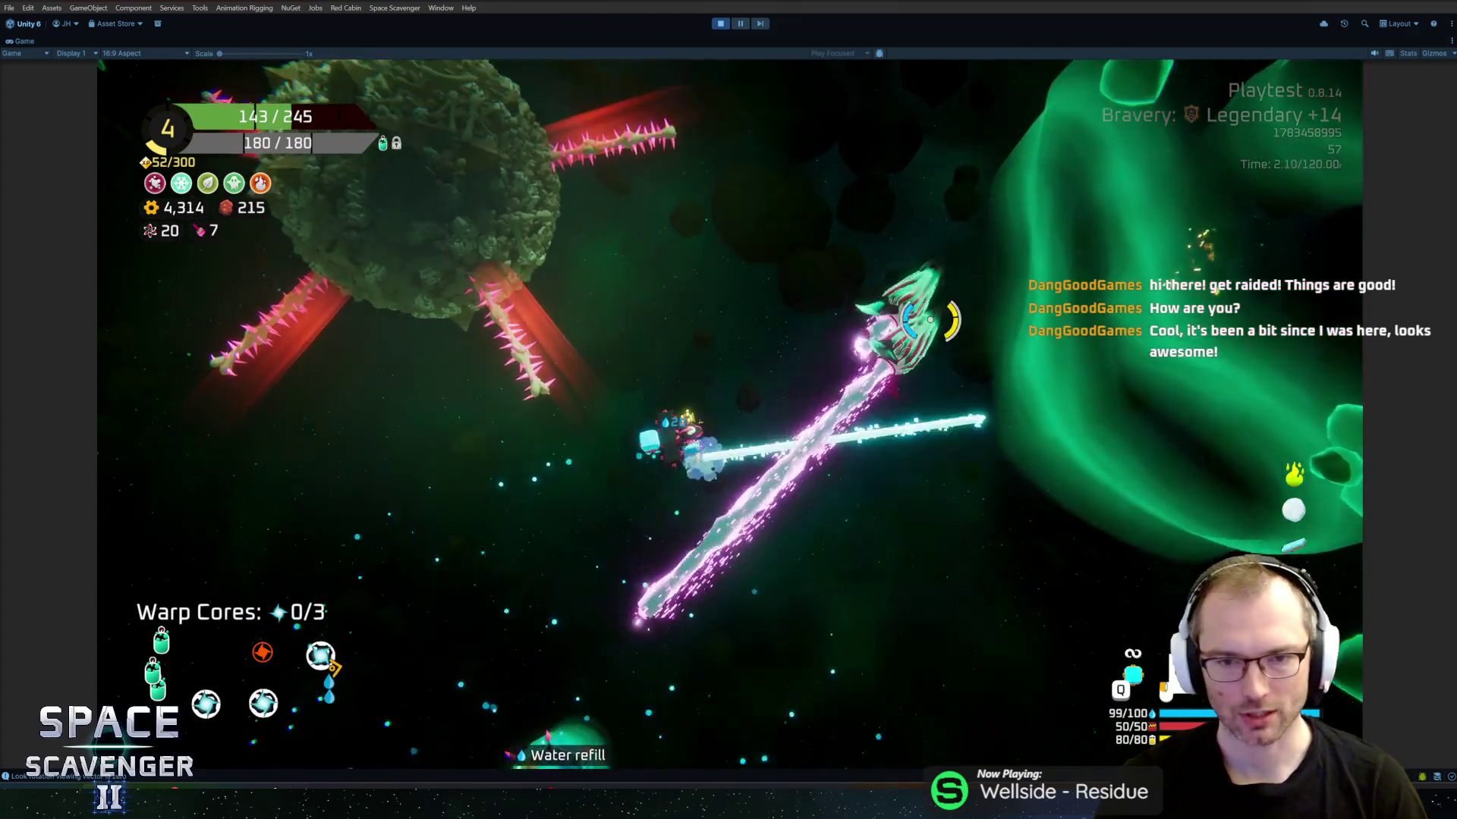
key("w")
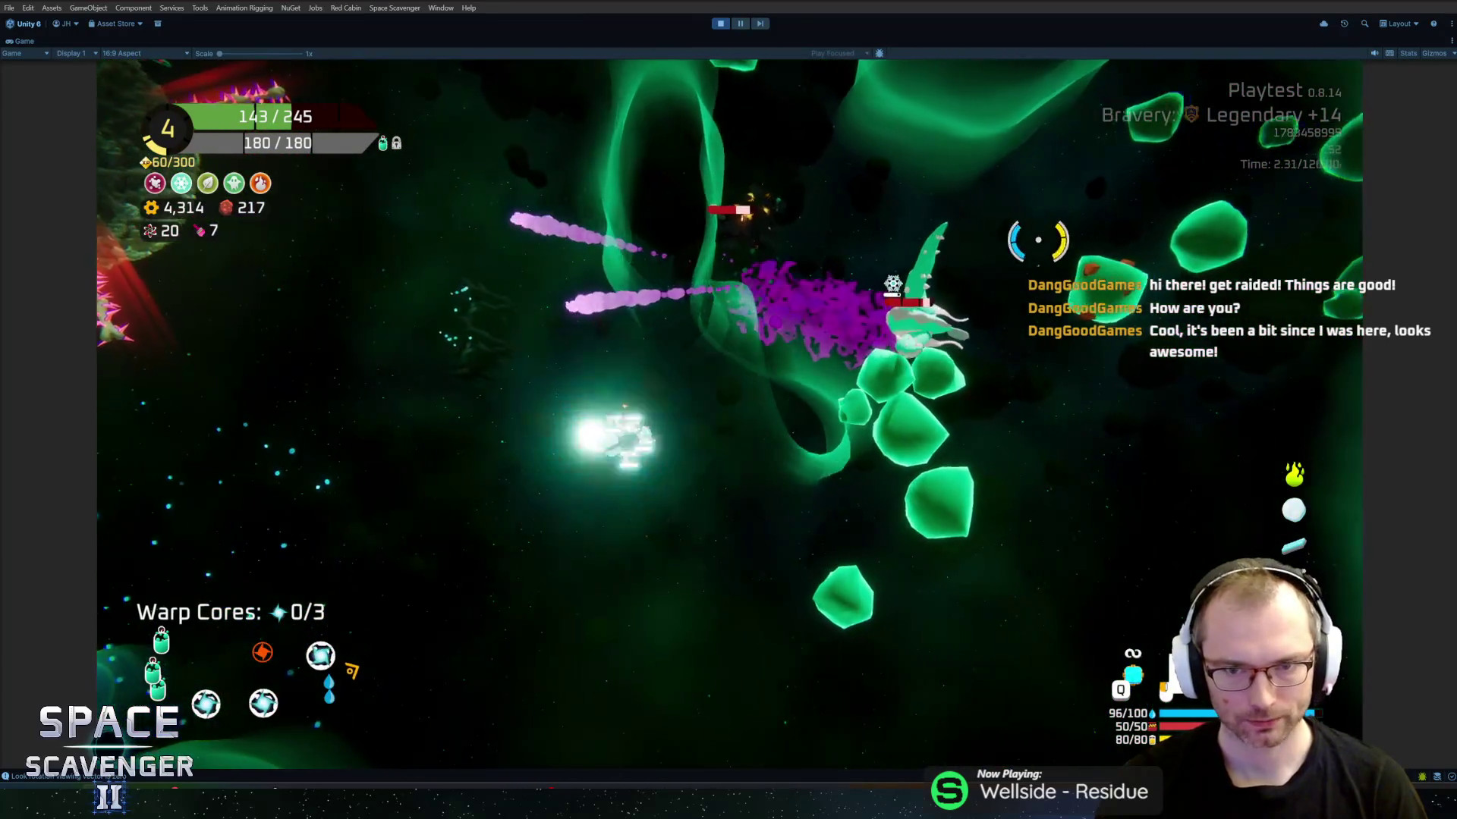
key("w")
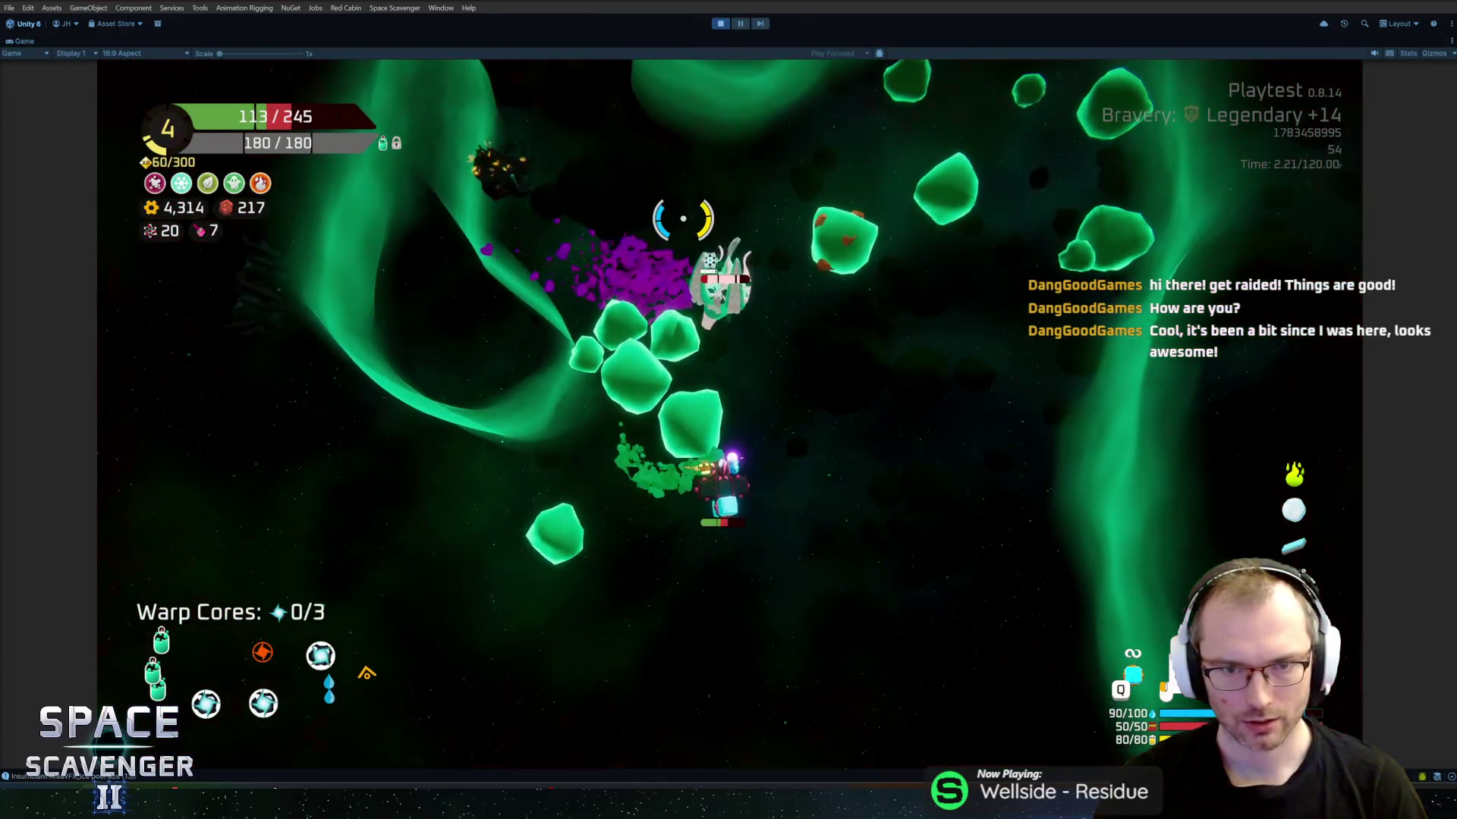
key("w")
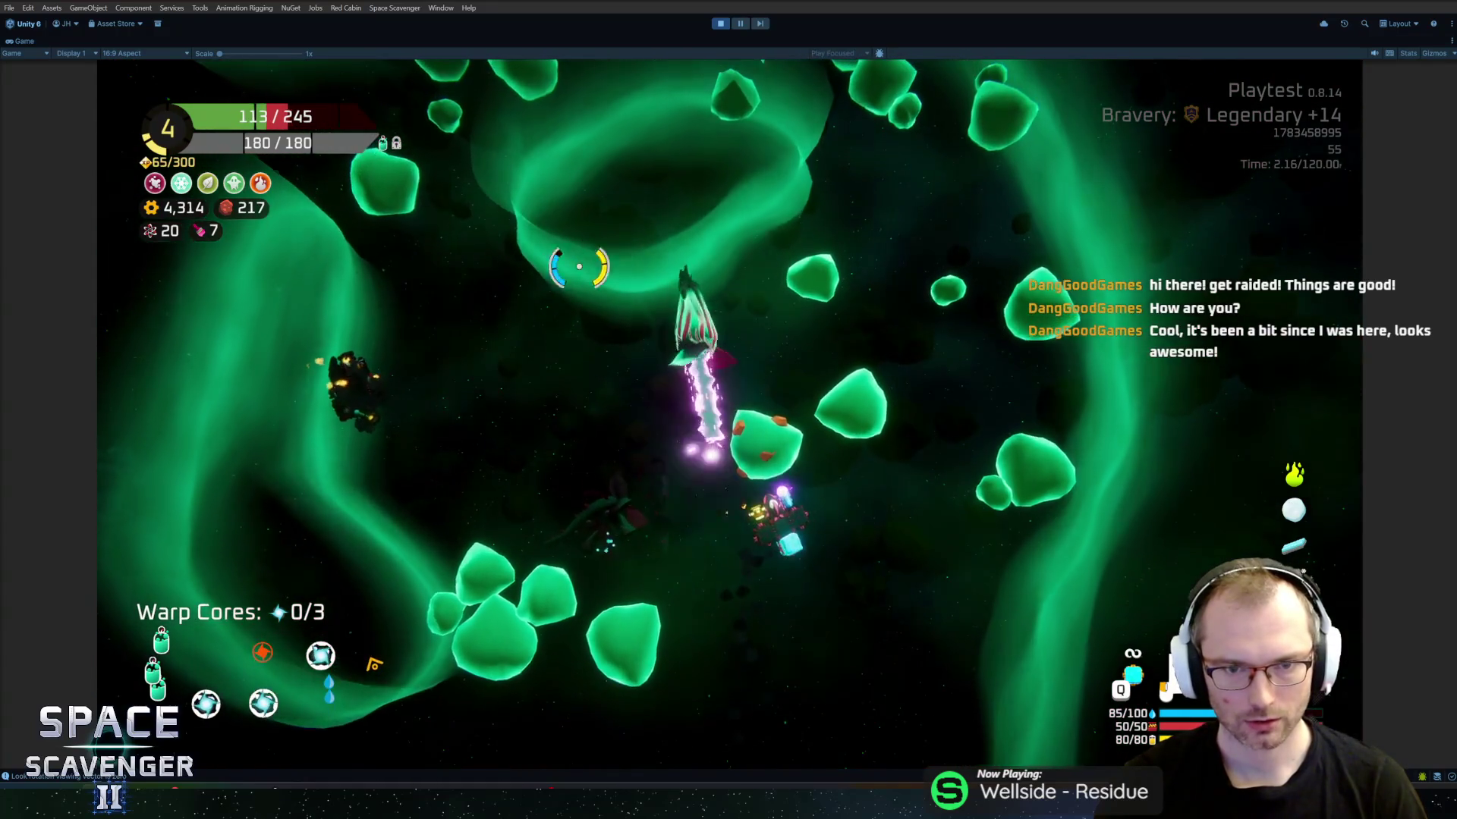
key("w")
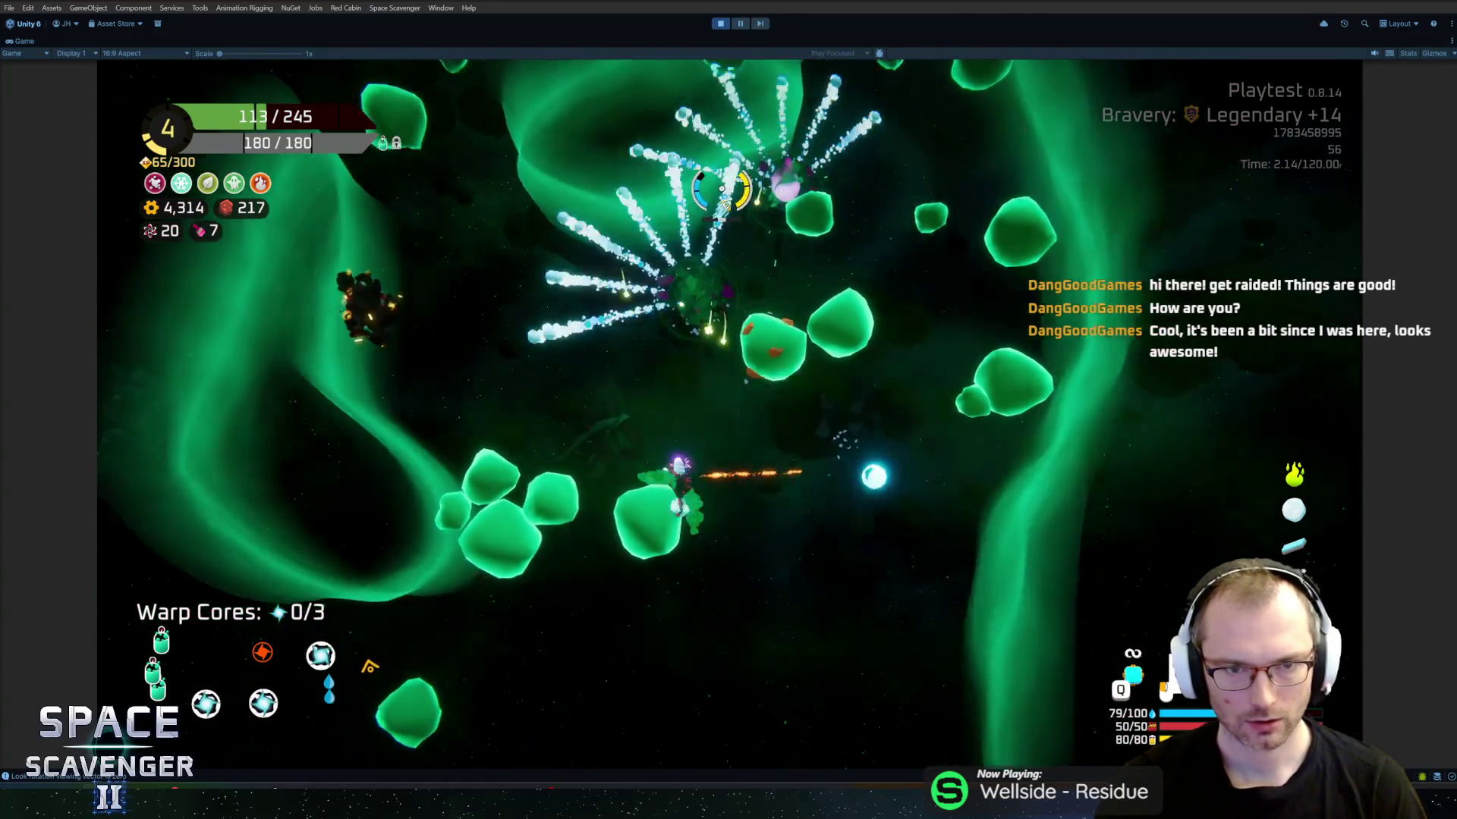
key("w")
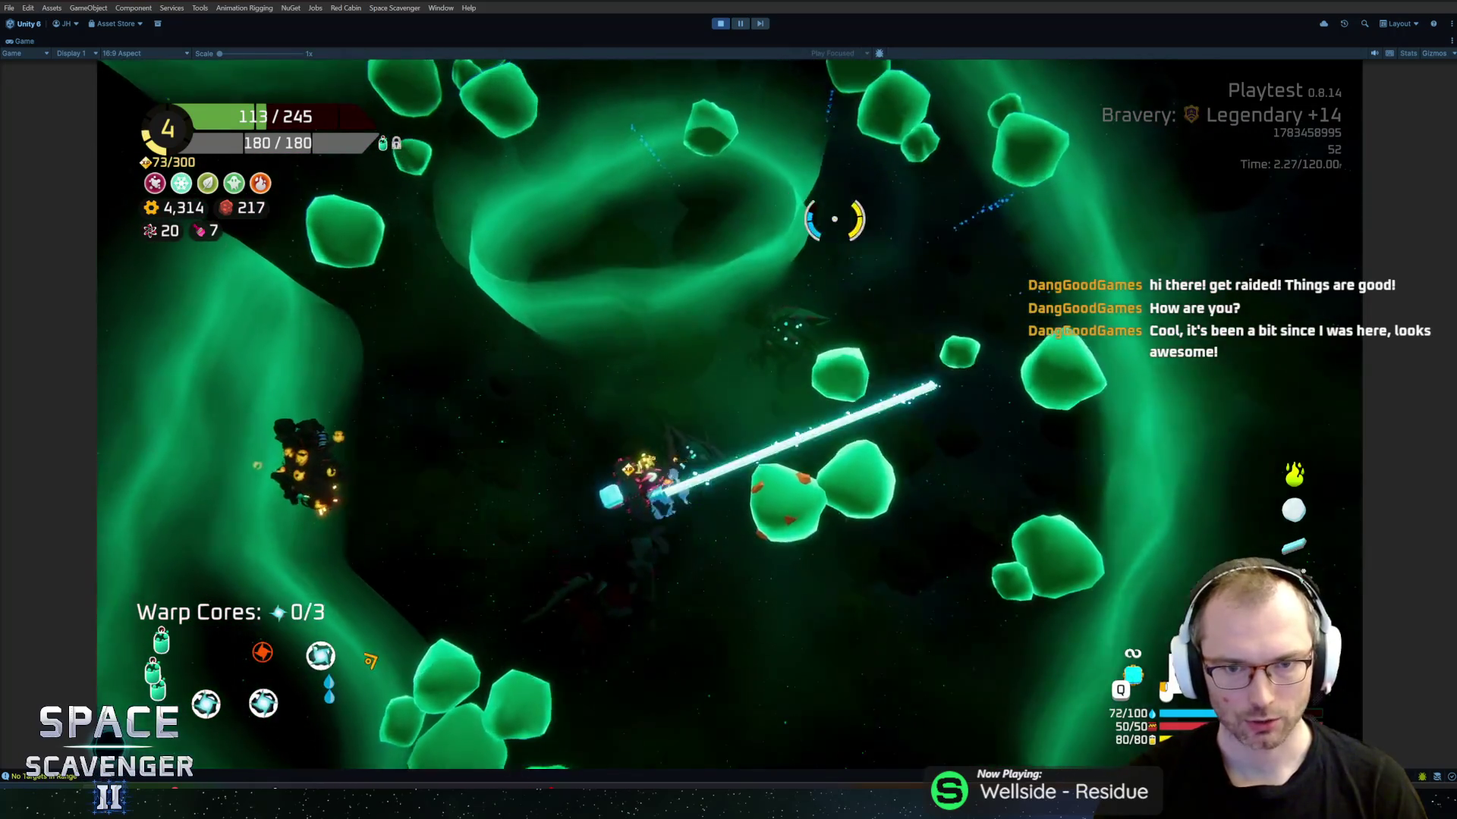
key("w")
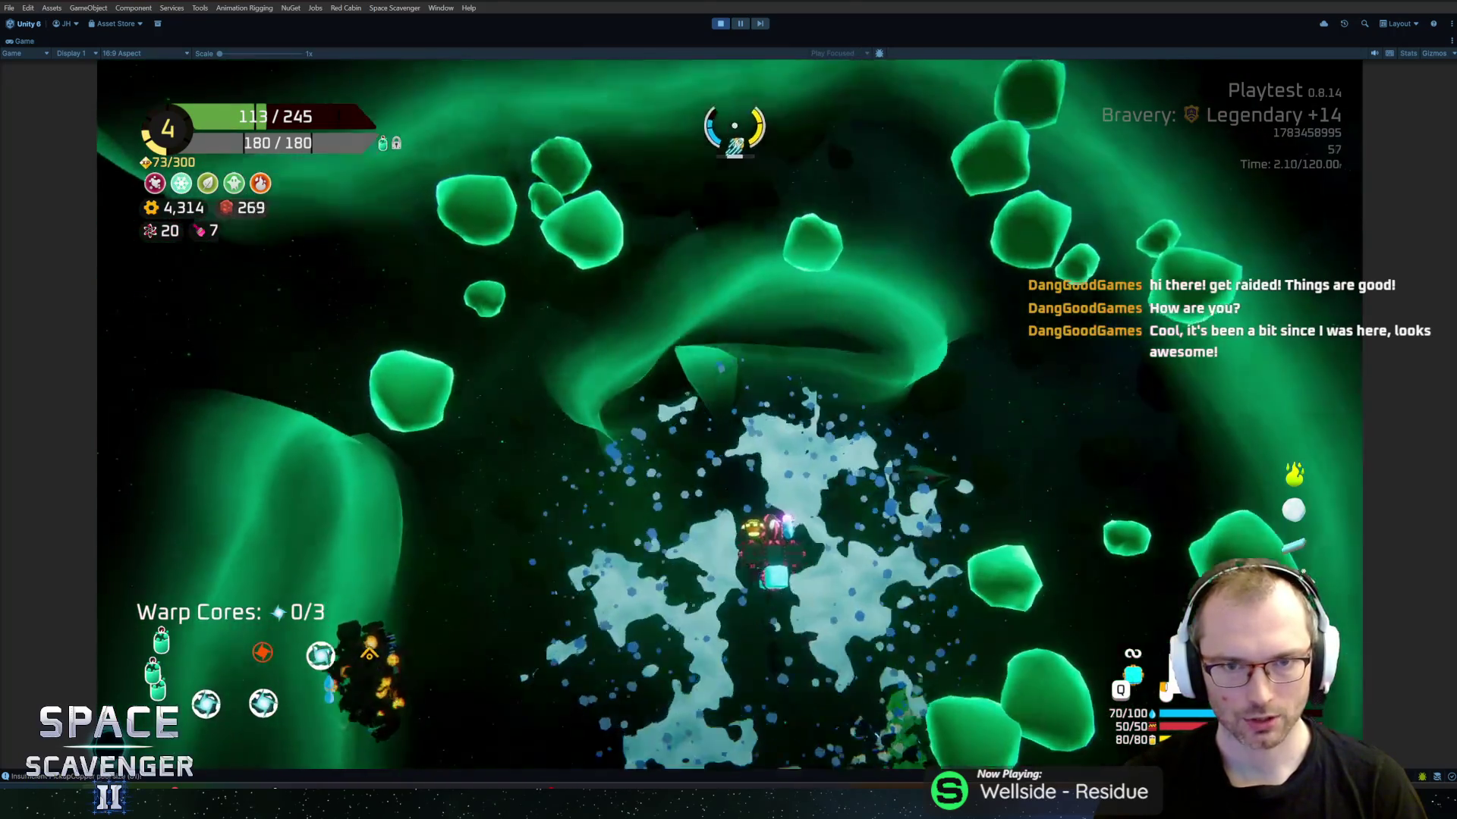
key("w")
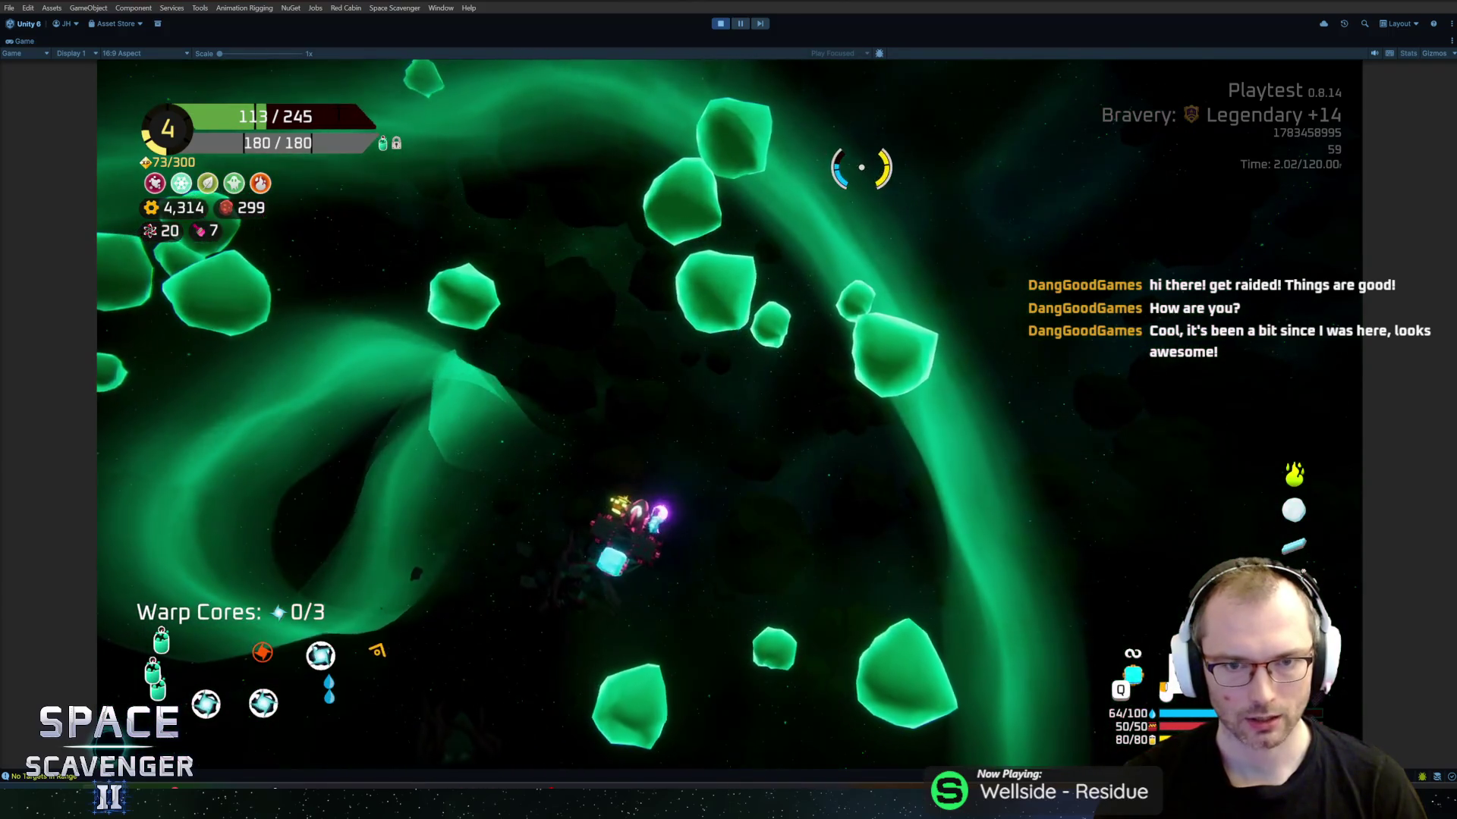
key("w")
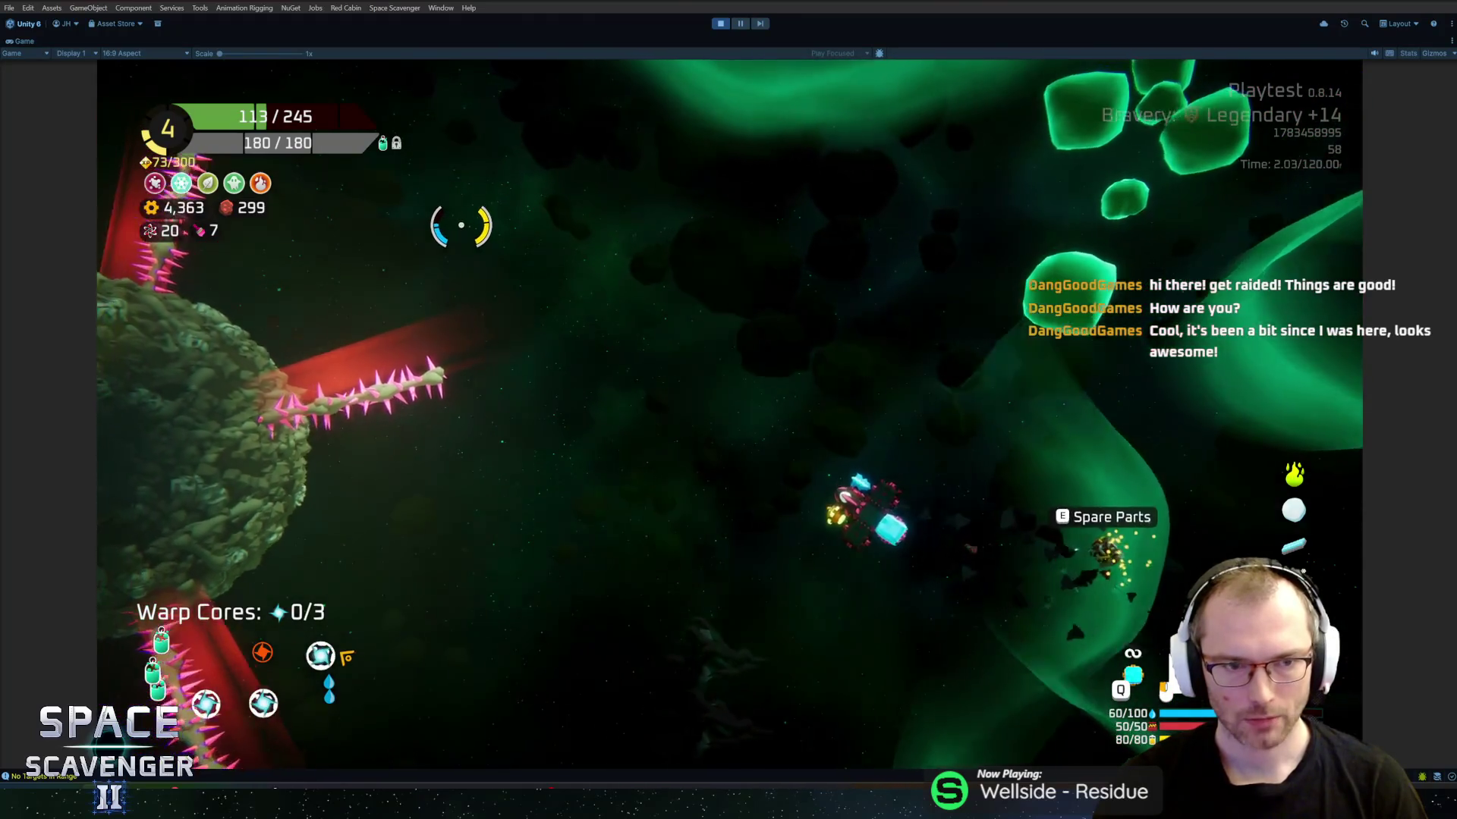
key("e")
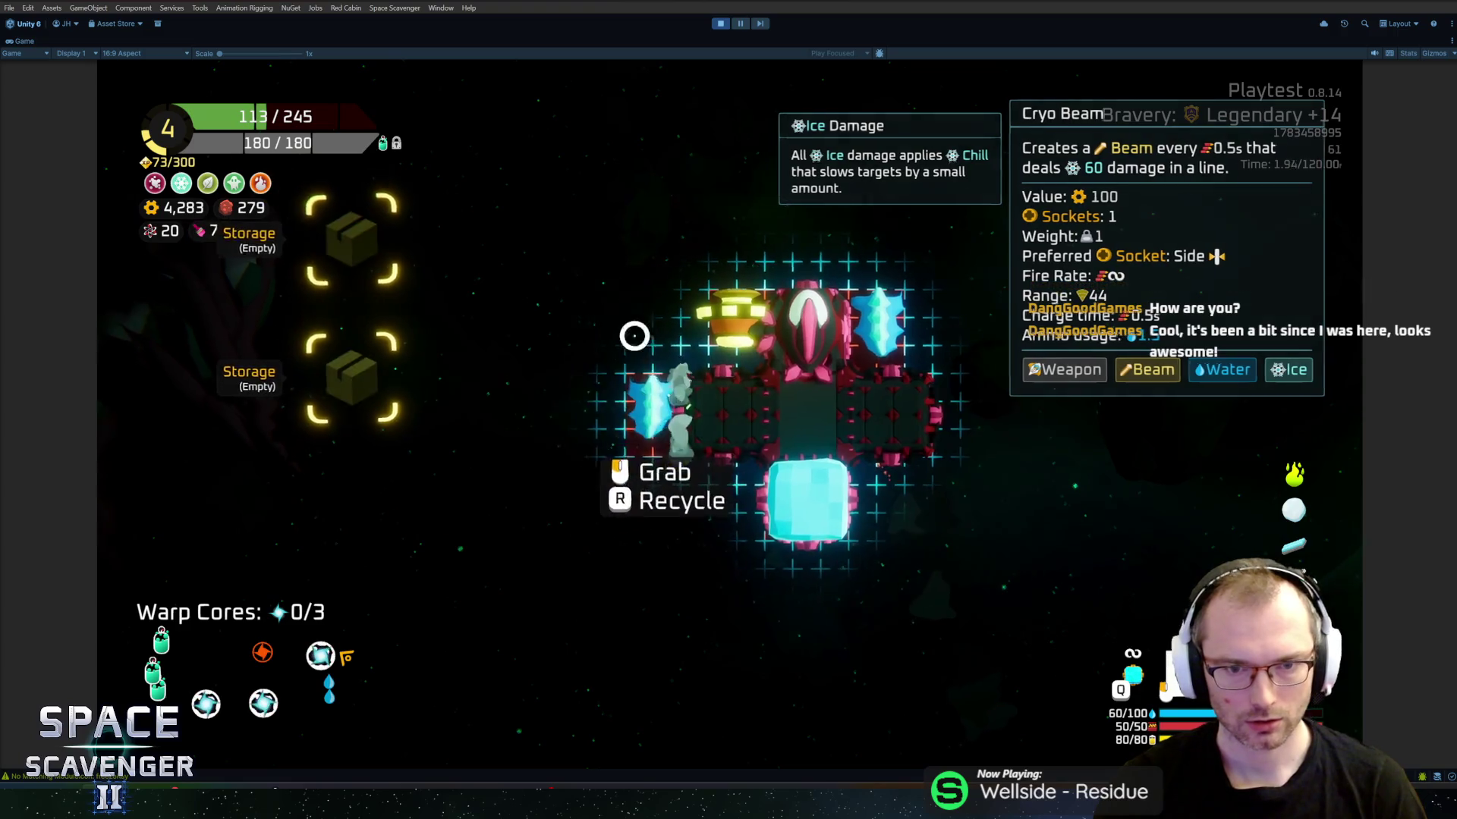
key("e")
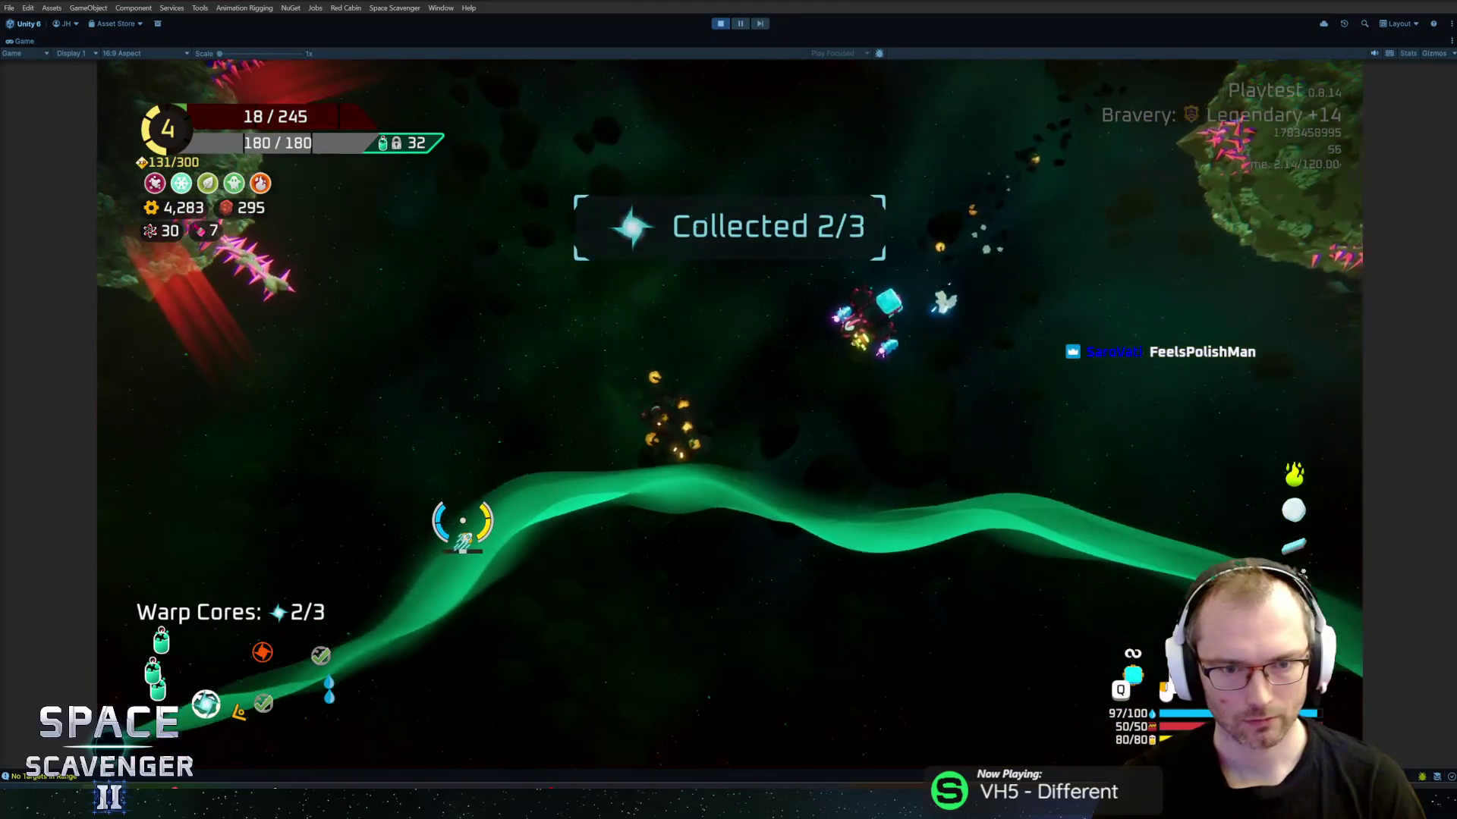
Step: Take the Spare Parts into build mode, then check the skill tree overlay and resume combat
key("e")
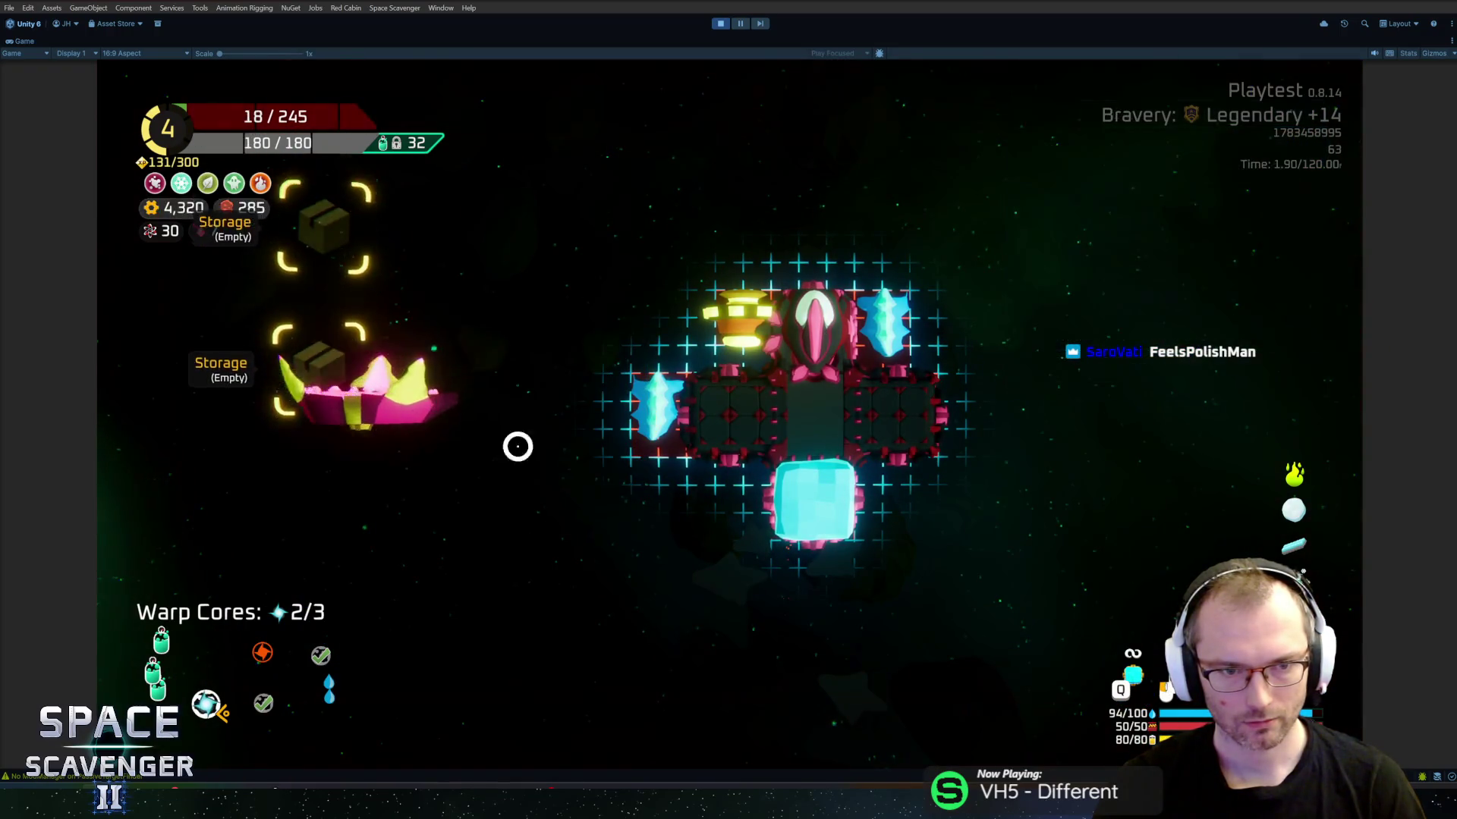
key("Escape")
key("Tab")
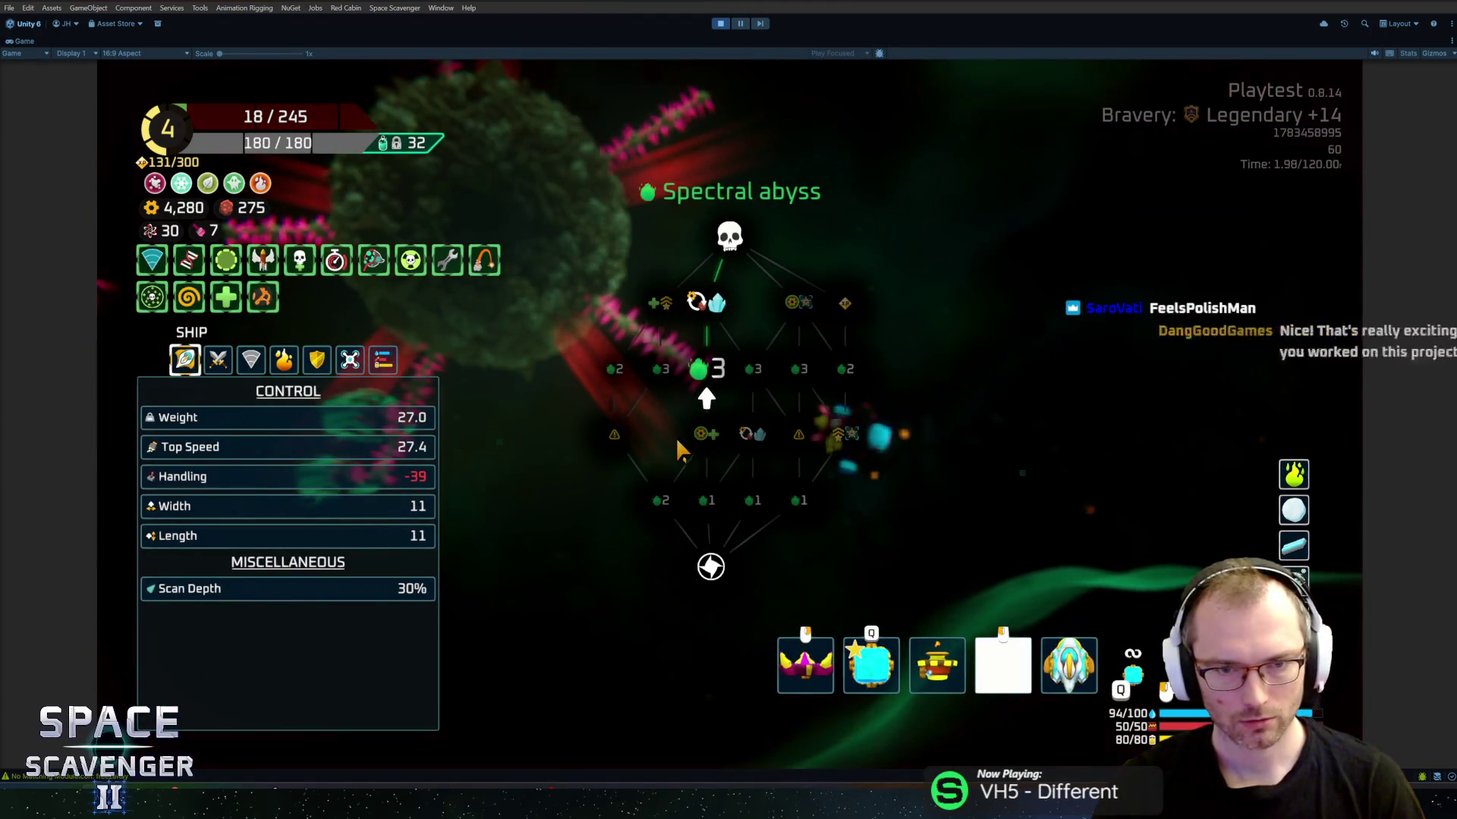
key("Tab")
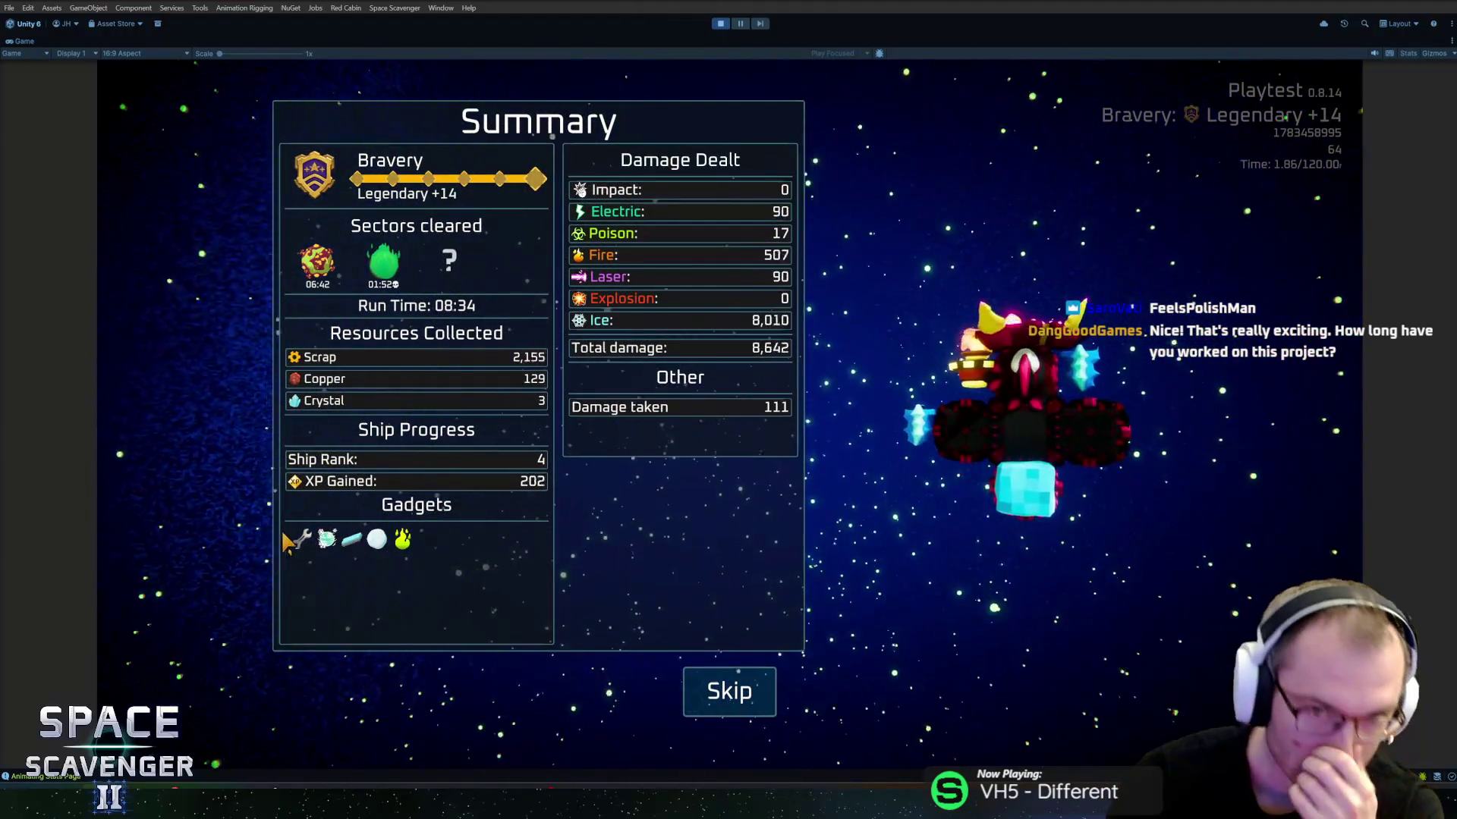
Step: Page through the Progression and Killed by Tormenter results, then return to the hub
left_click(183, 410)
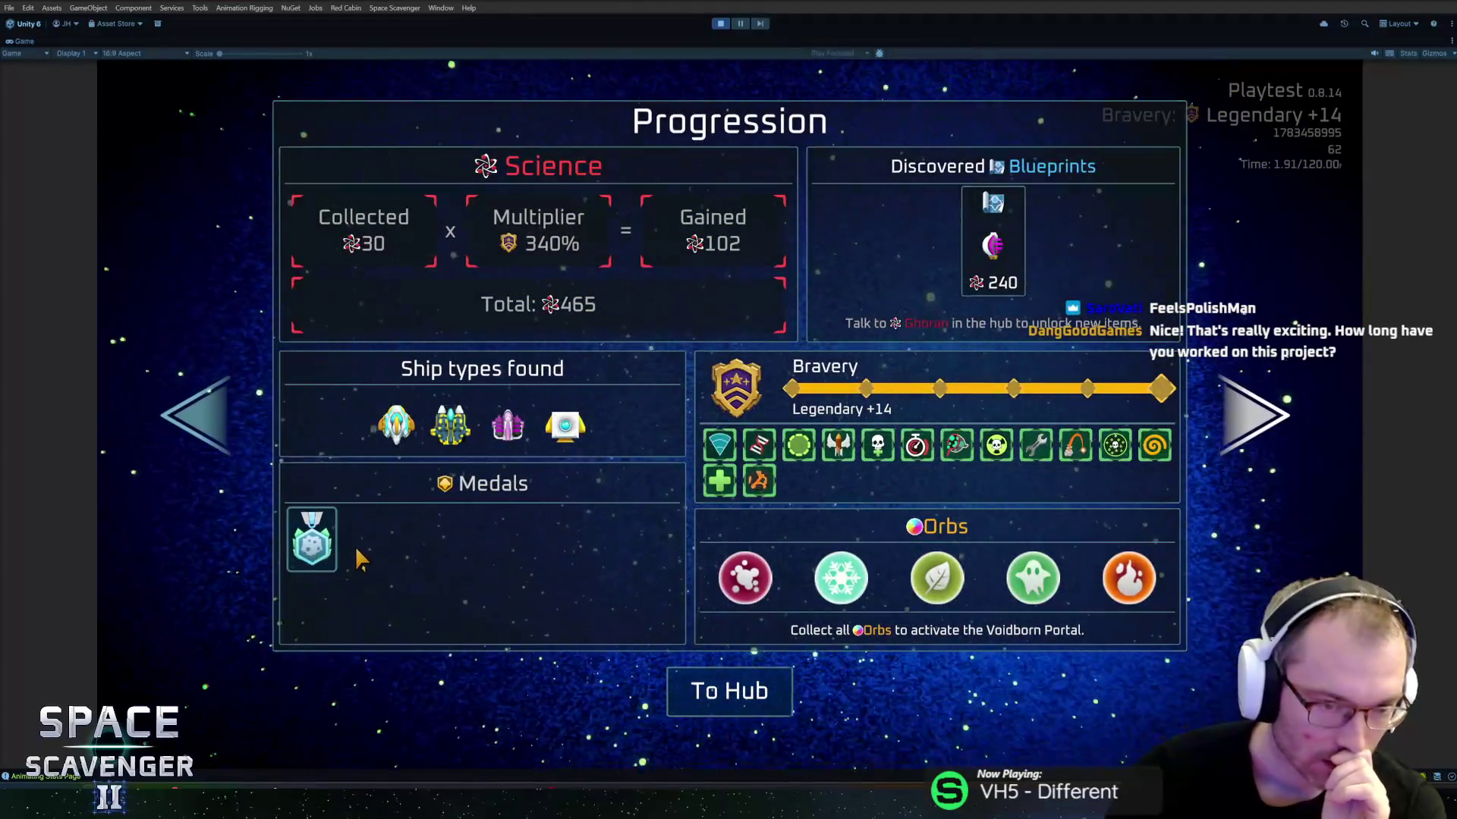
mouse_move(326, 554)
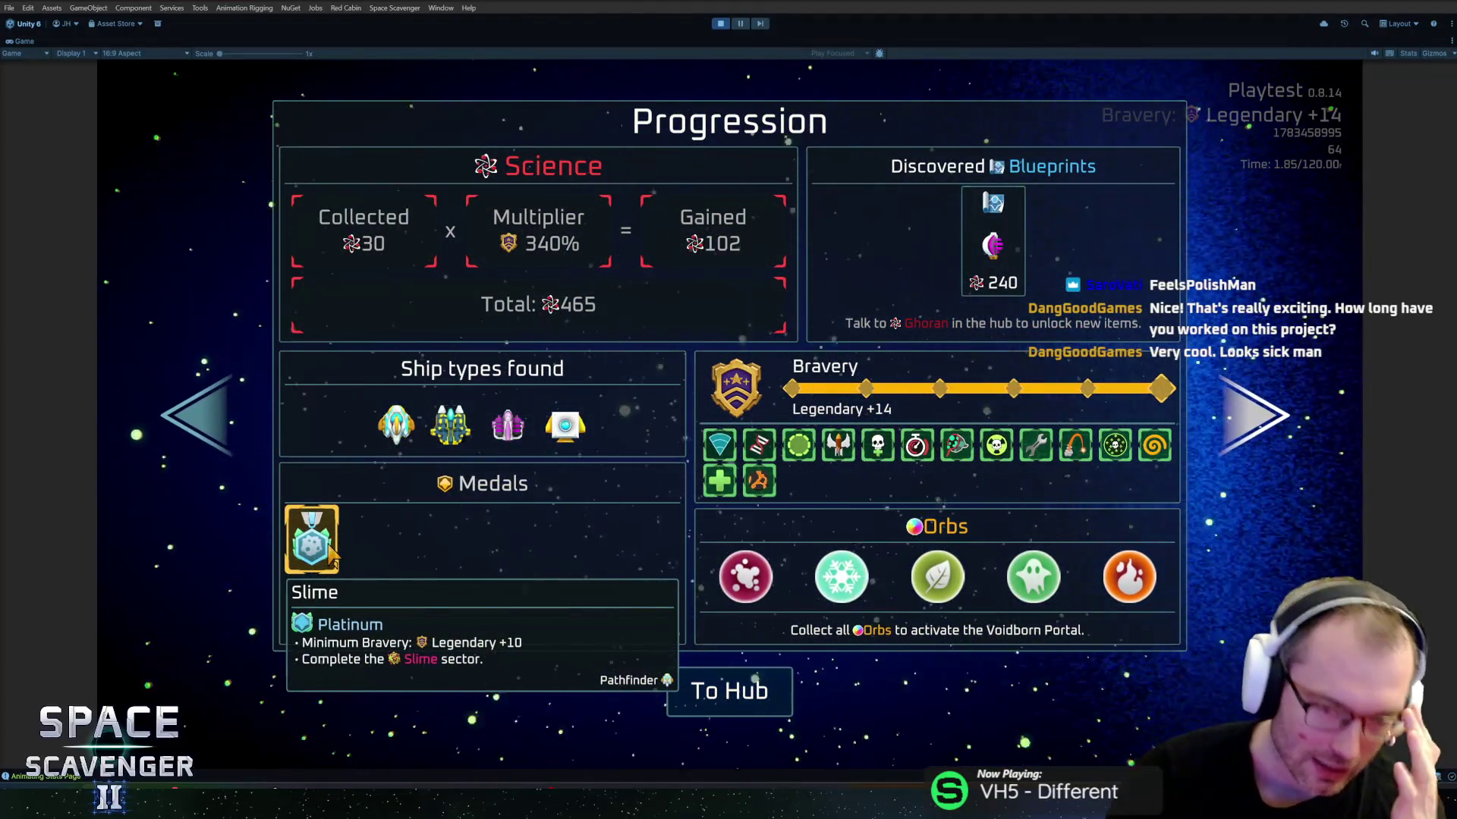
left_click(180, 401)
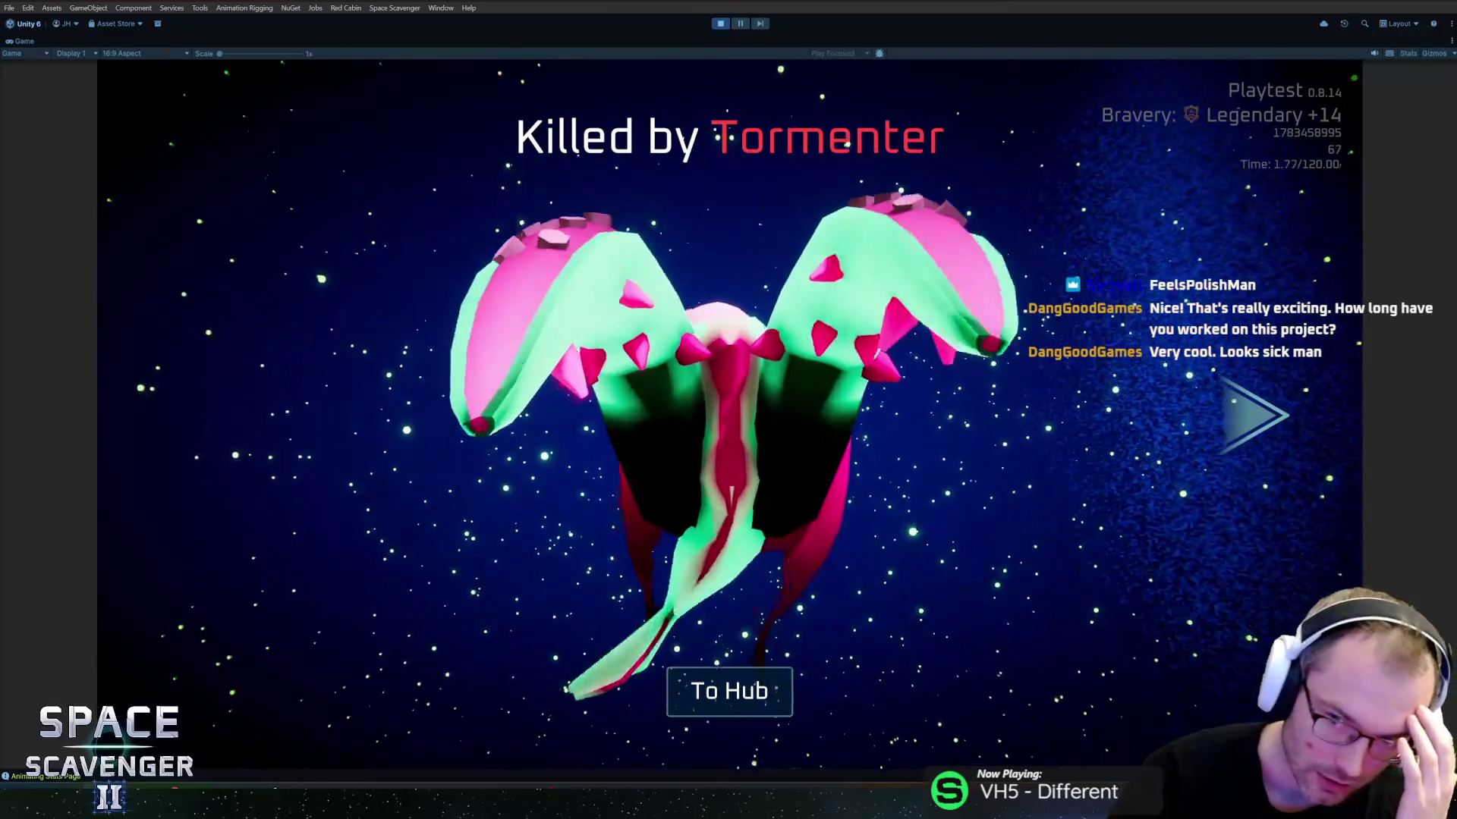
left_click(1226, 411)
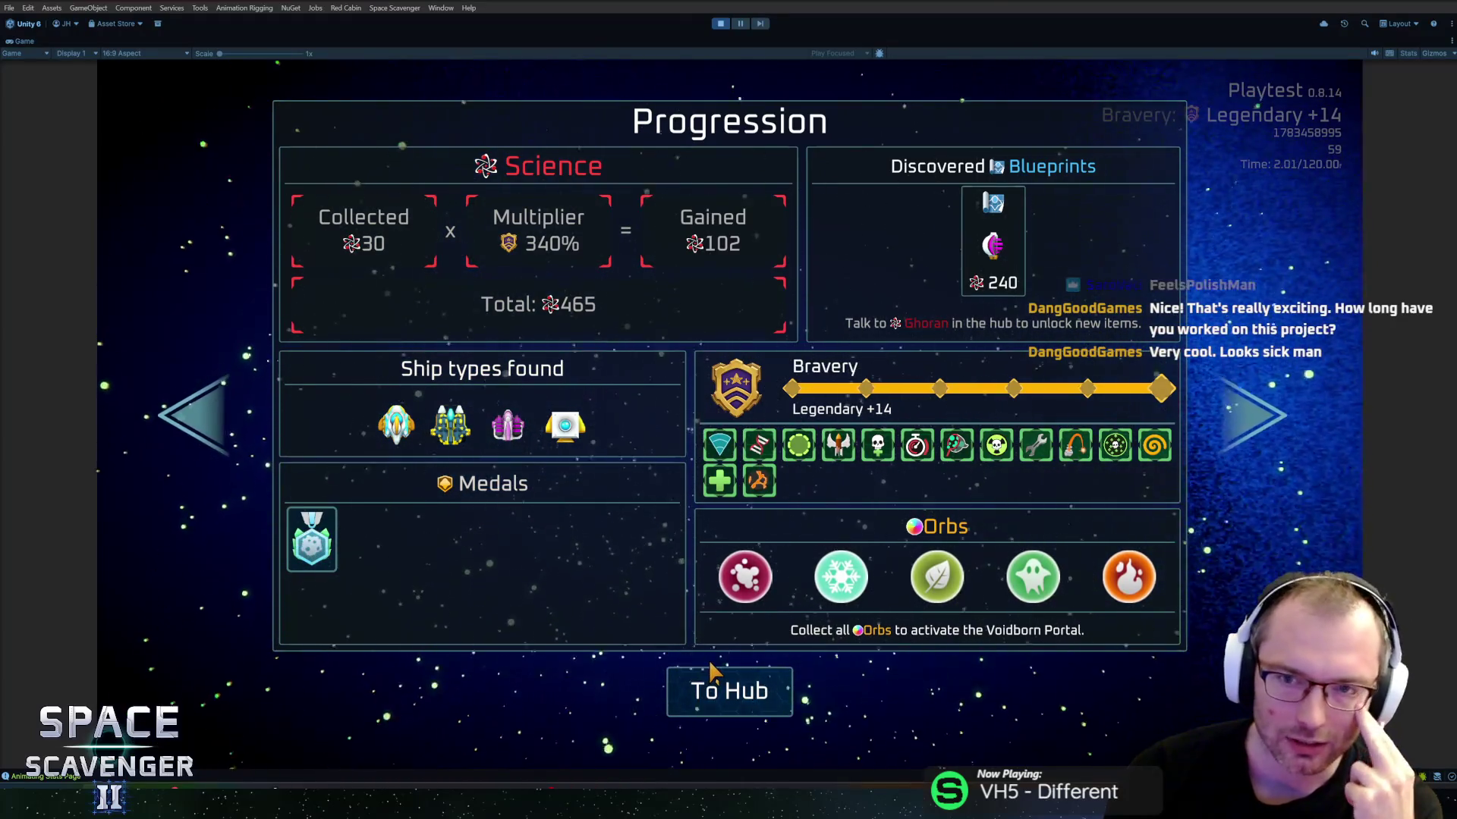
left_click(721, 702)
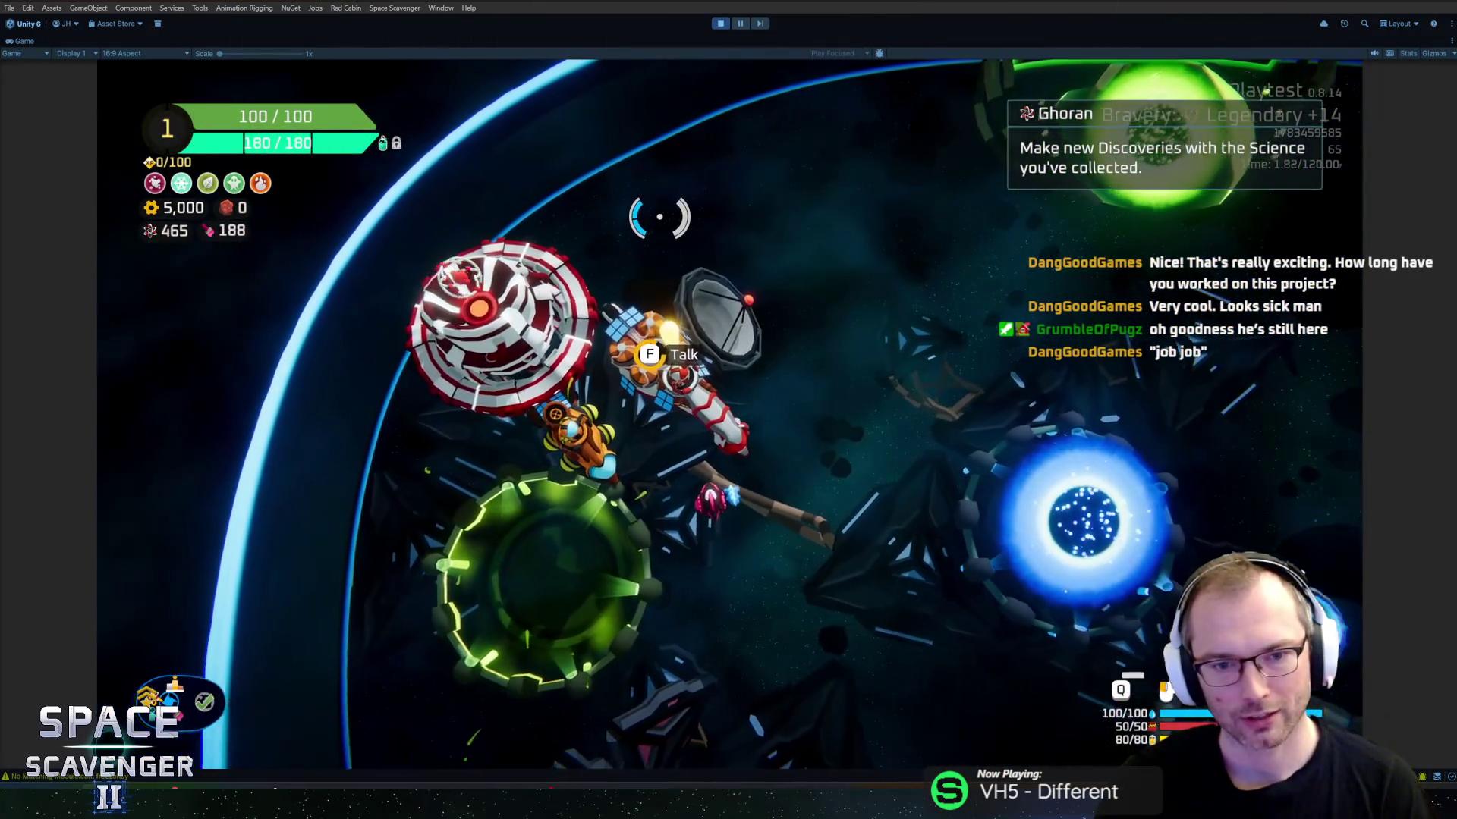
Step: Talk to Ghoran and browse the Science Research list
key("f")
scroll(490, 342, "down", 10)
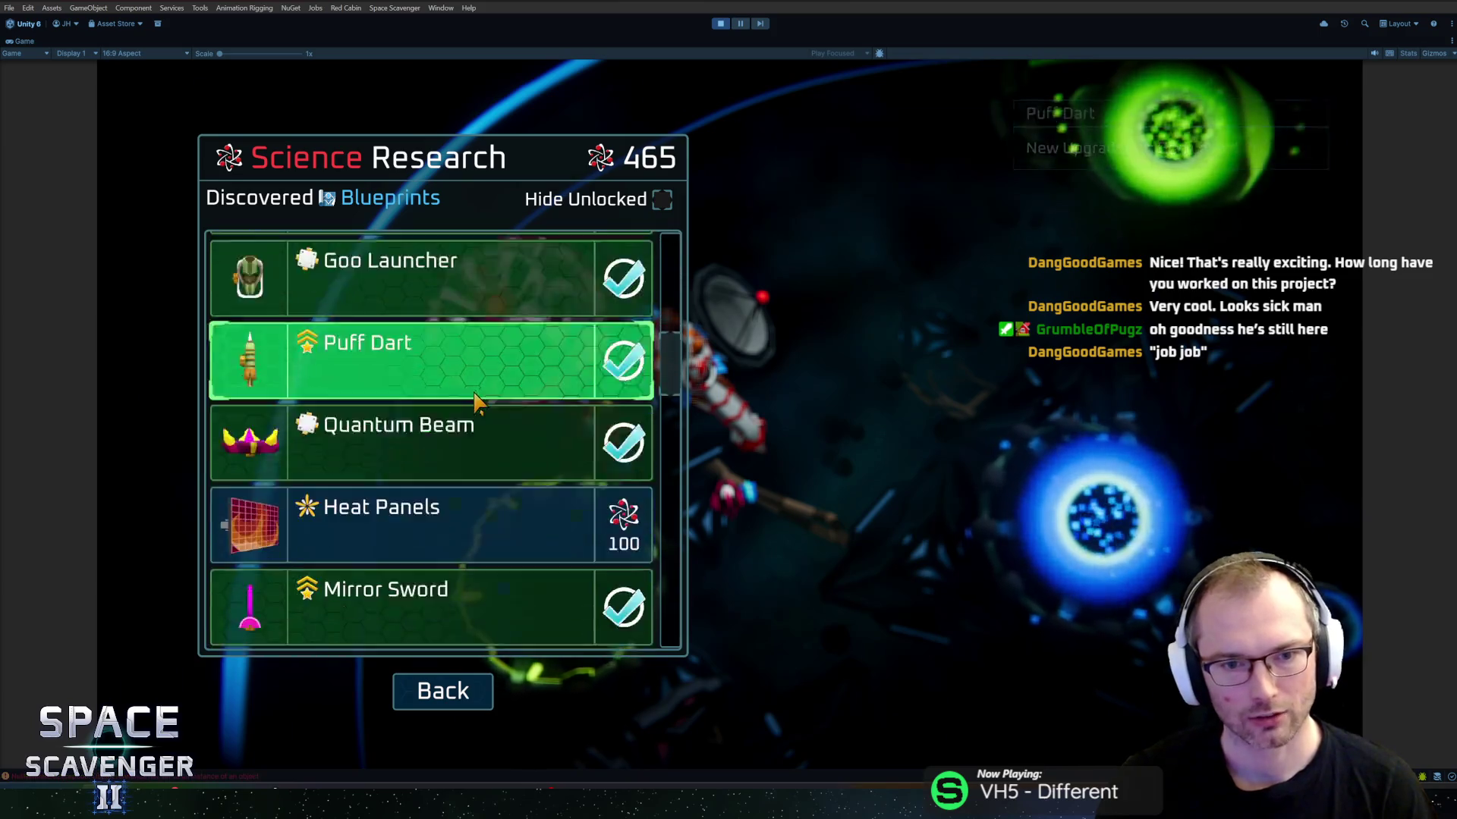
scroll(470, 425, "down", 15)
scroll(442, 465, "down", 5)
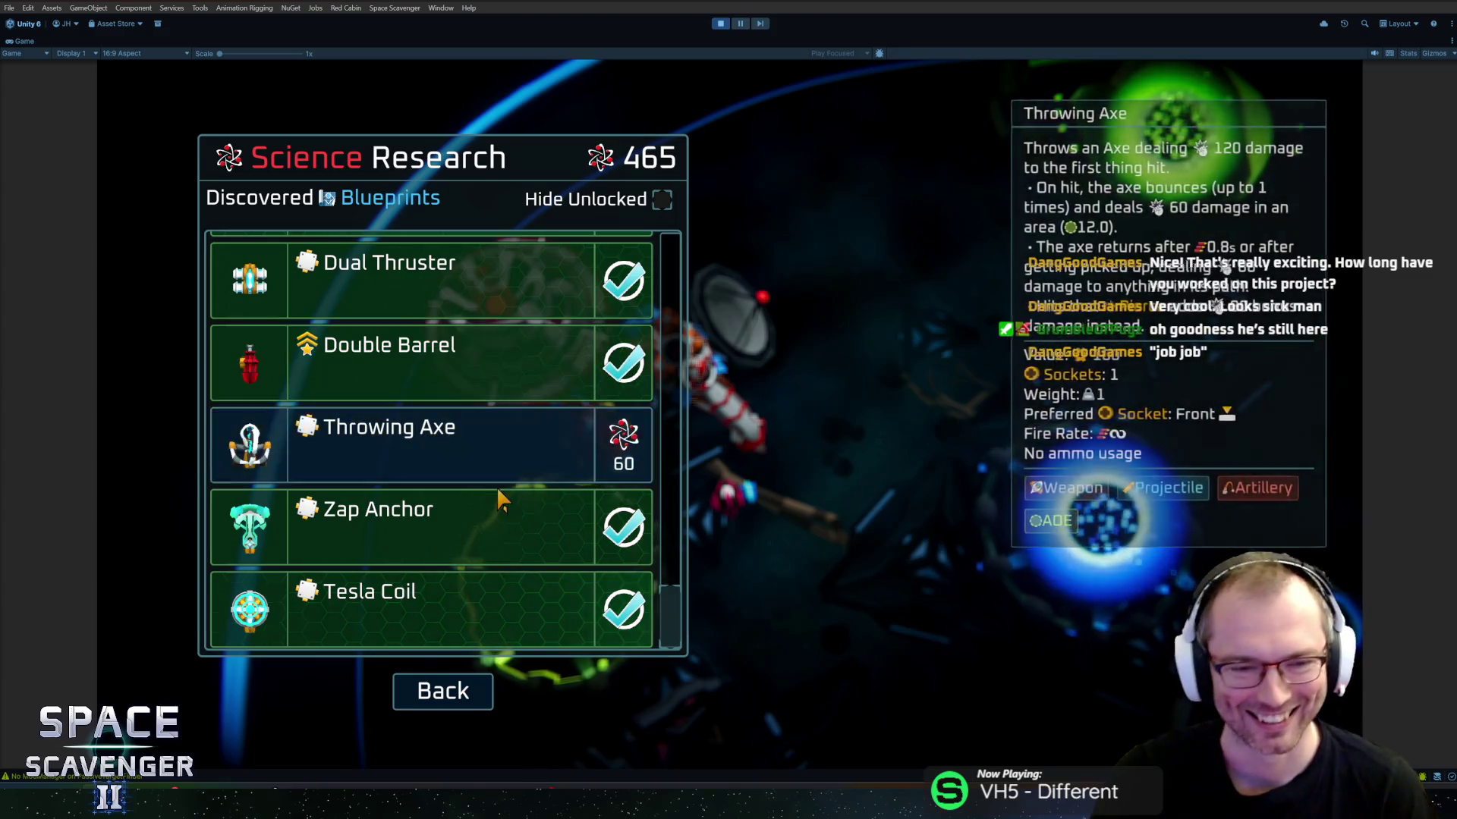
scroll(508, 484, "up", 3)
scroll(494, 503, "down", 3)
Step: Research the Ion Cannon blueprint for 240 Science, then stop Play mode
left_click_drag(678, 624, 675, 565)
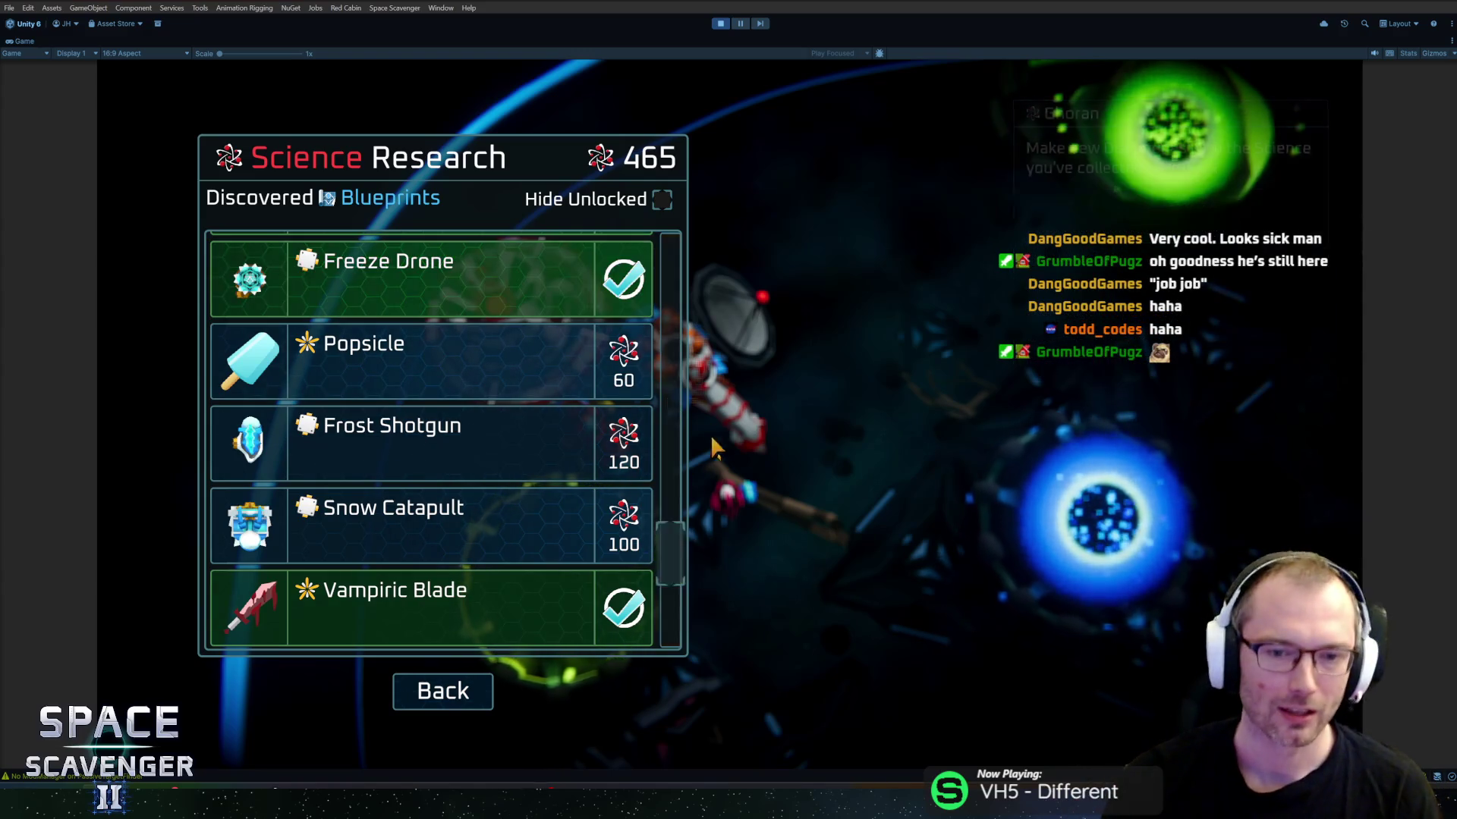
scroll(667, 548, "up", 1)
left_click_drag(671, 556, 677, 499)
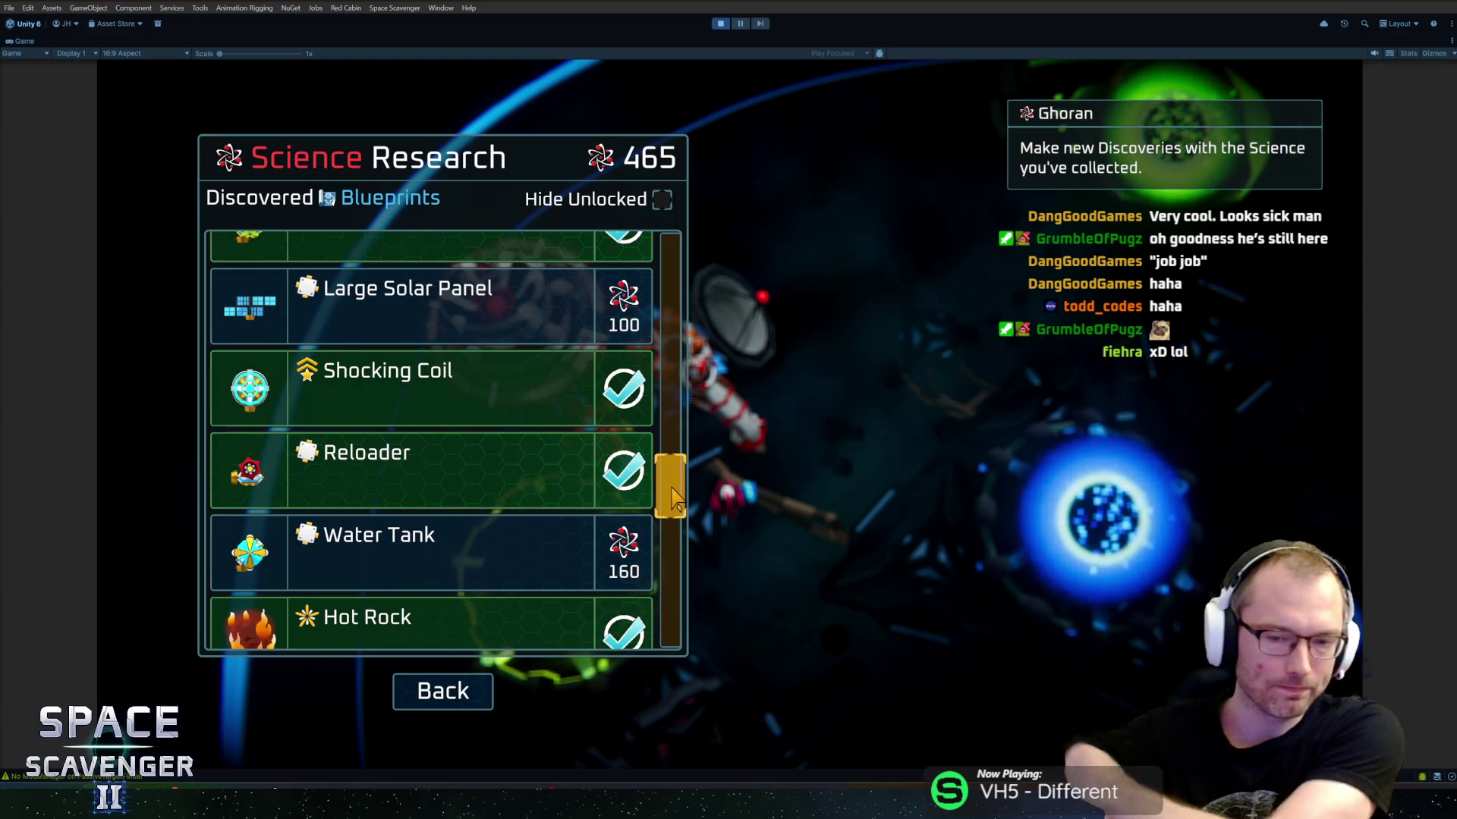
left_click_drag(673, 486, 677, 262)
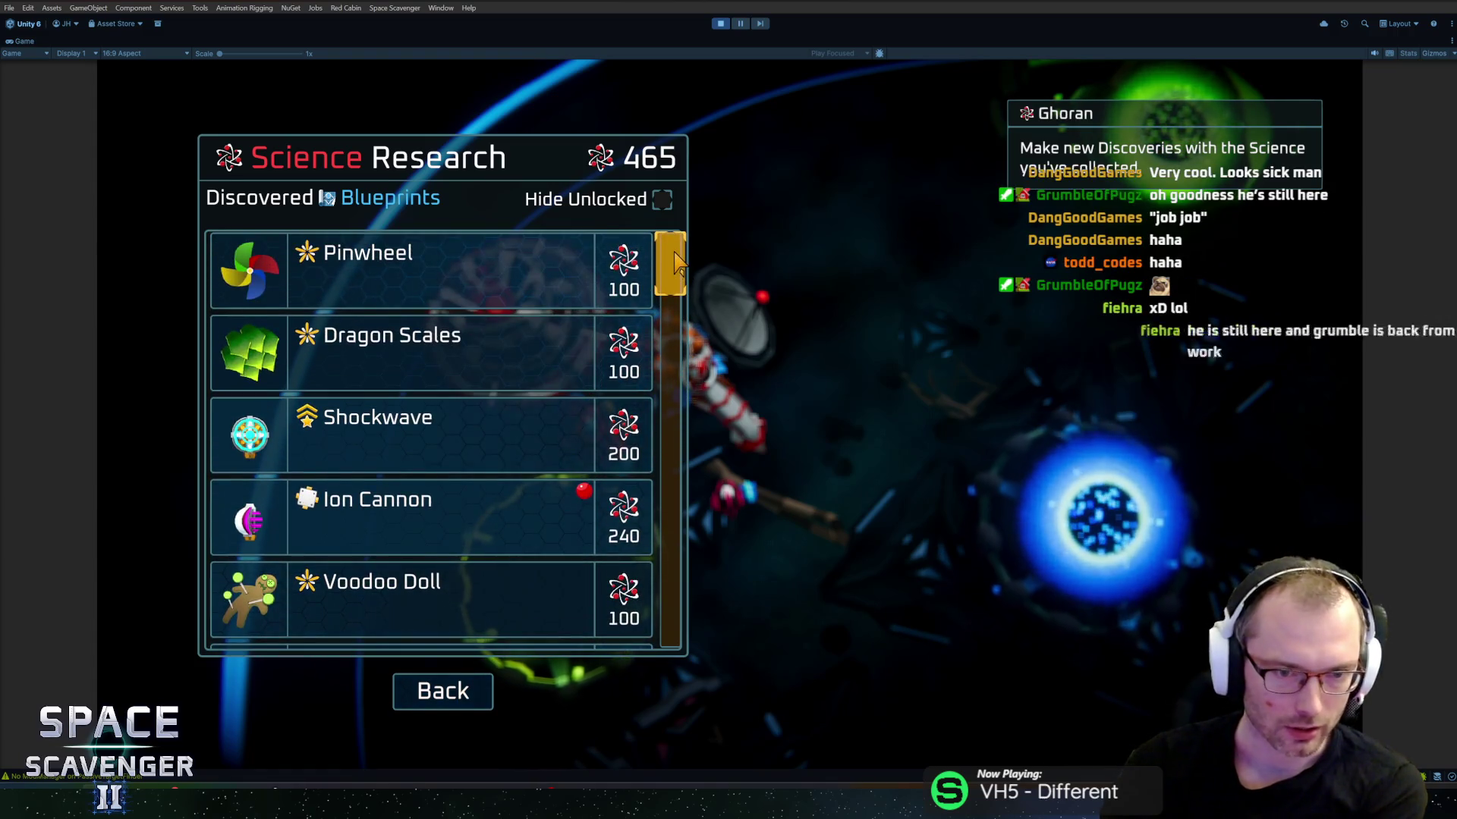
left_click(410, 513)
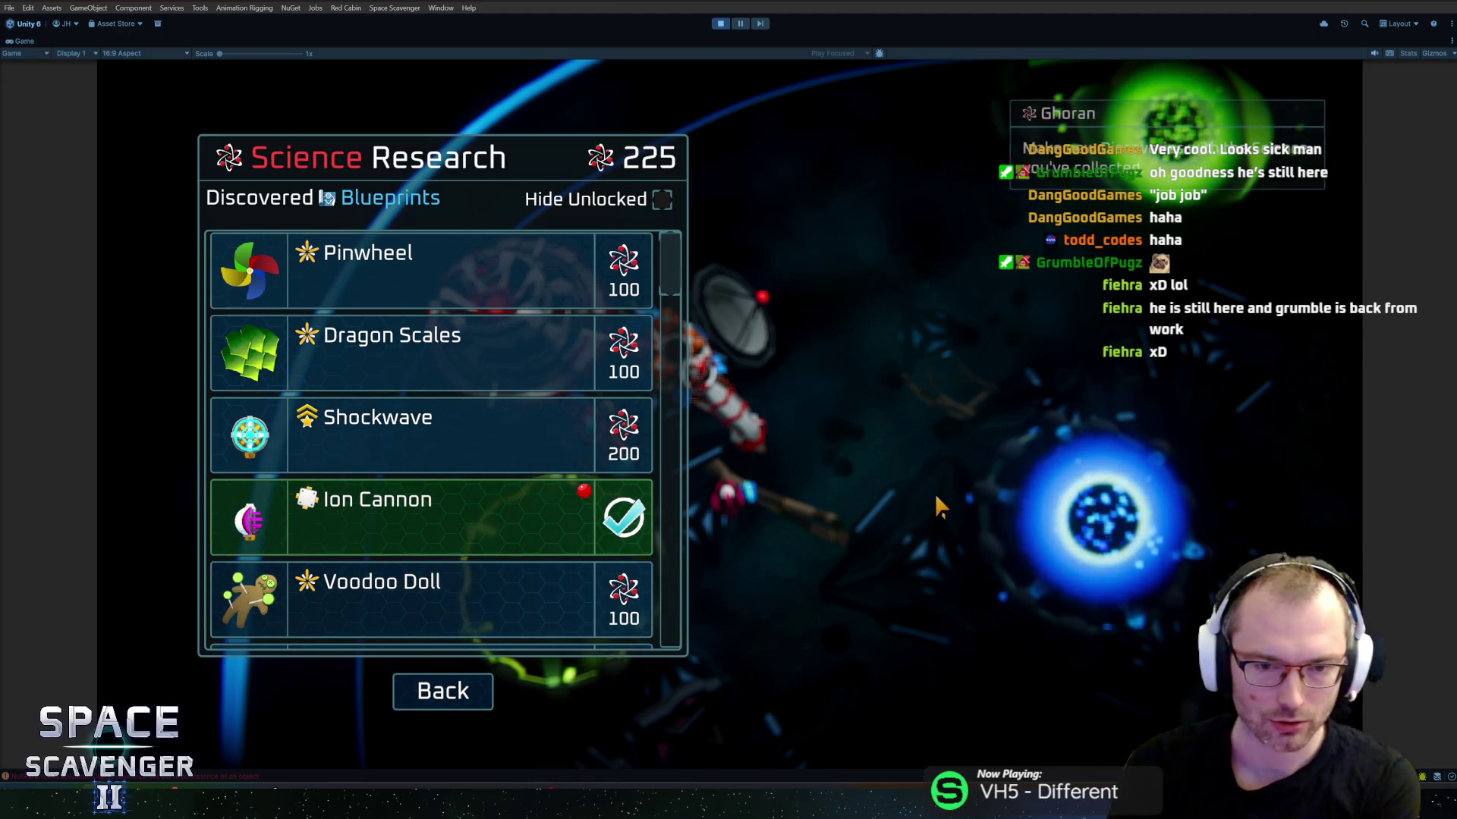
key("ctrl+p")
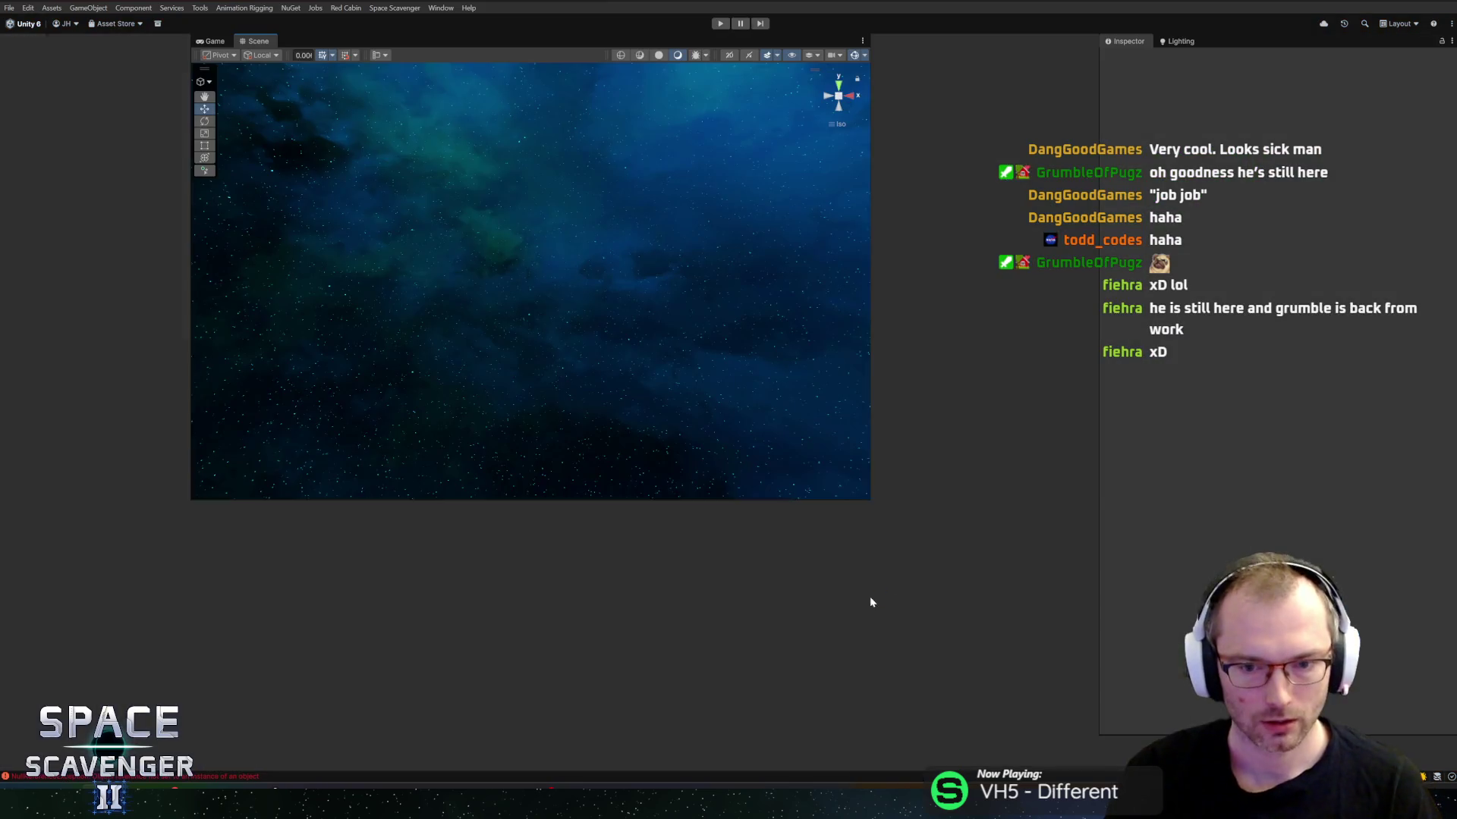
Step: Trace the 23:26:33 NullReferenceException stack trace to GetDescription in ActionListener_Charge.cs
left_click(887, 621)
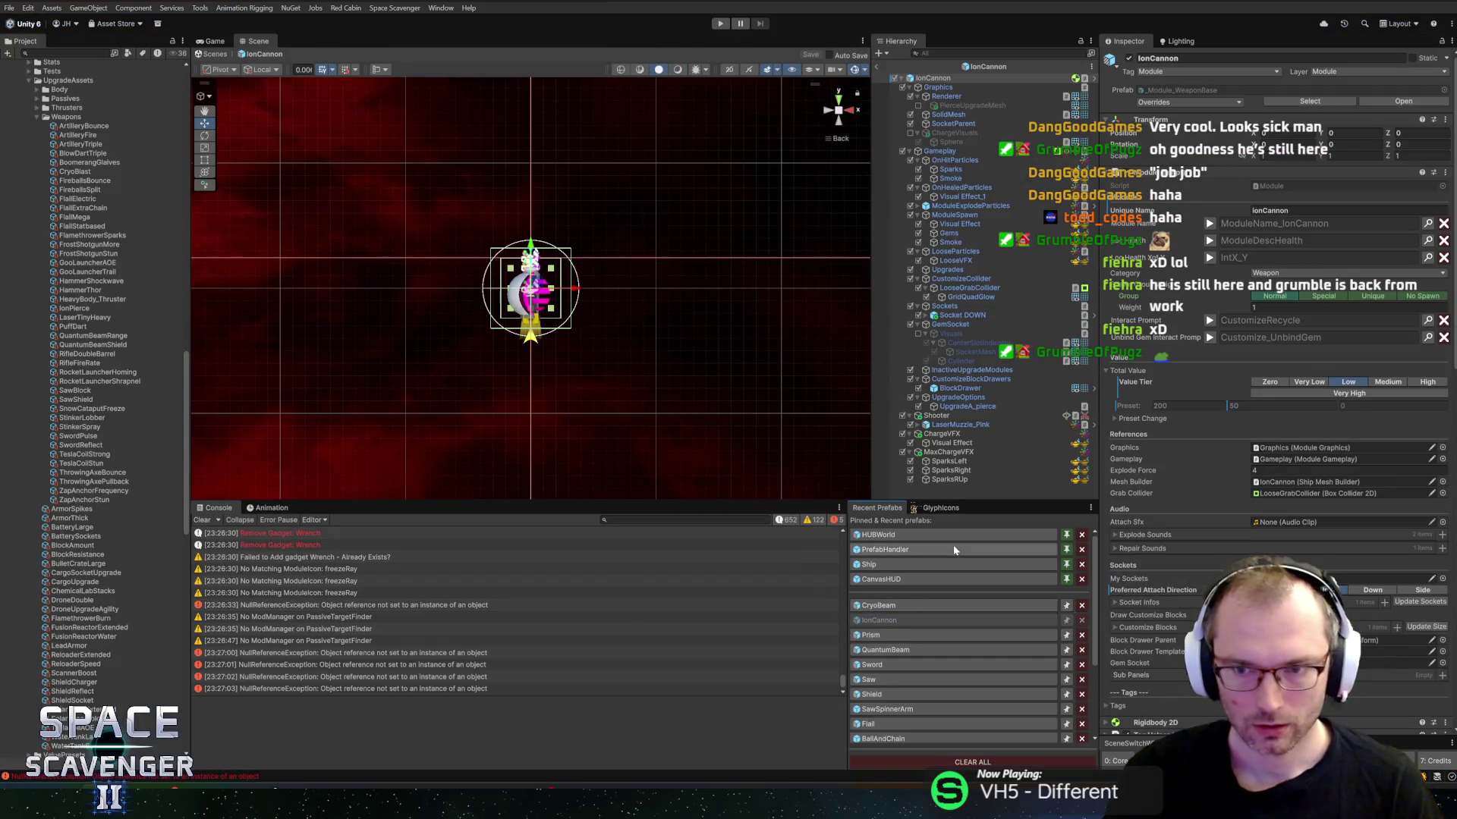
left_click(399, 665)
left_click(342, 609)
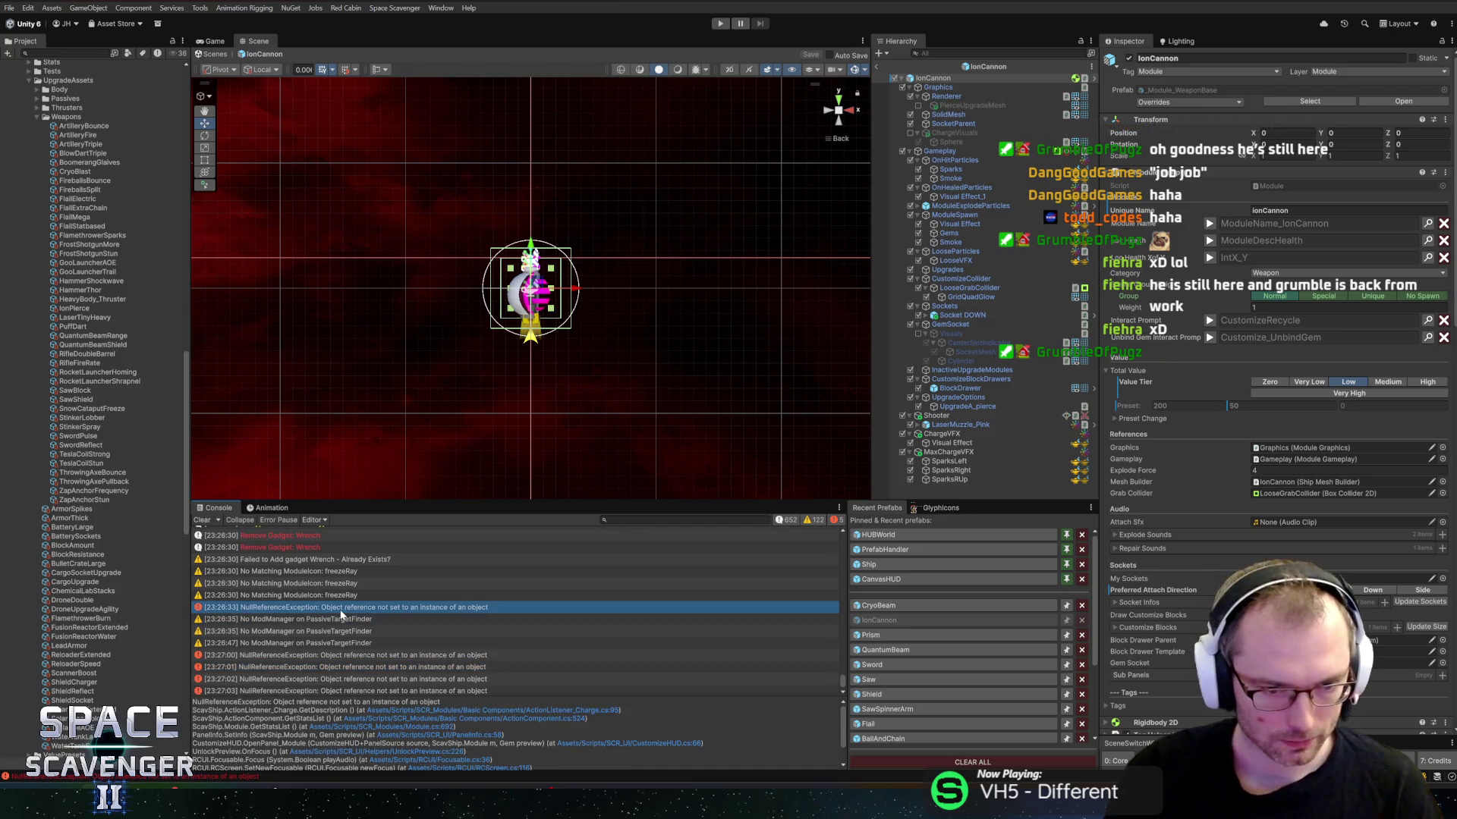
left_click(606, 711)
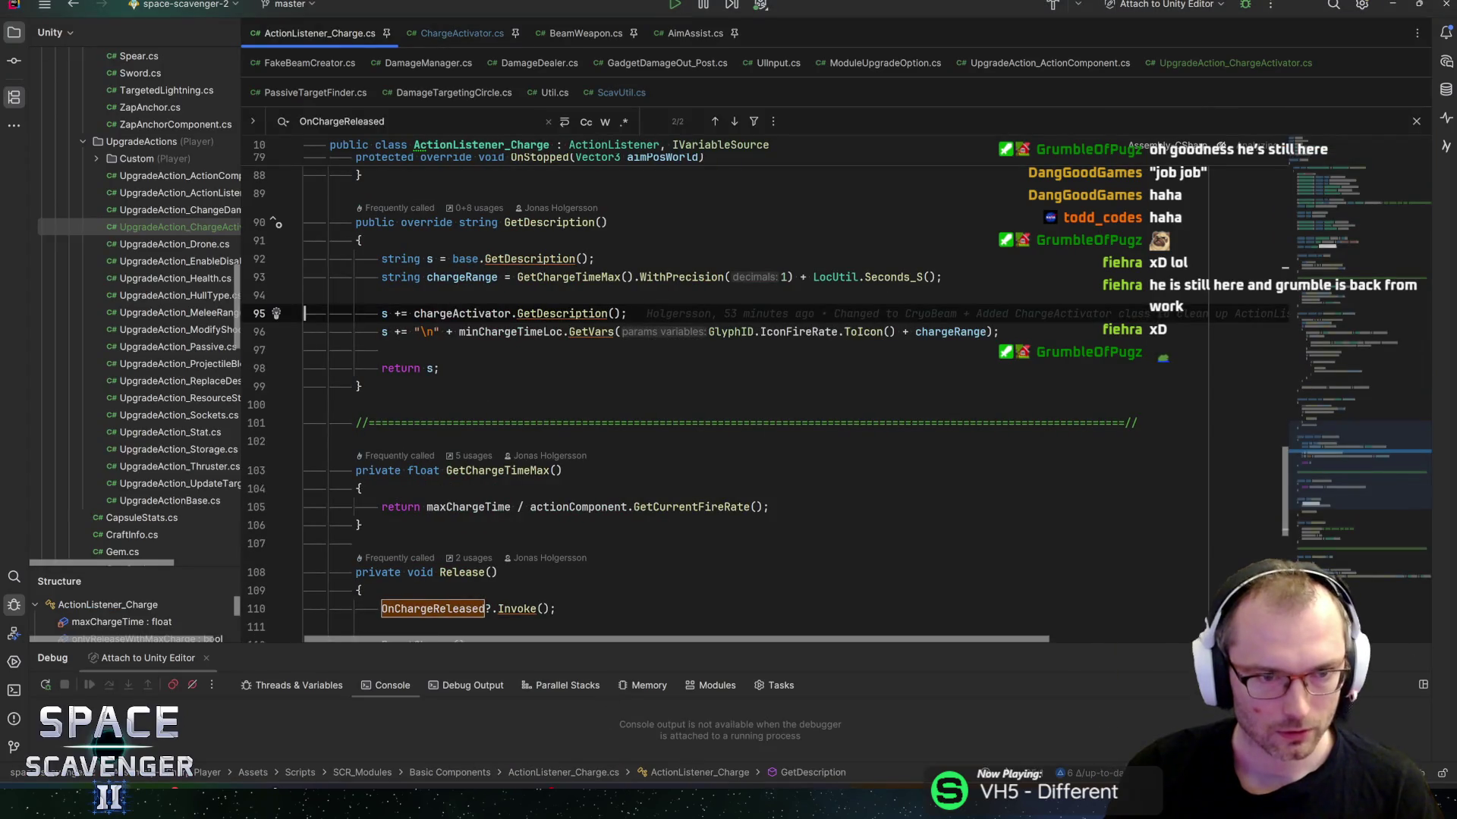
Step: Back in Unity, try moving the Charge Activator component higher, then start Play mode maximized
key("alt+Tab")
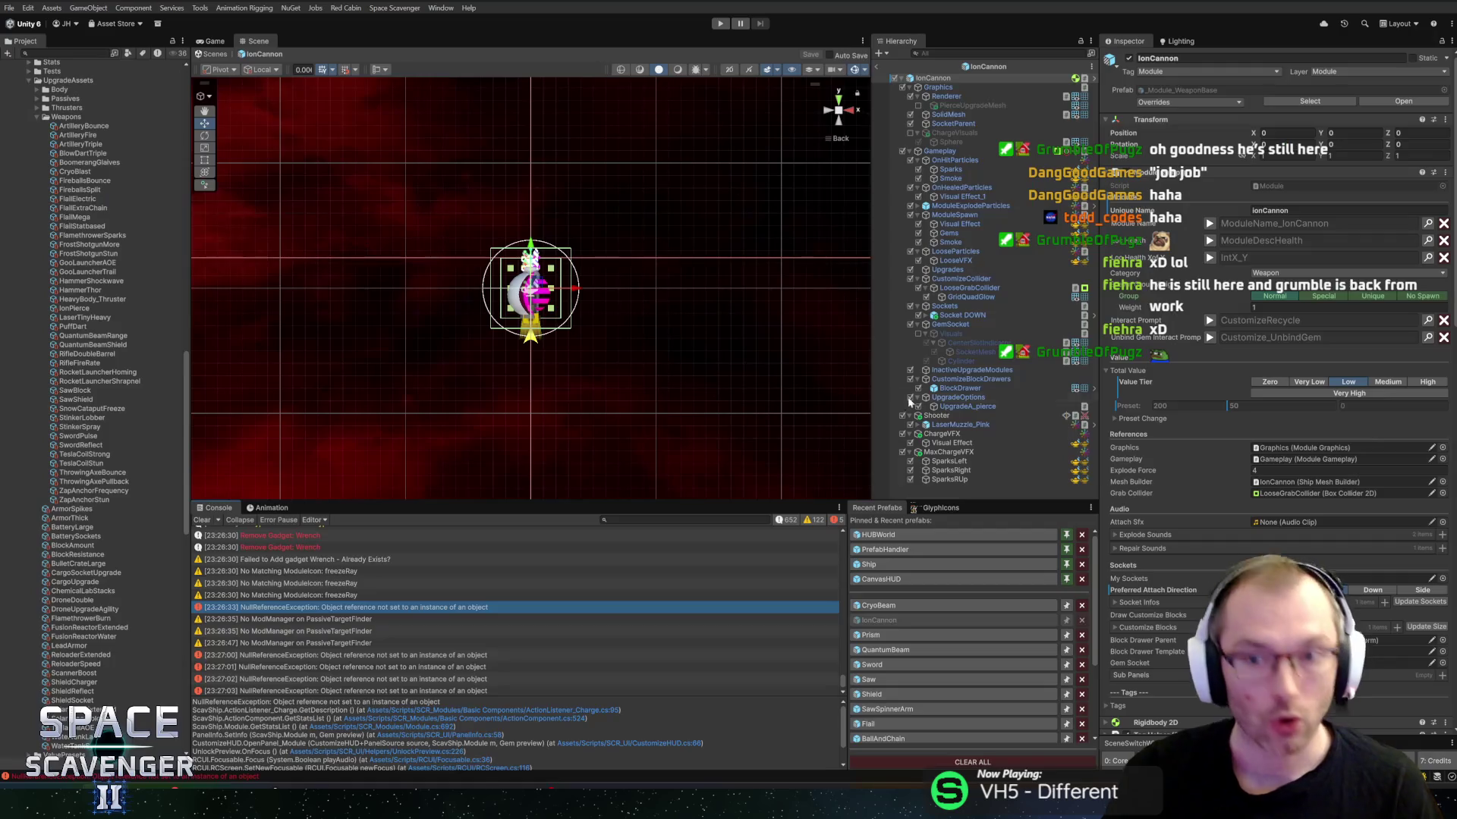
scroll(1290, 440, "down", 15)
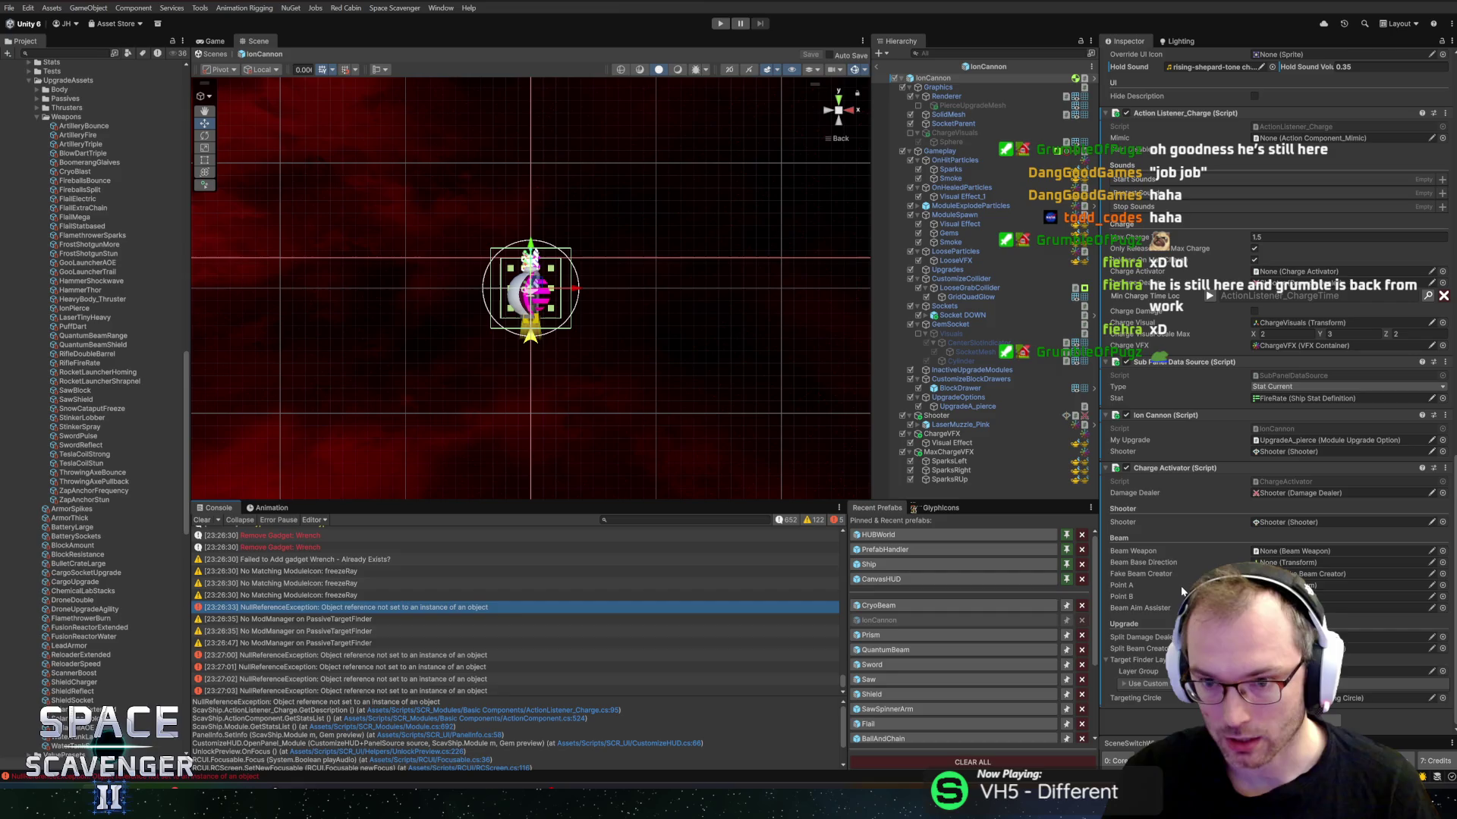
left_click_drag(1147, 470, 1279, 365)
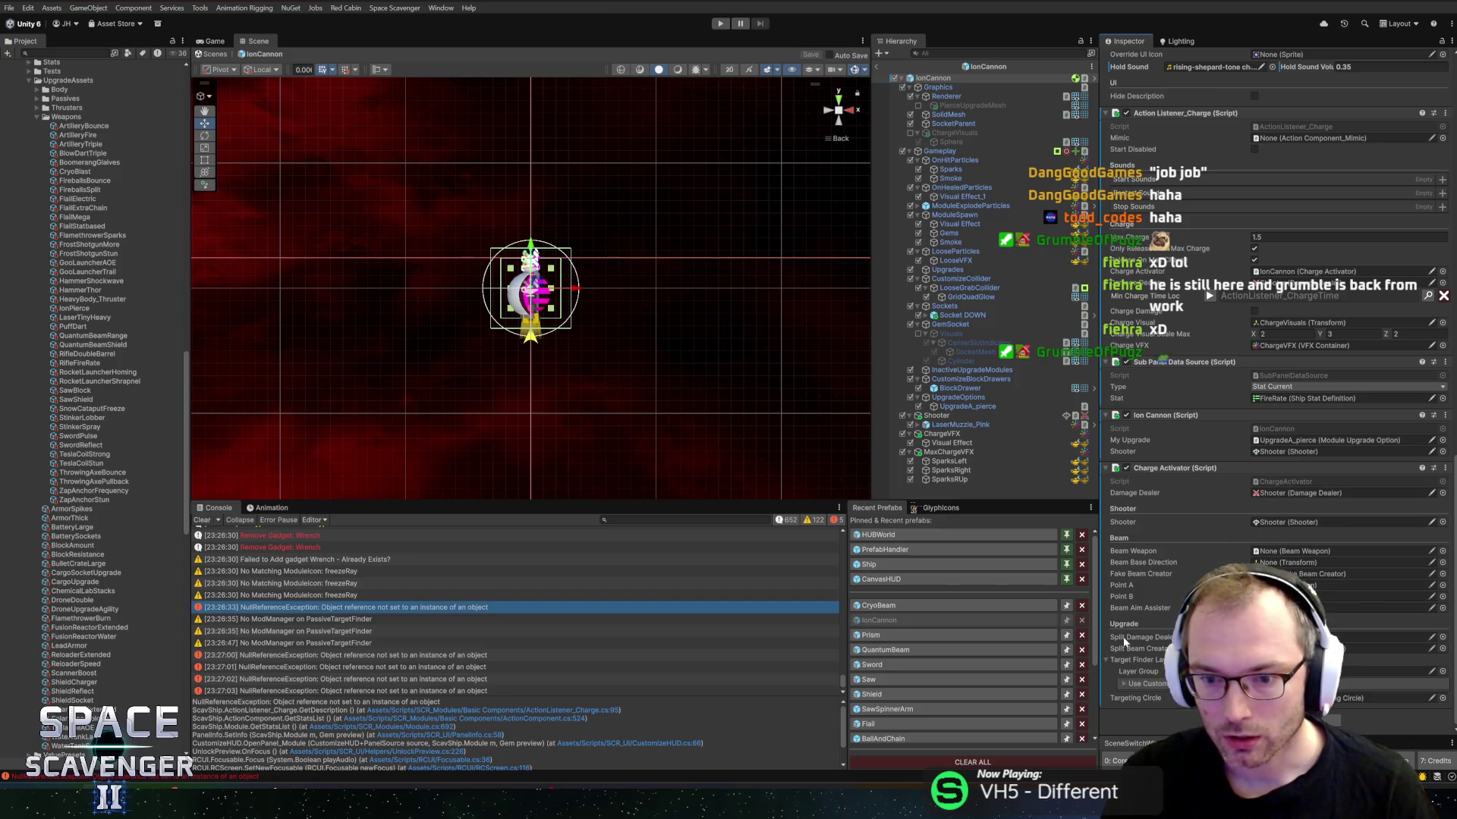
scroll(1126, 649, "up", 1)
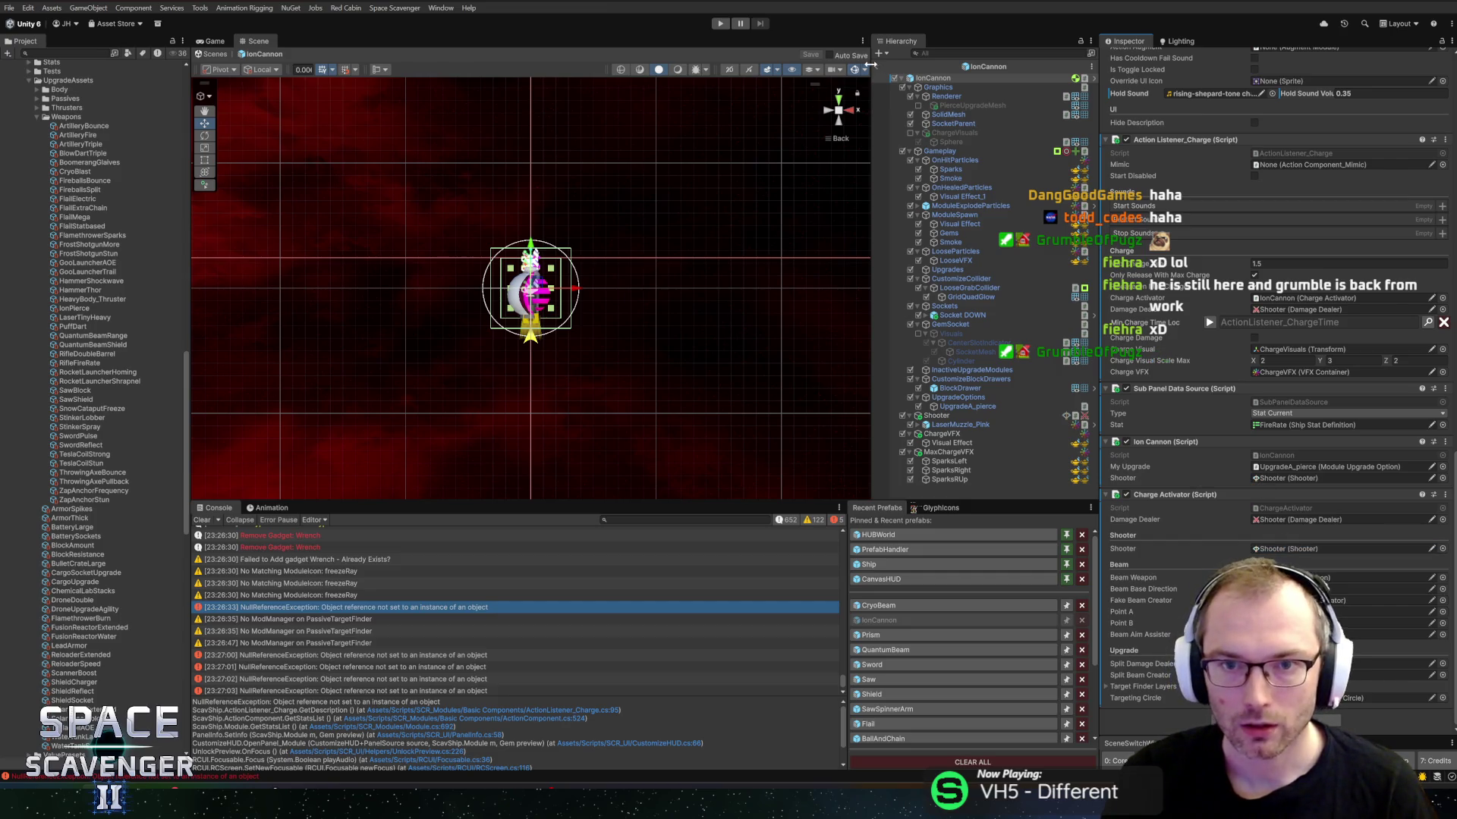
left_click(720, 24)
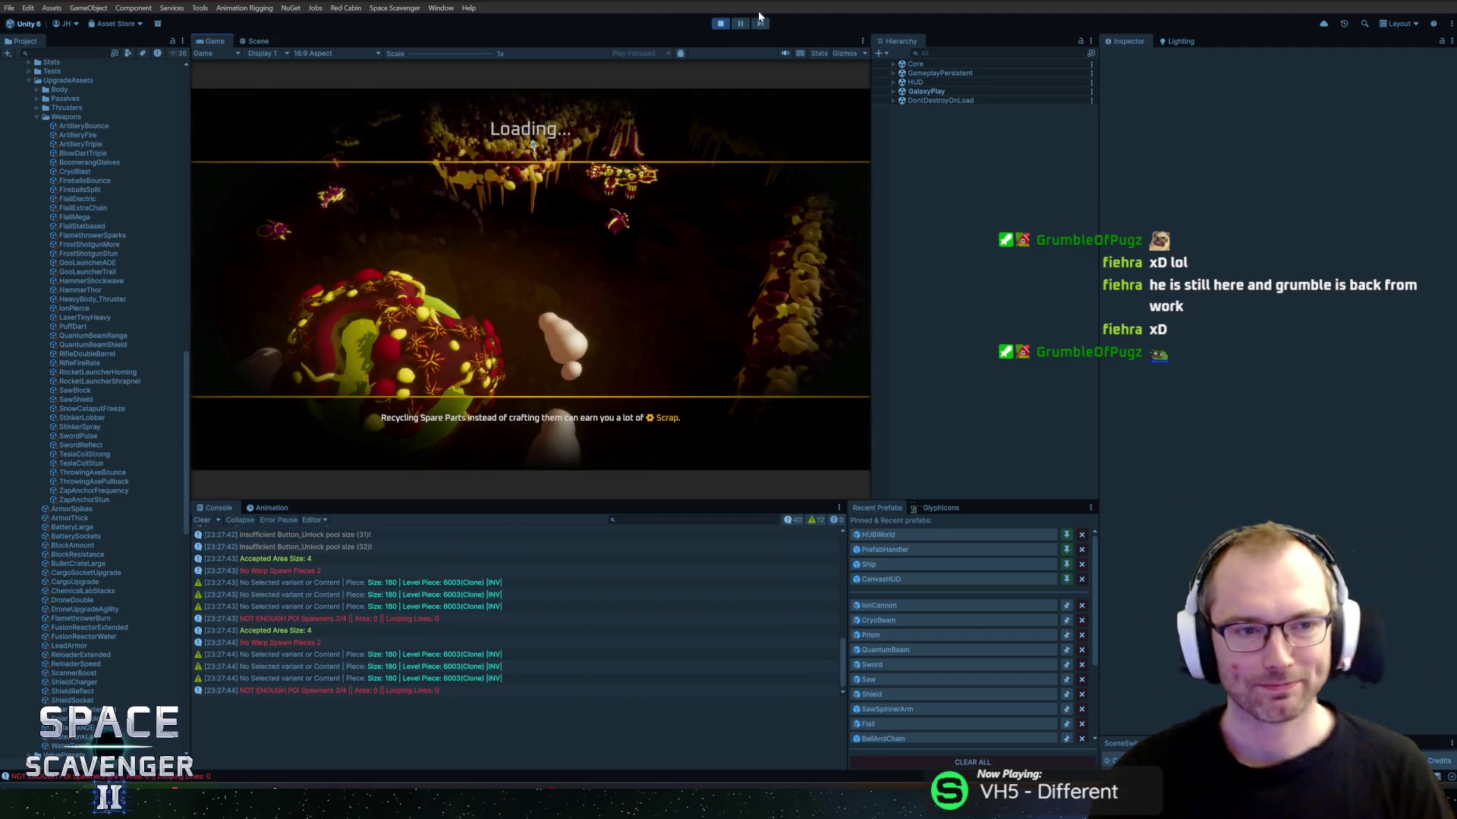
double_click(213, 41)
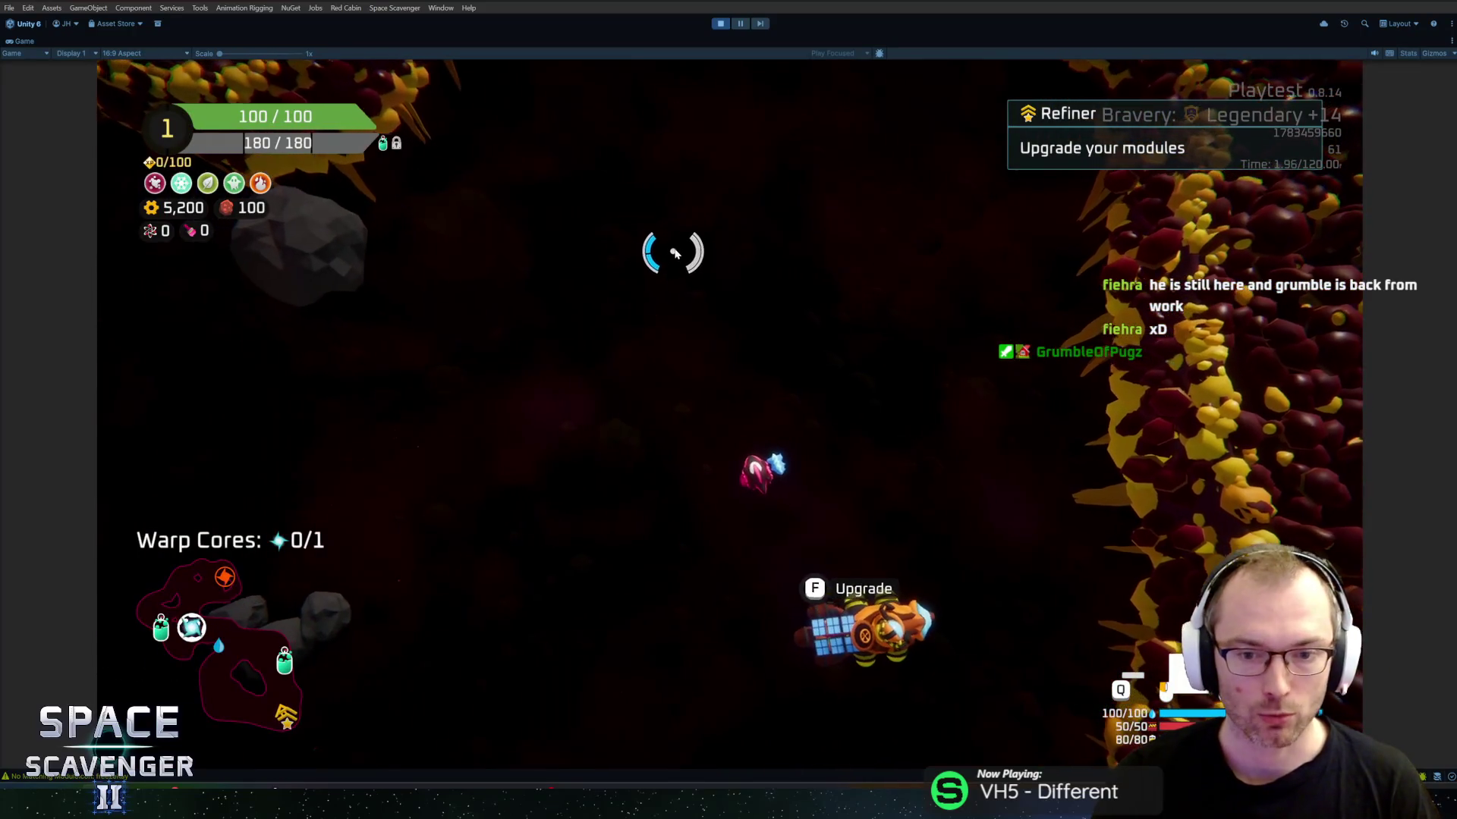
Step: Fly the ship around the level, firing the beam at nearby enemies
key("a")
key("w")
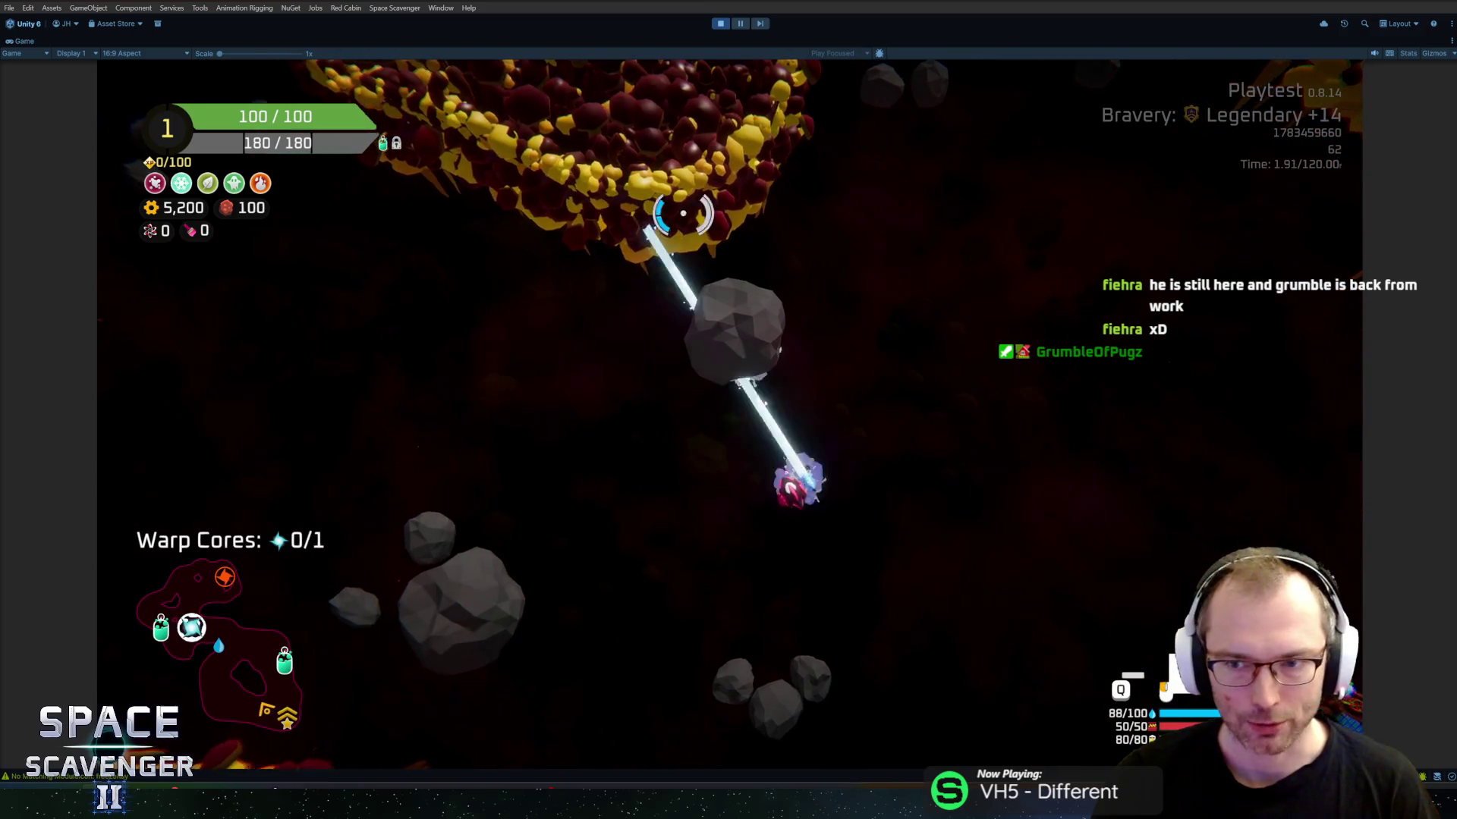
key("s")
left_click(405, 510)
key("w")
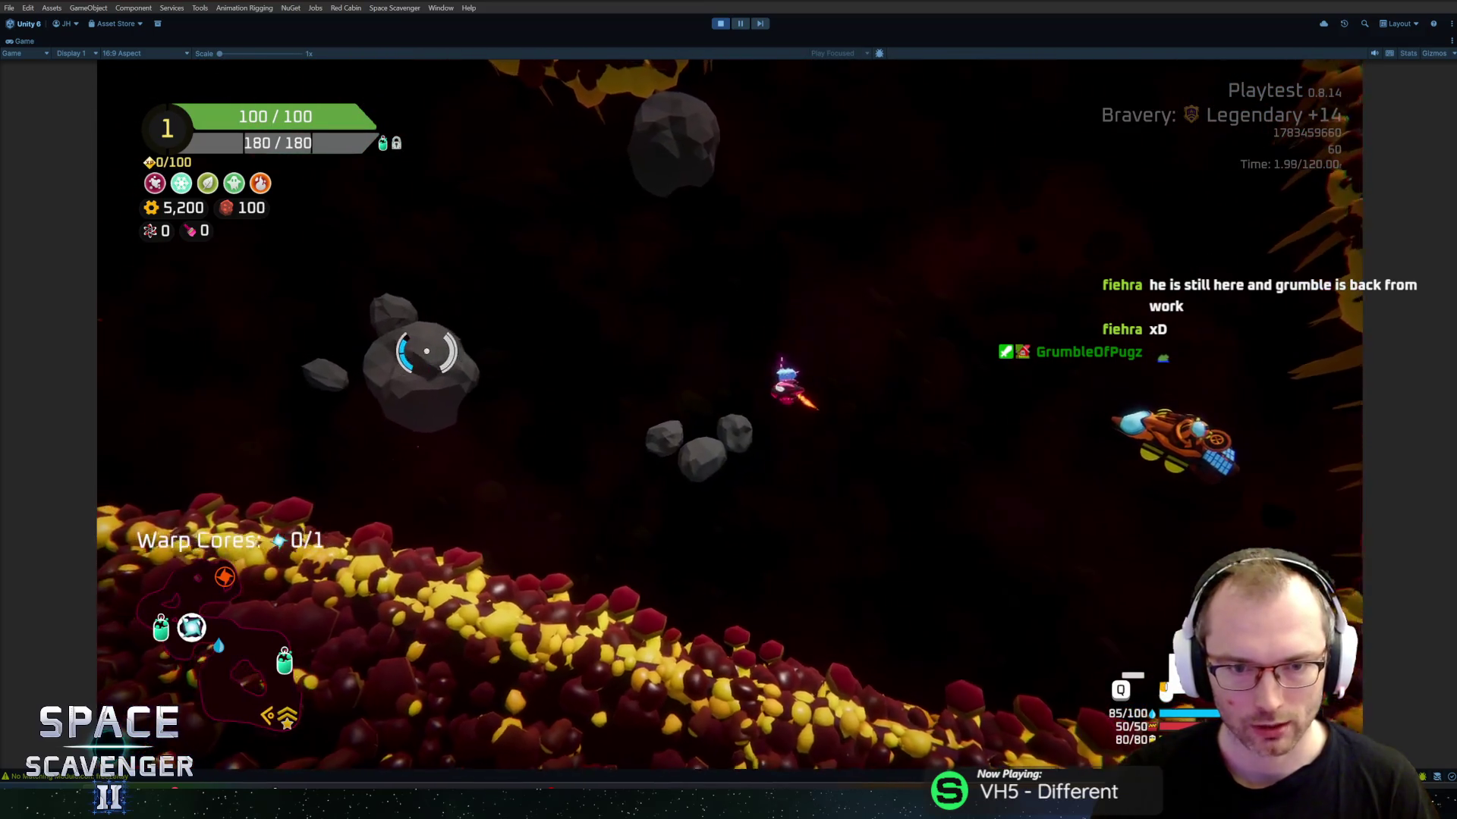
left_click(602, 660)
key("a")
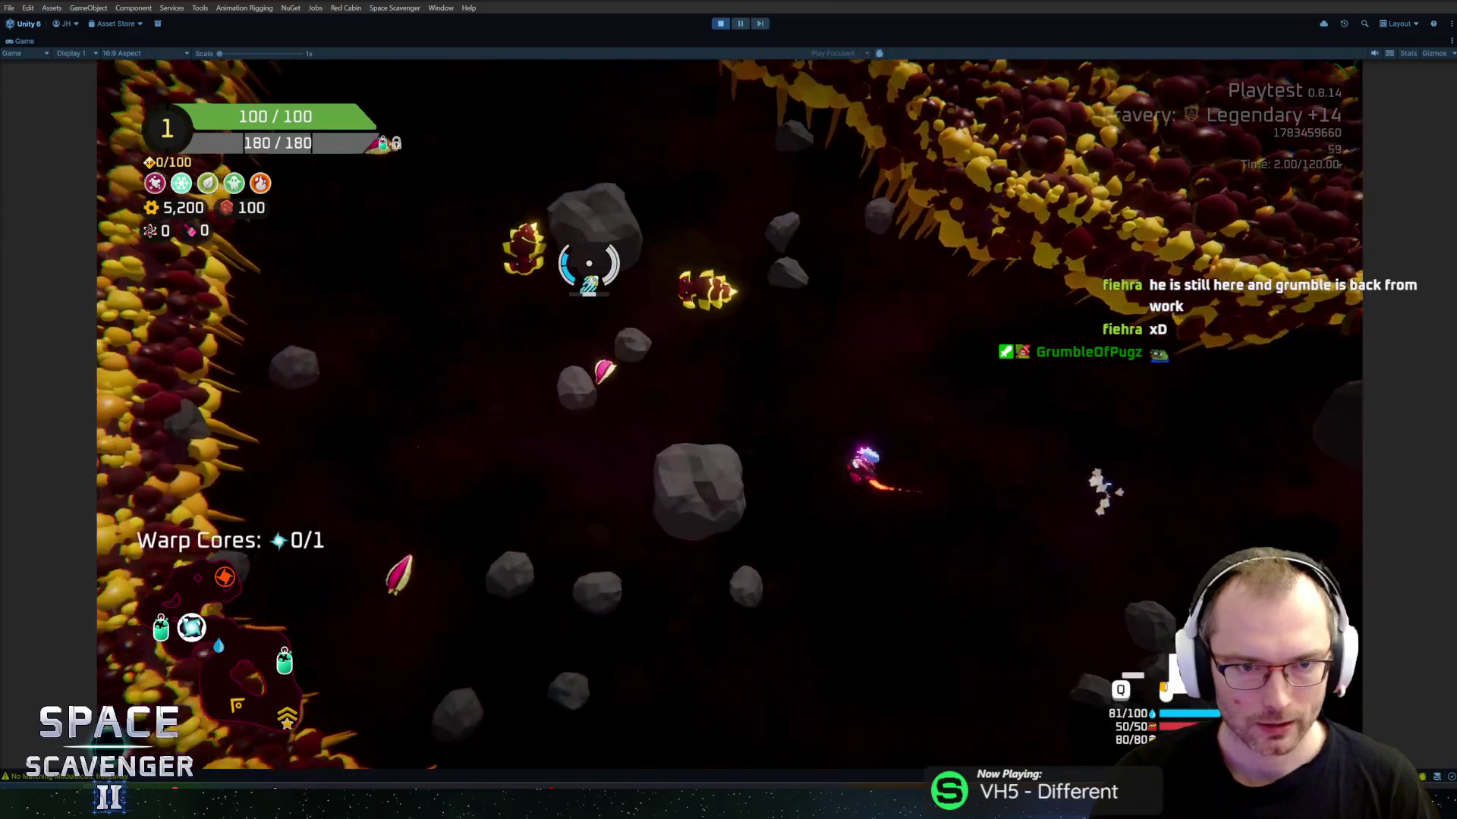
left_click(553, 308)
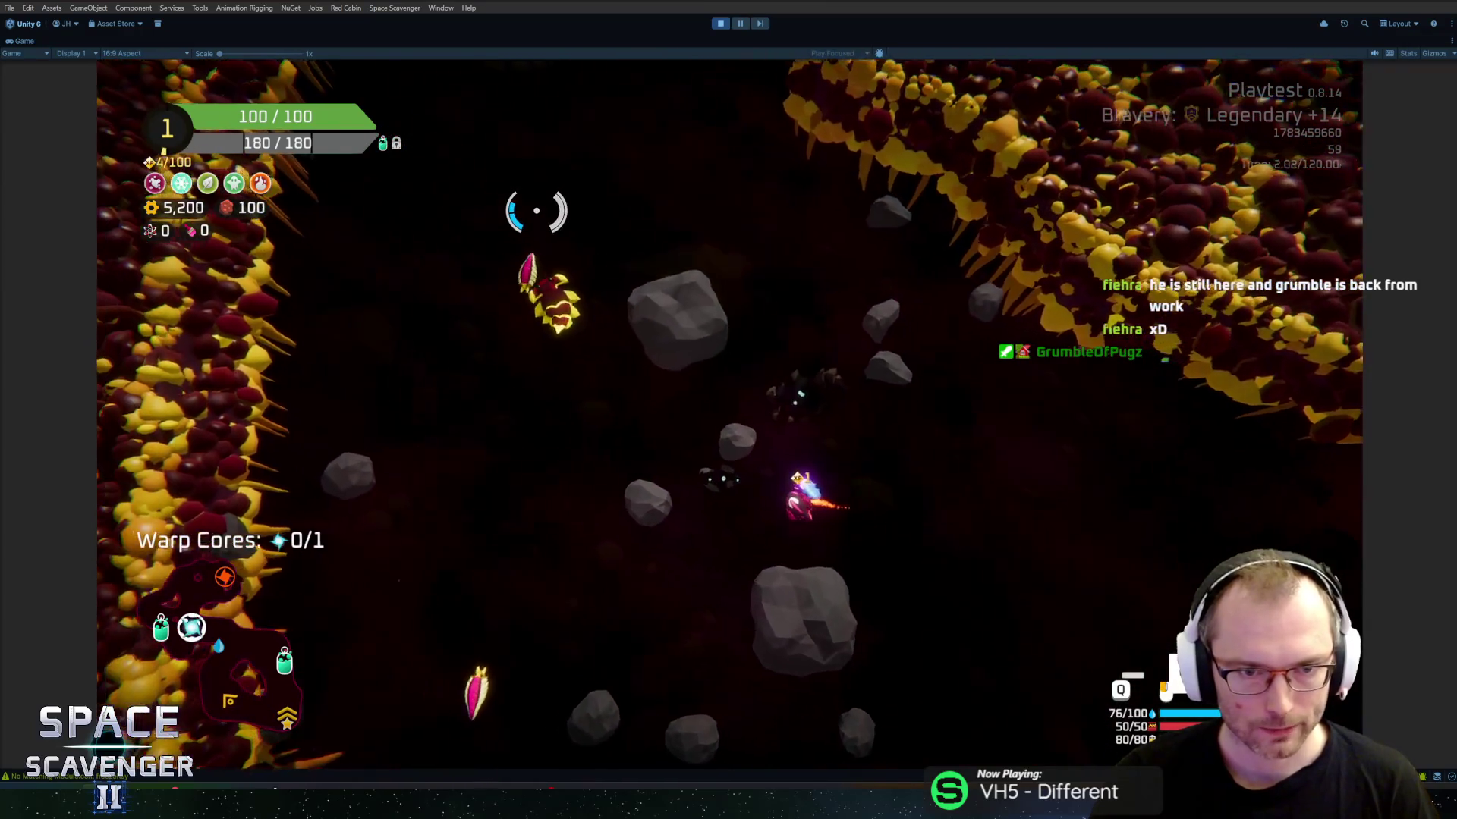
left_click(539, 212)
left_click(498, 237)
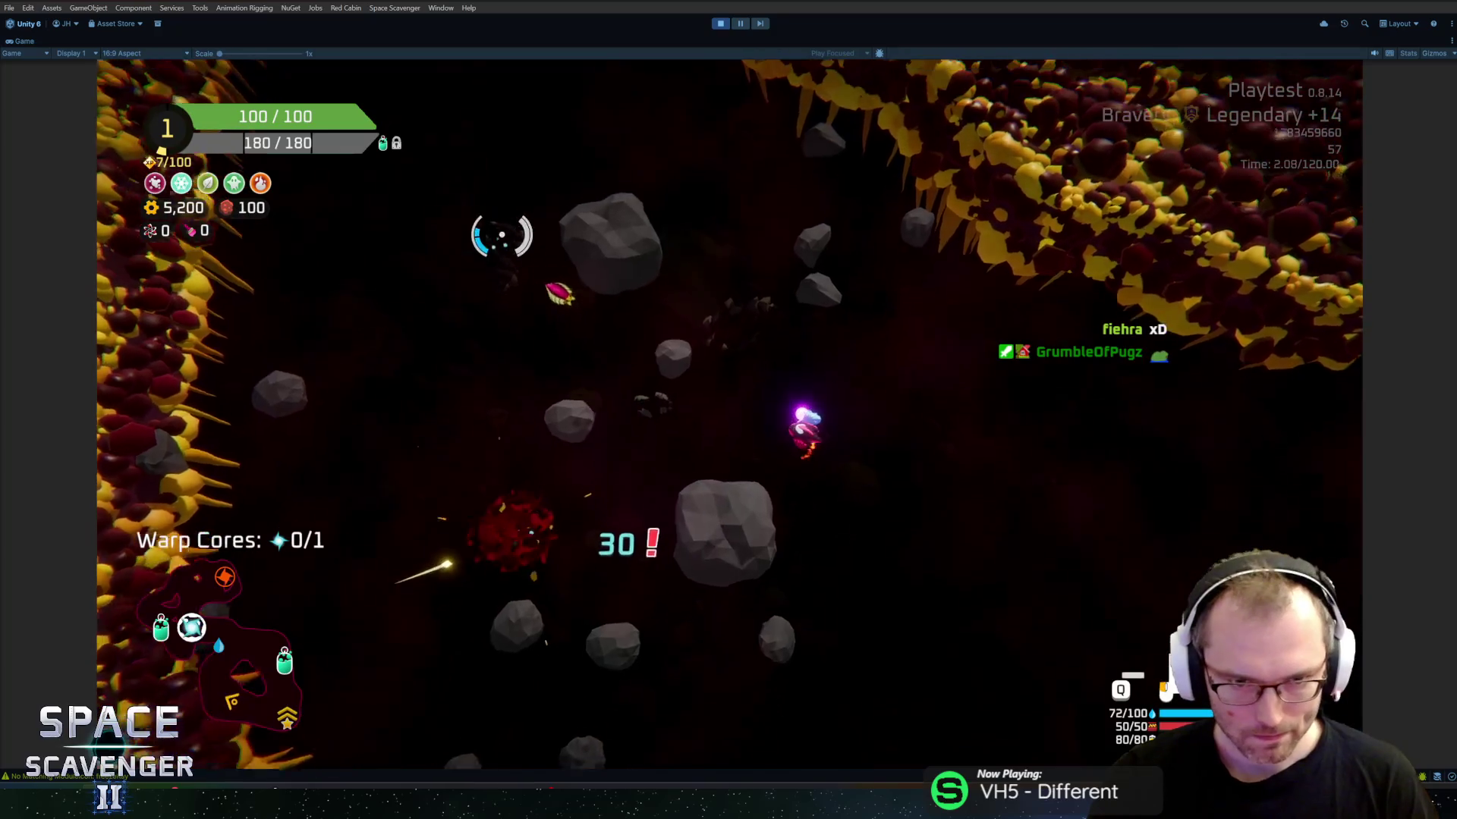
key("d")
key("d")
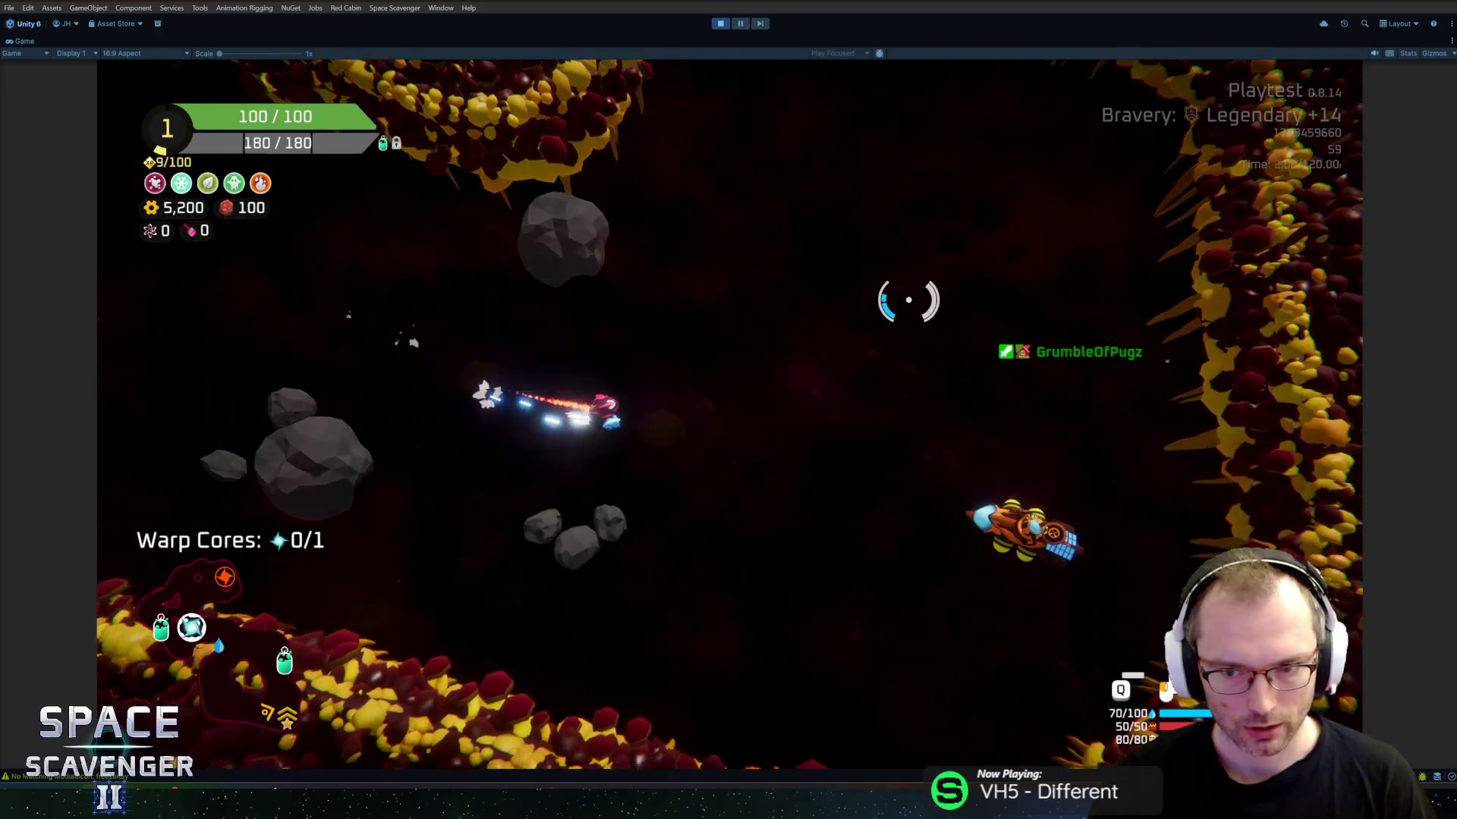
Step: Buy the Cryo Blast module upgrade at the refiner station
key("f")
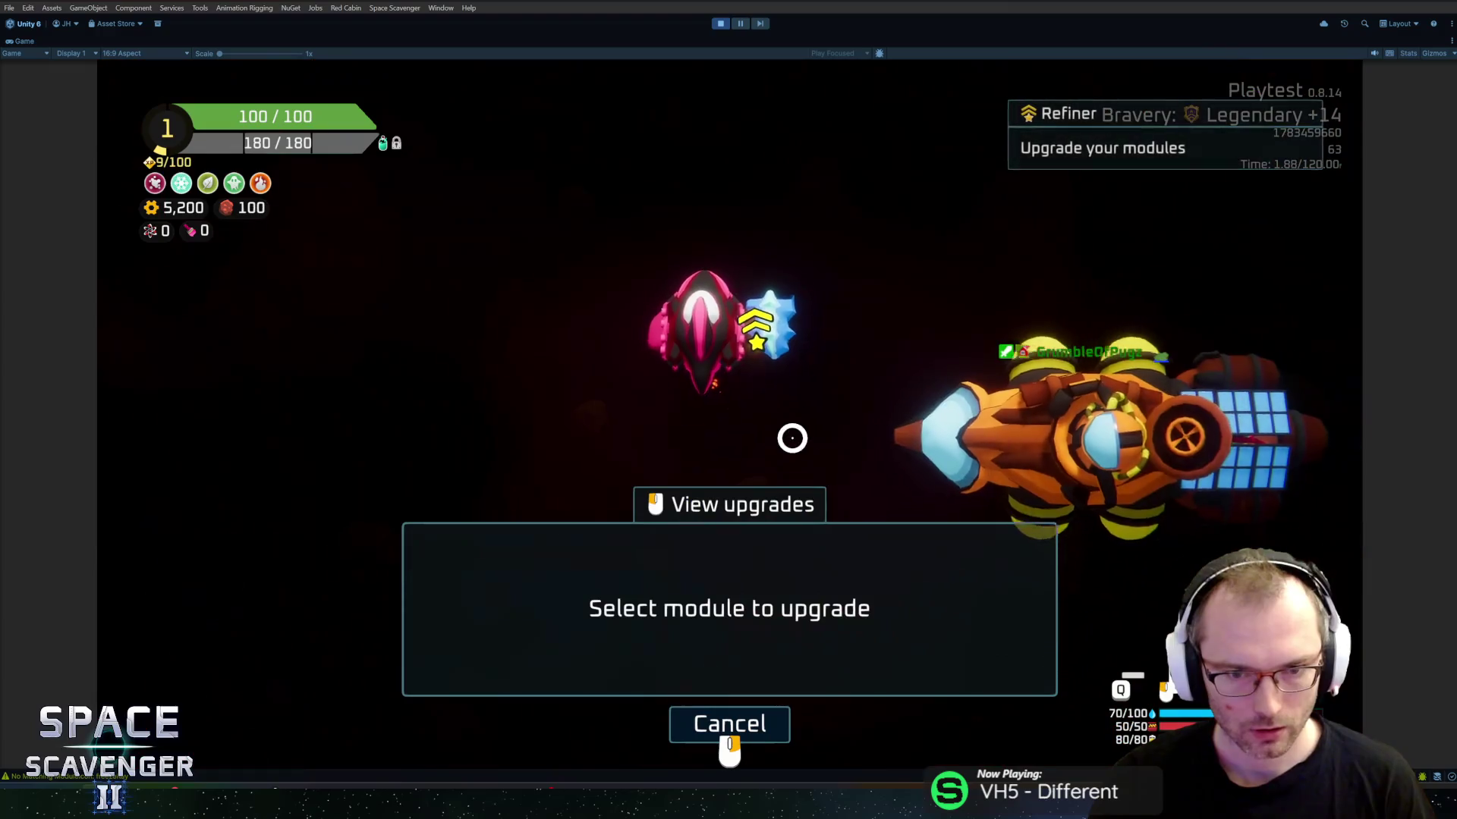
left_click(761, 318)
left_click(780, 605)
key("w")
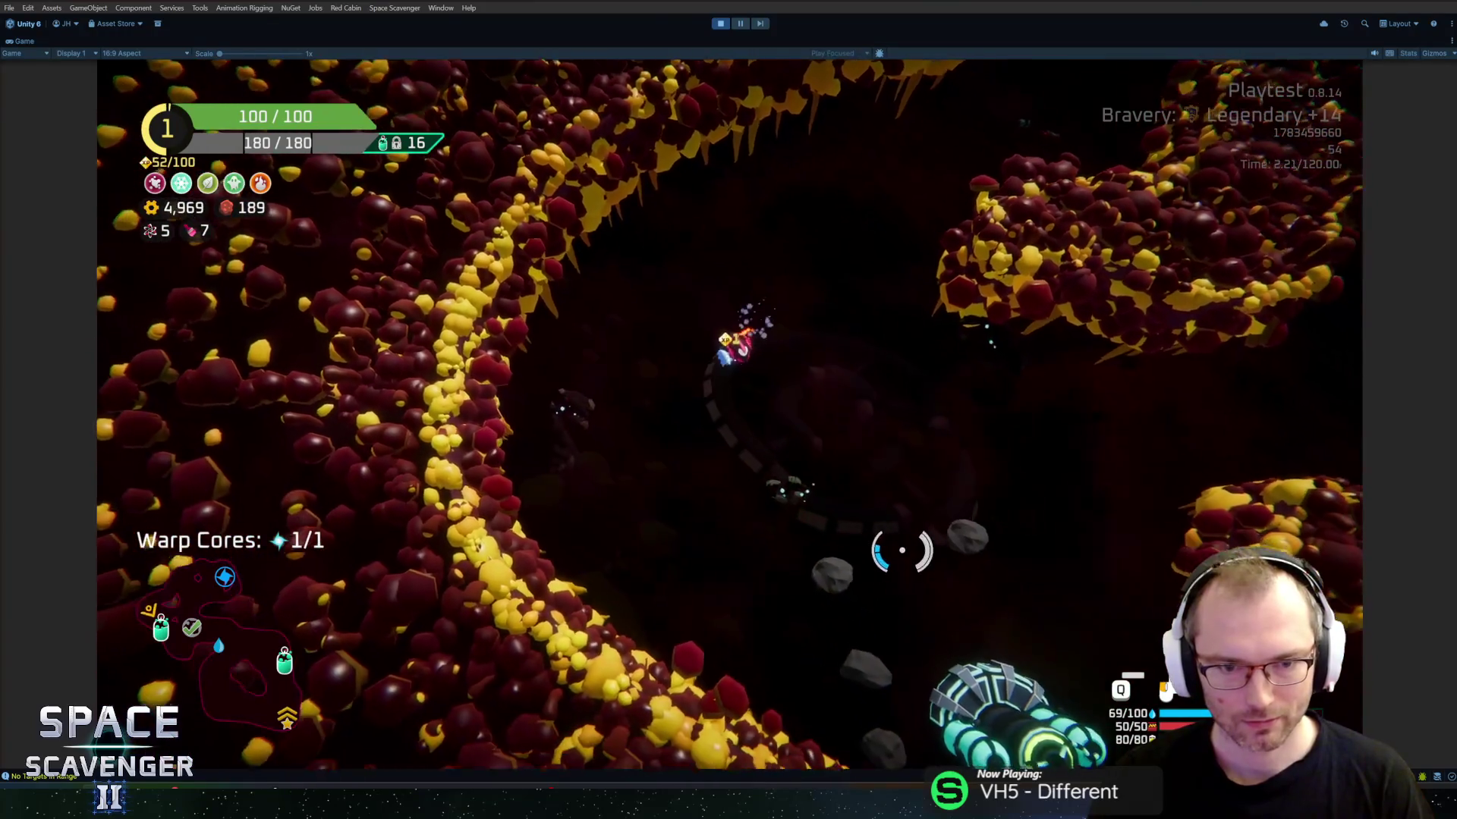
Step: Take the Nothing reward, warp onward, then stop Play mode and open the CryoBeam prefab
key("f")
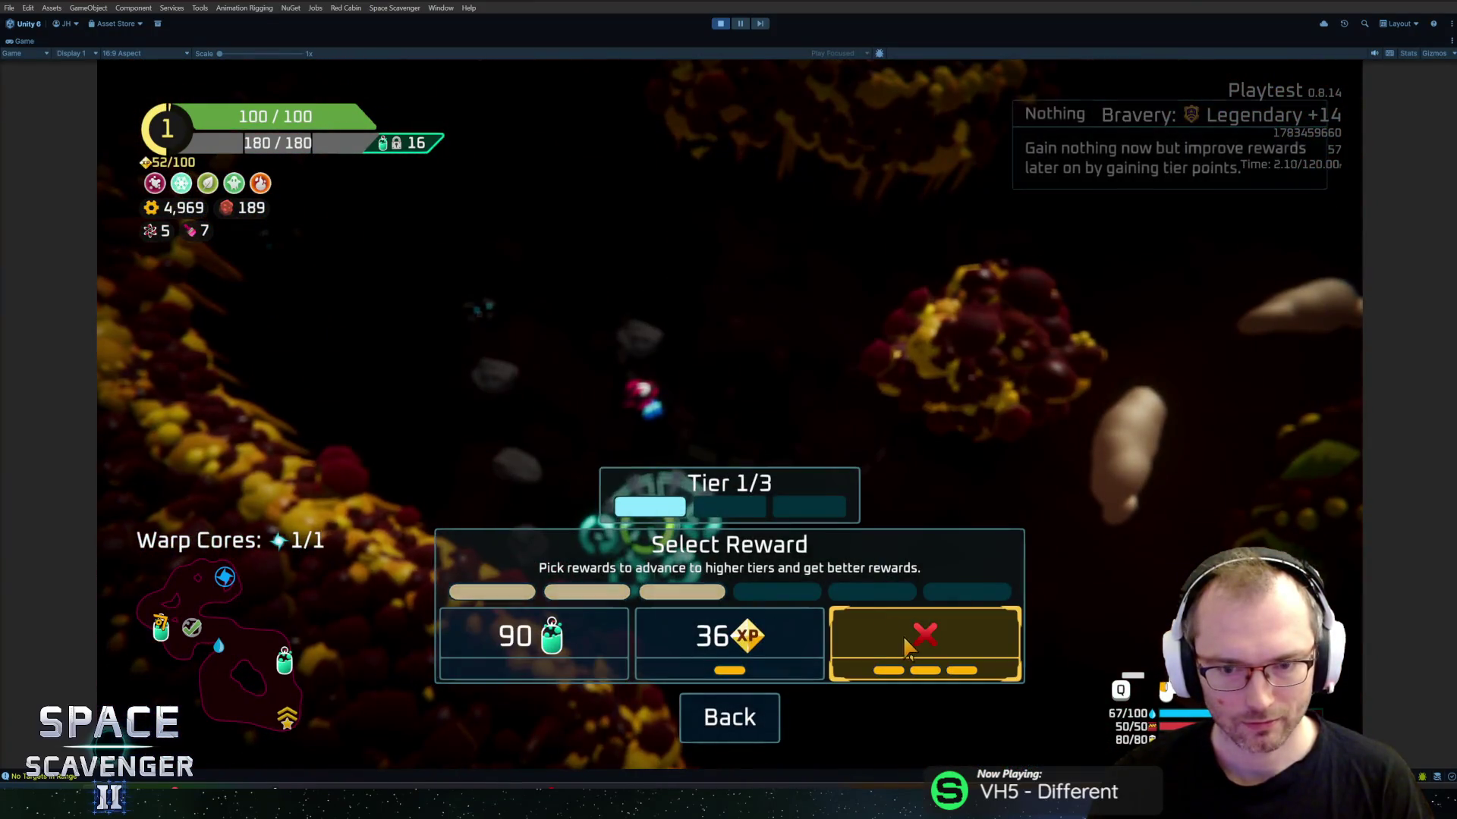
left_click(918, 641)
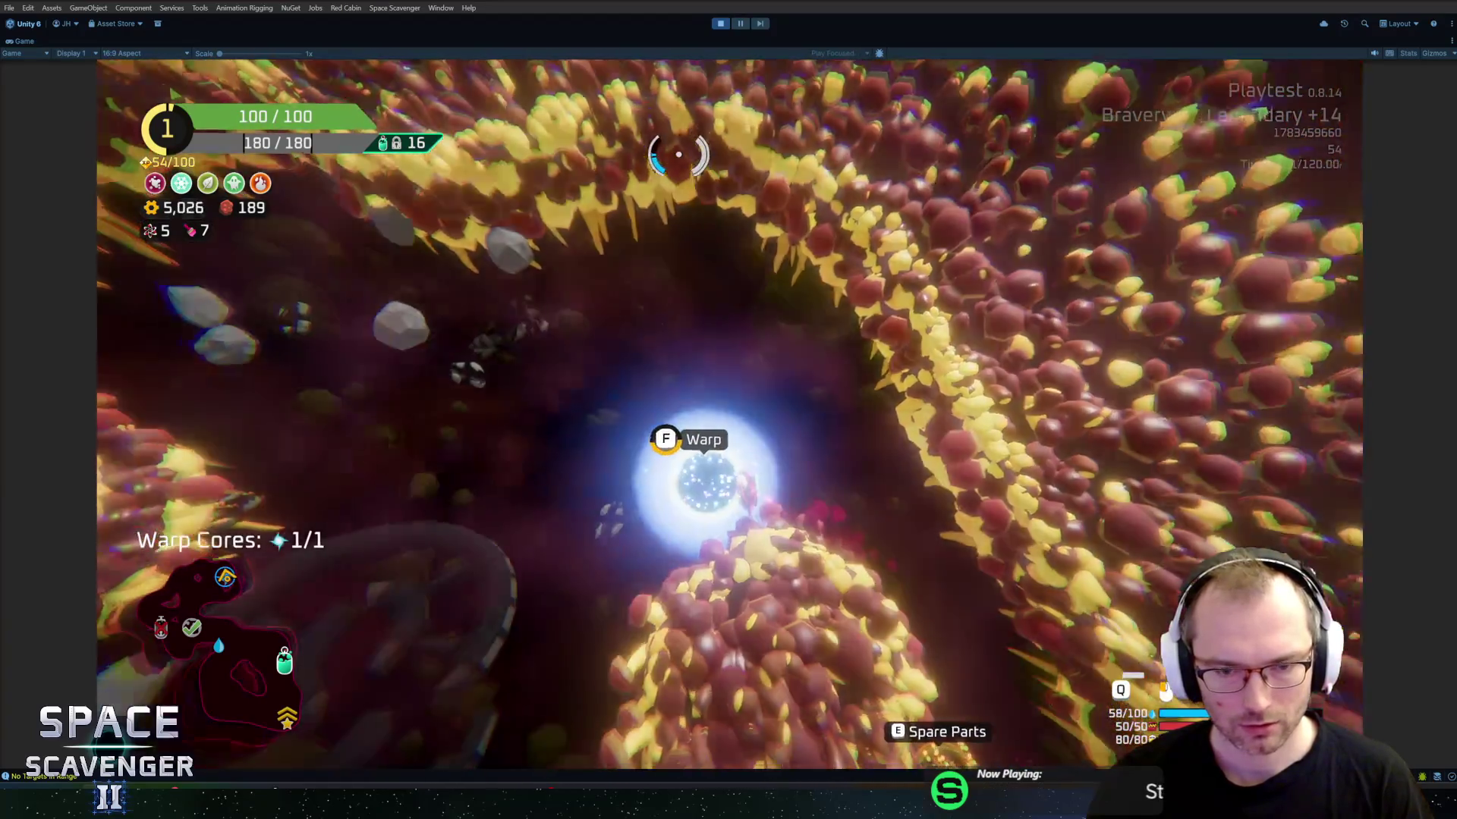
key("e")
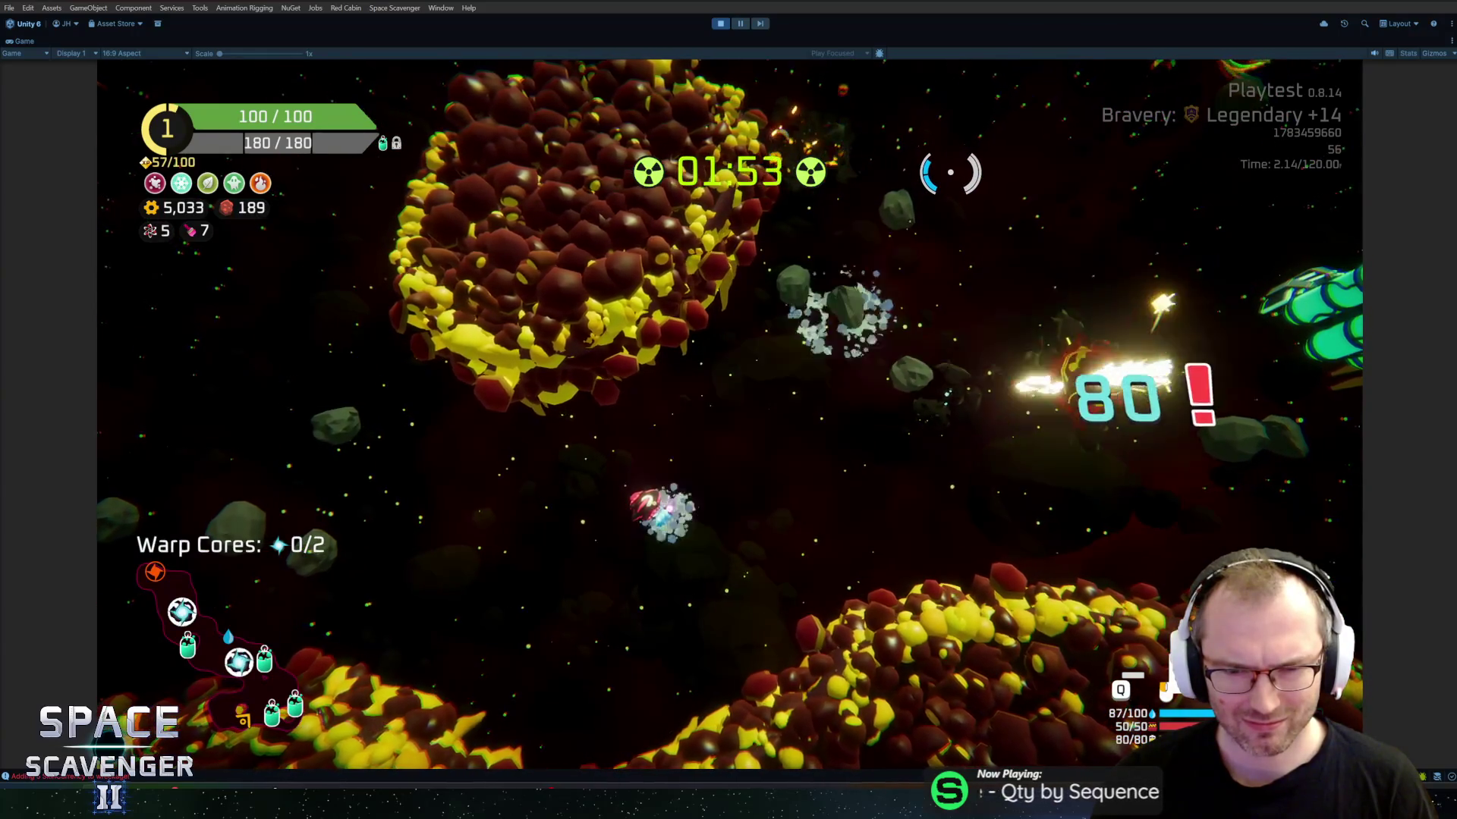
key("ctrl+p")
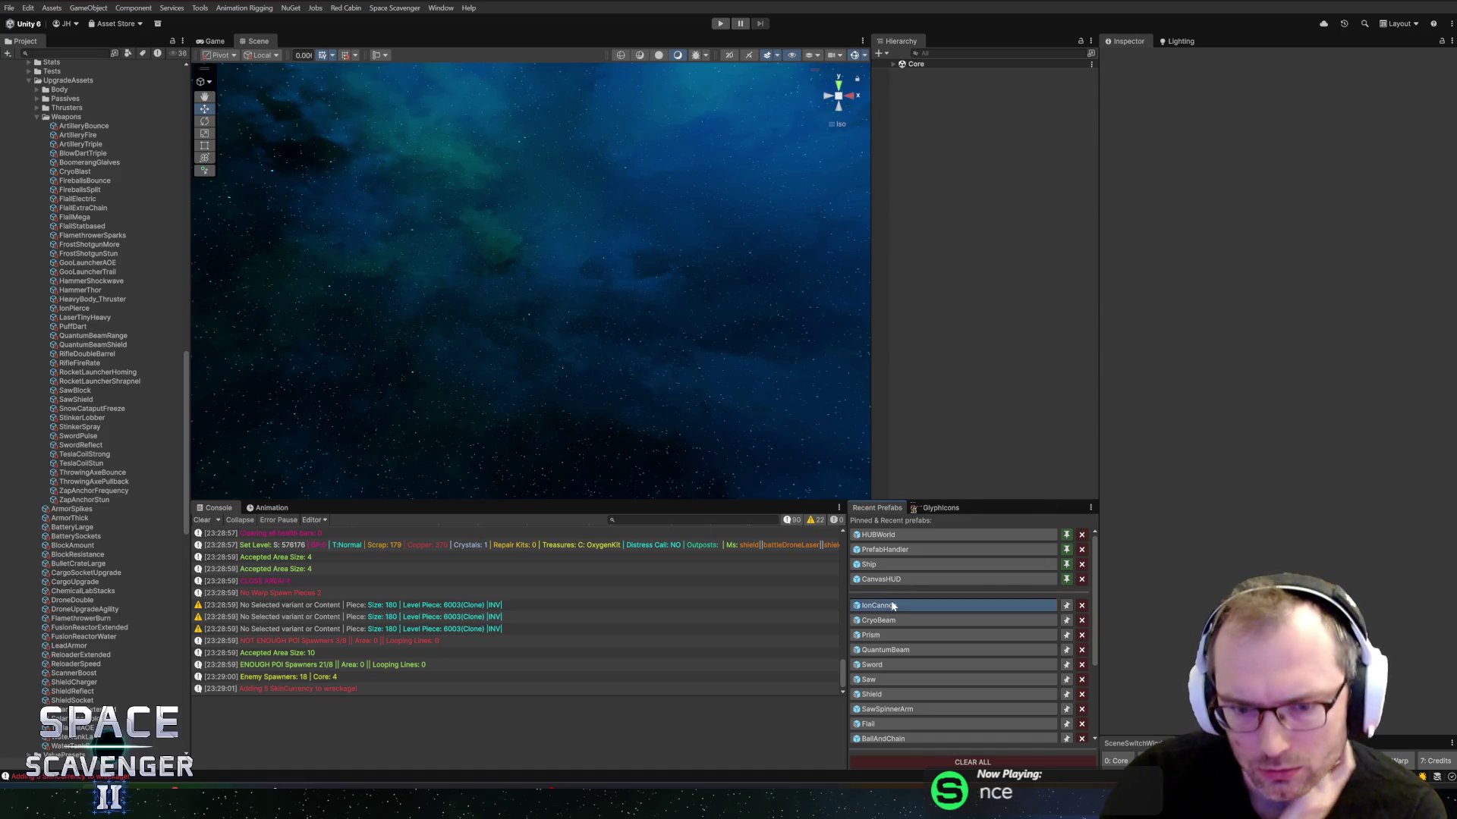
left_click(884, 620)
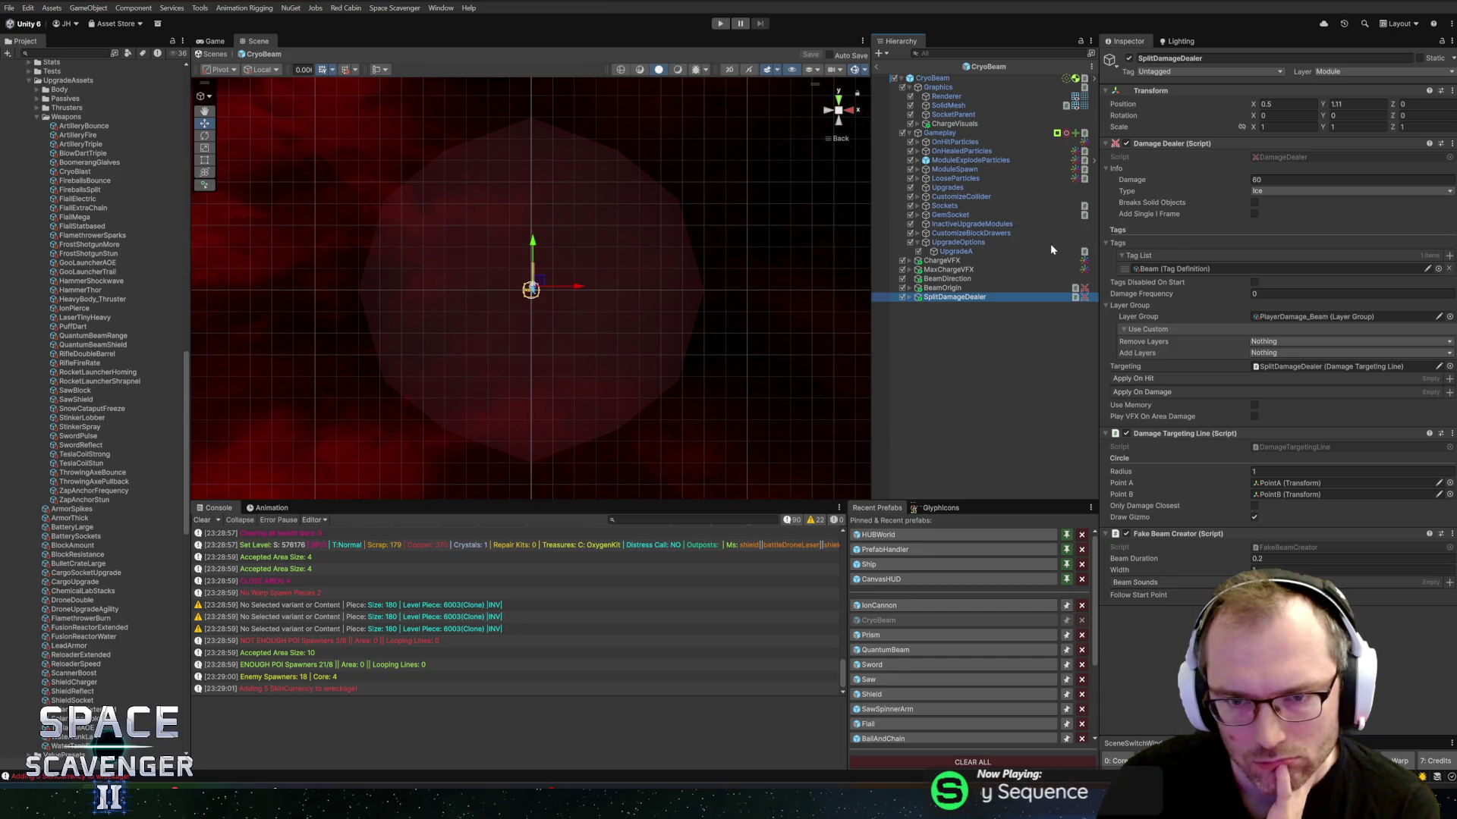
Step: Inspect the CryoBeam root's Charge Activator split fields, then bring up ChargeActivator.cs in Rider
left_click(939, 79)
scroll(1211, 447, "down", 15)
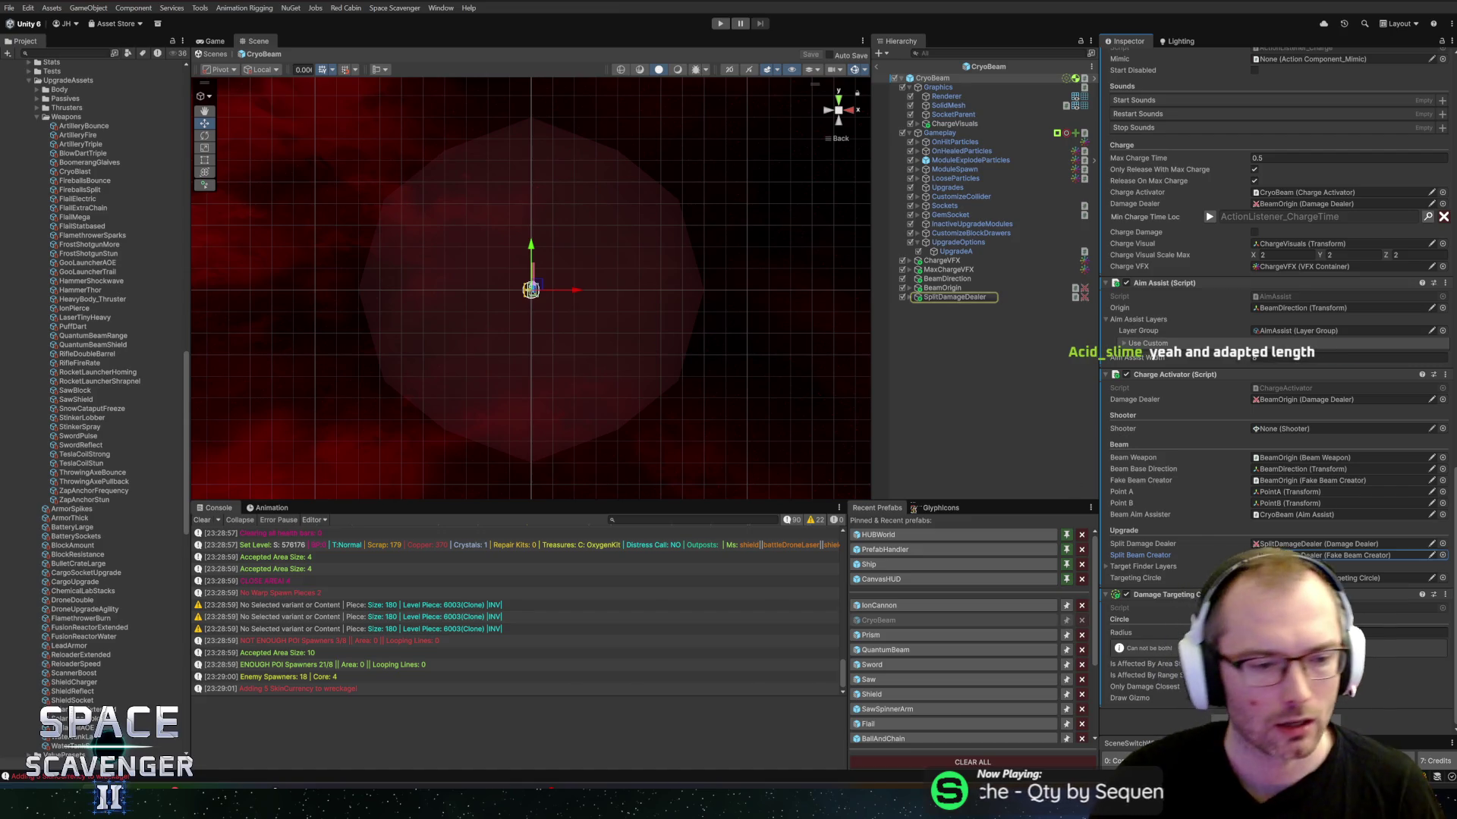
key("alt+Tab")
left_click(455, 33)
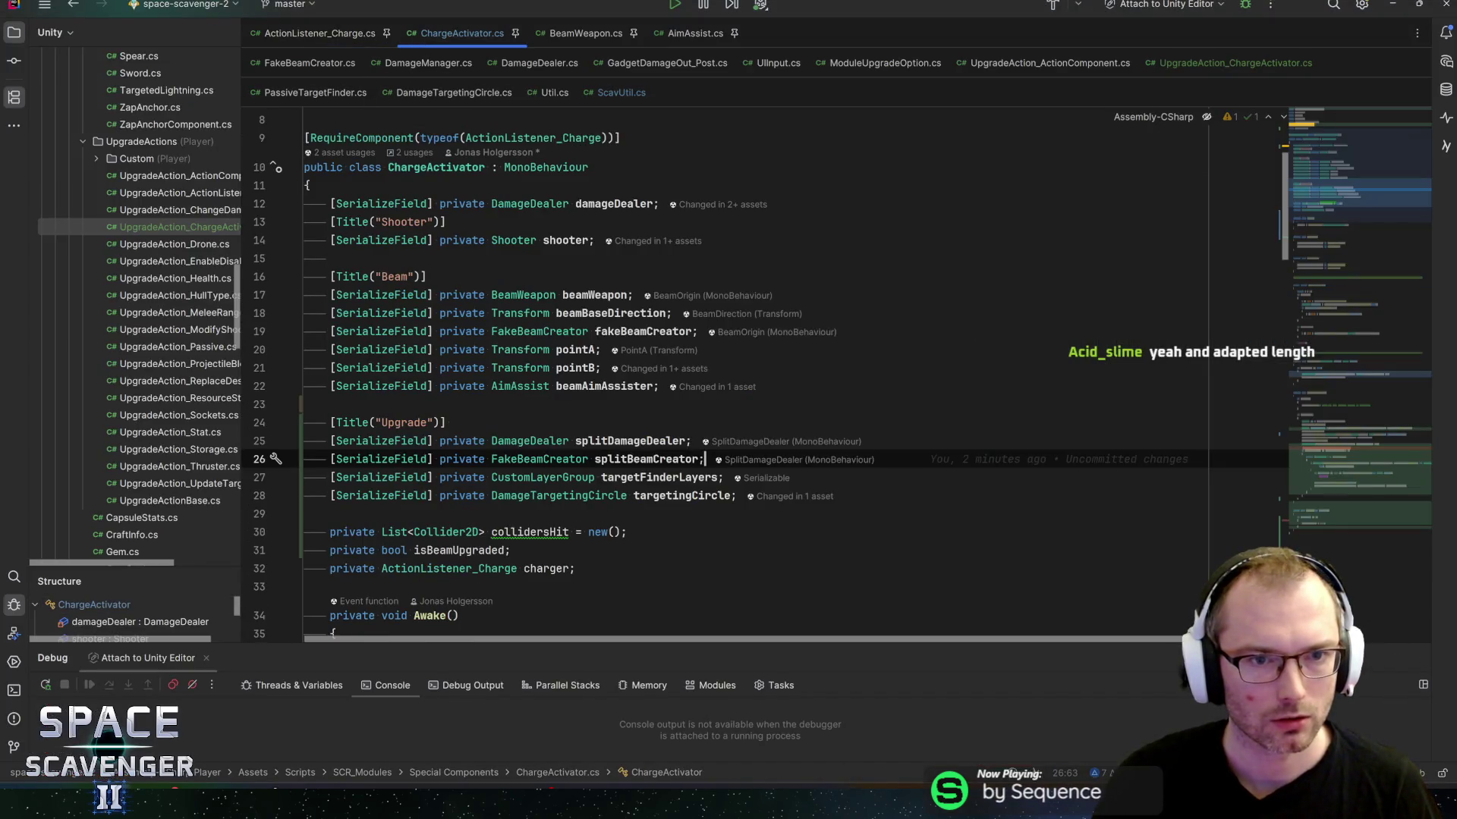
Step: Replace fakeBeamCreator with splitBeamCreator on line 114 of ChargeActivator.cs, then return to Unity
scroll(1347, 458, "down", 20)
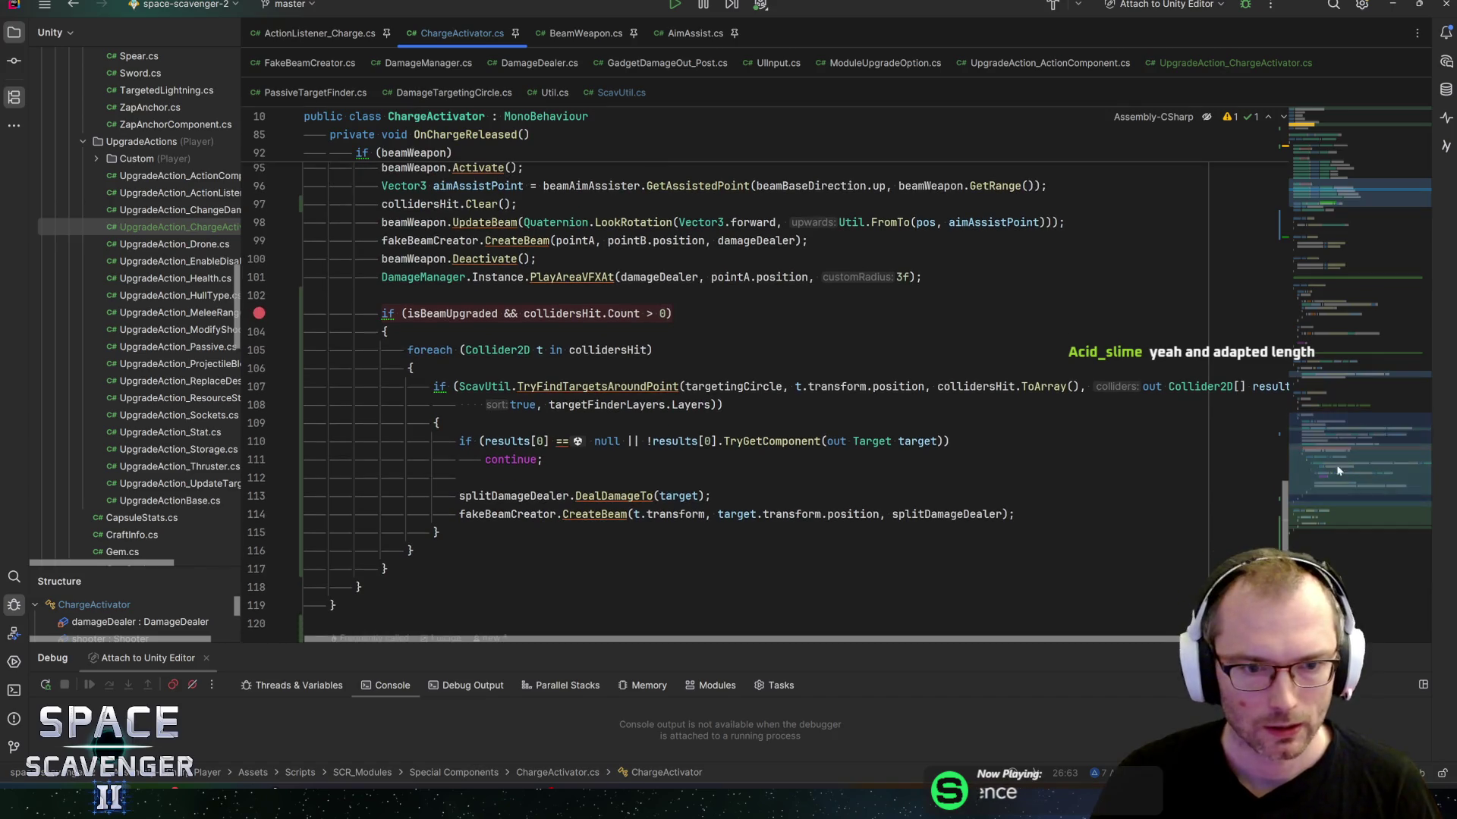
double_click(485, 515)
type("split")
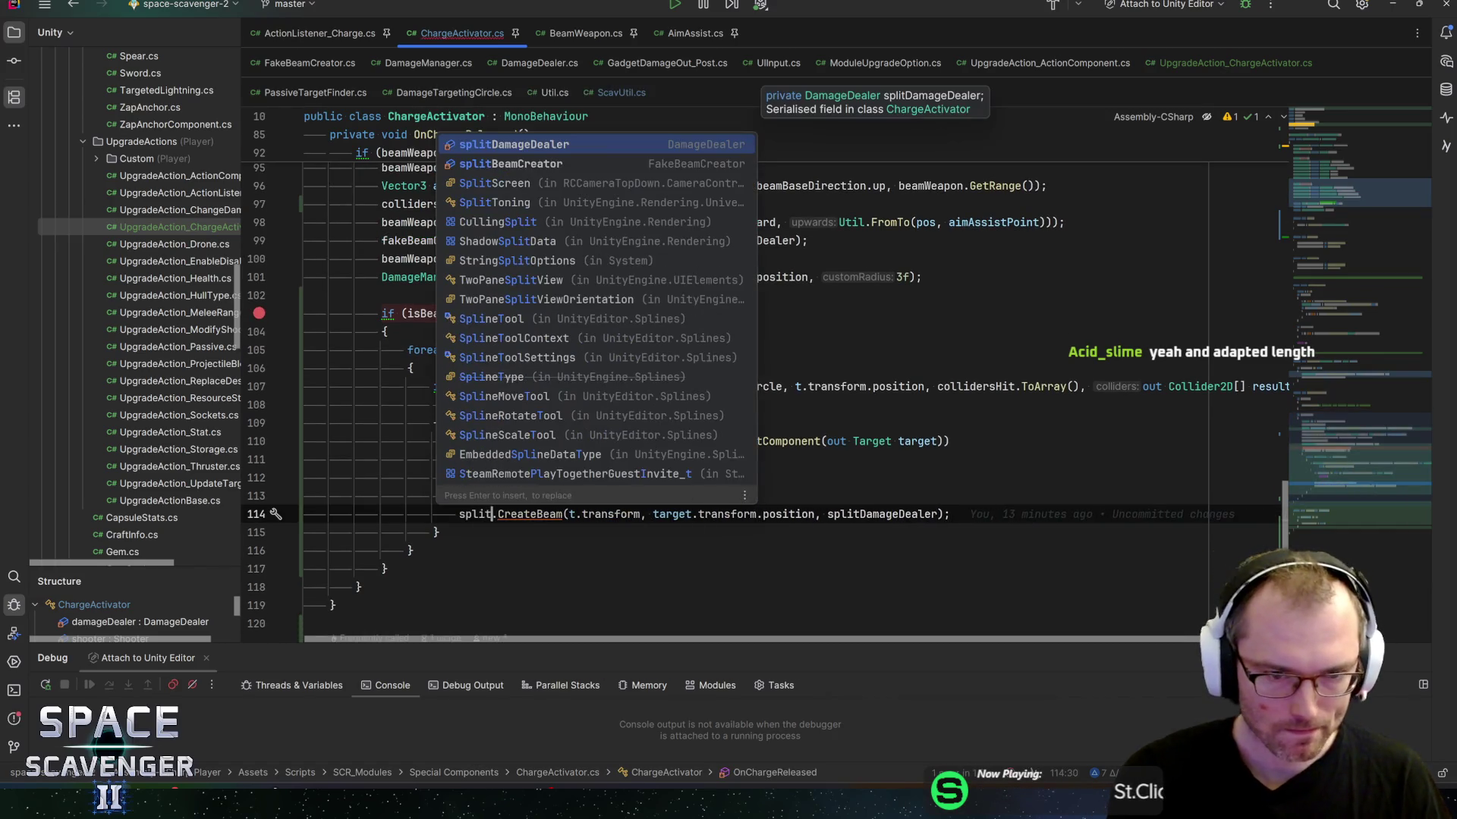
key("Escape")
key("BackSpace")
type("eb")
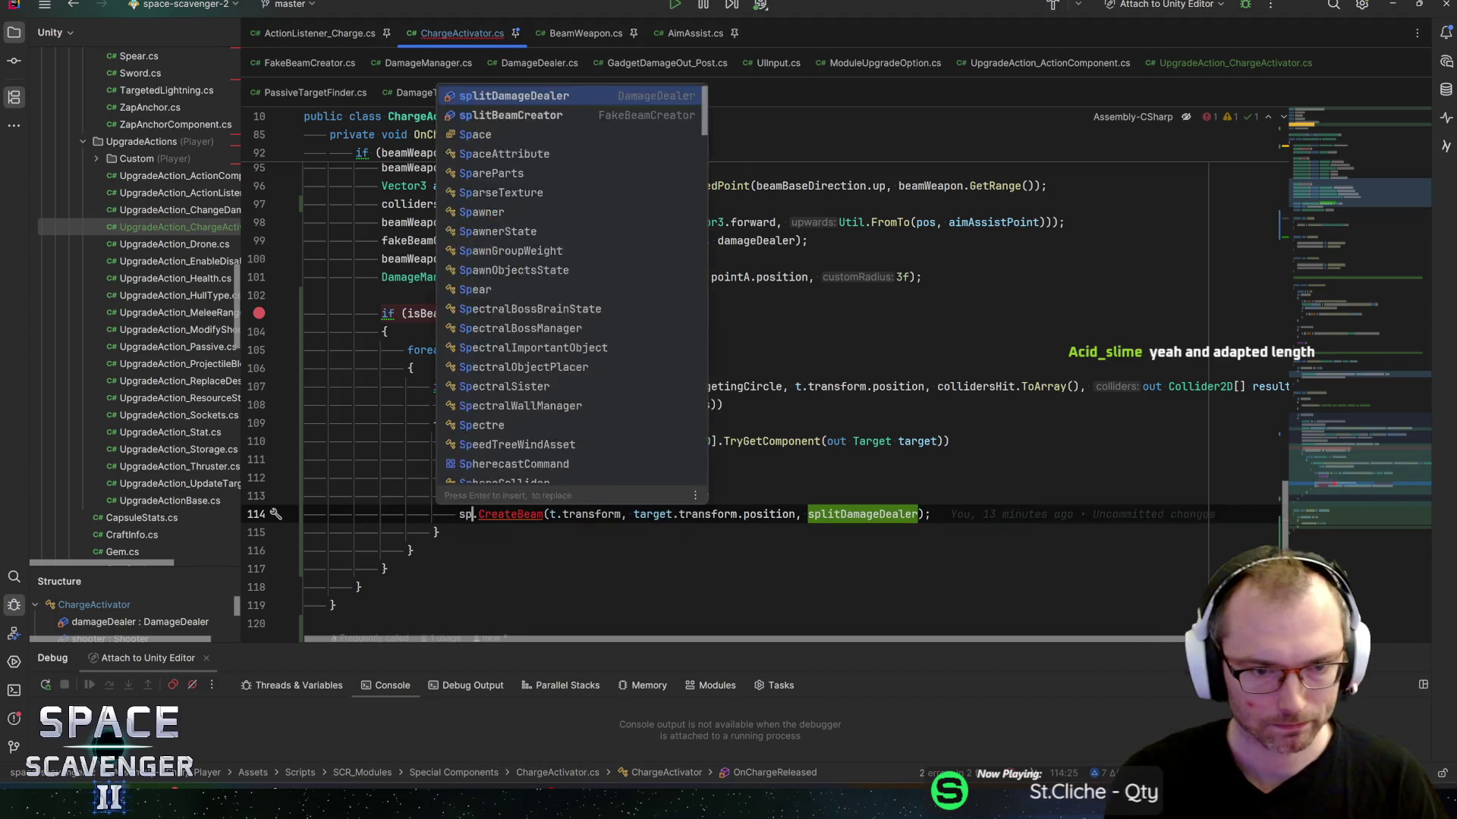
key("BackSpace")
key("BackSpace")
key("BackSpace")
type("tbe")
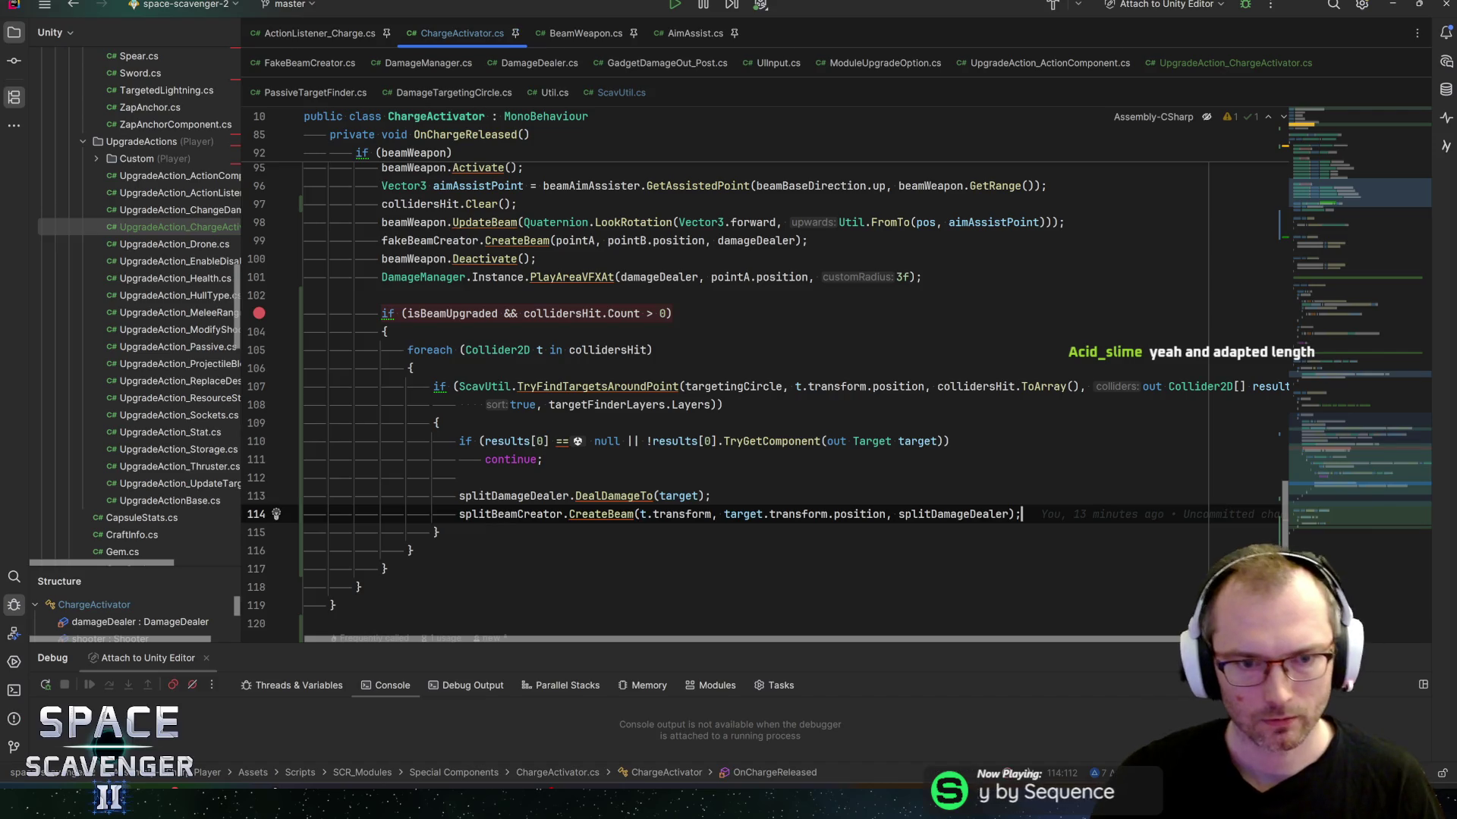
key("alt+Tab")
key("alt+Tab")
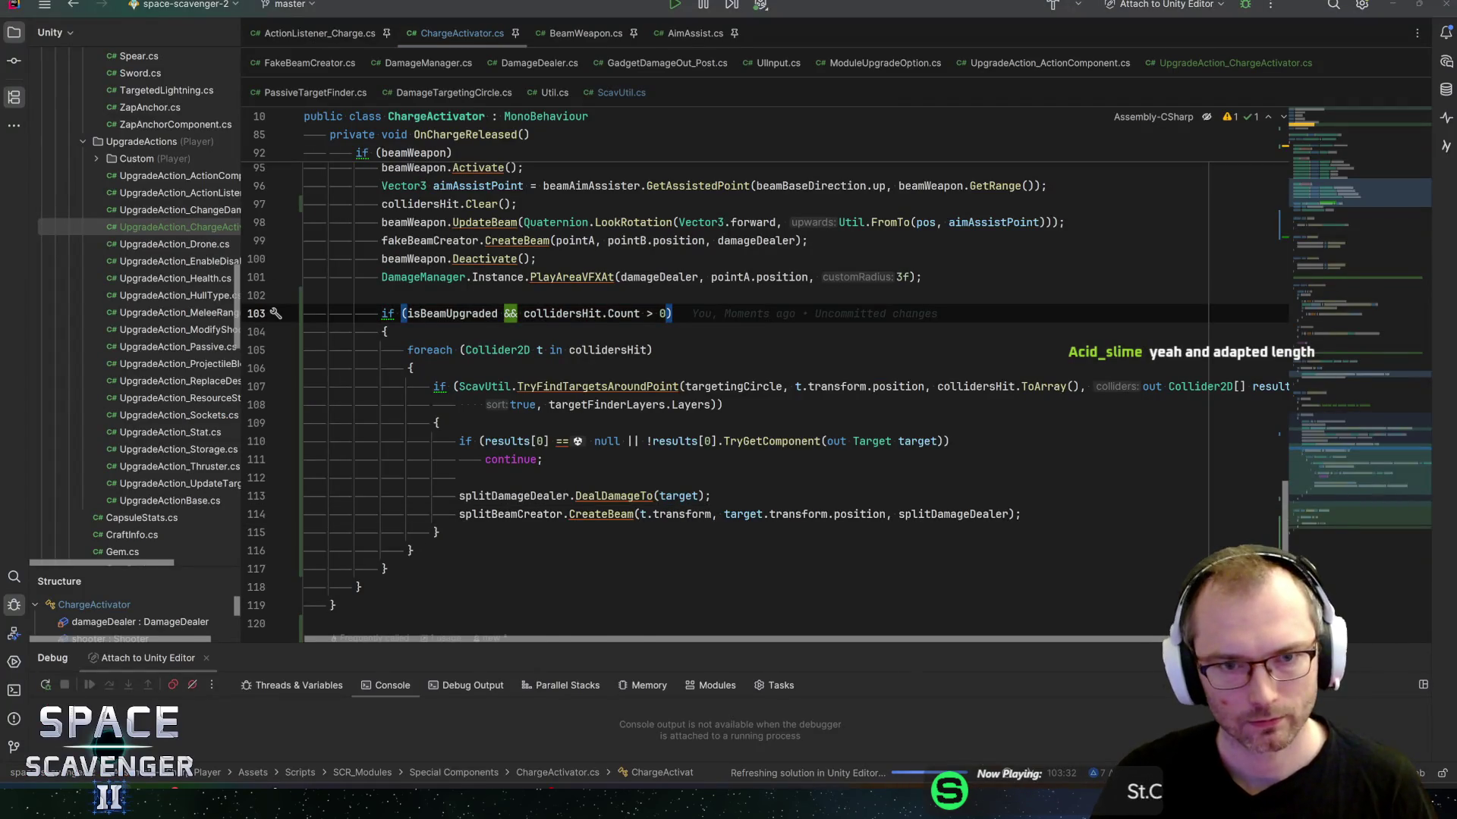
key("alt+Tab")
key("alt+Tab")
key("Escape")
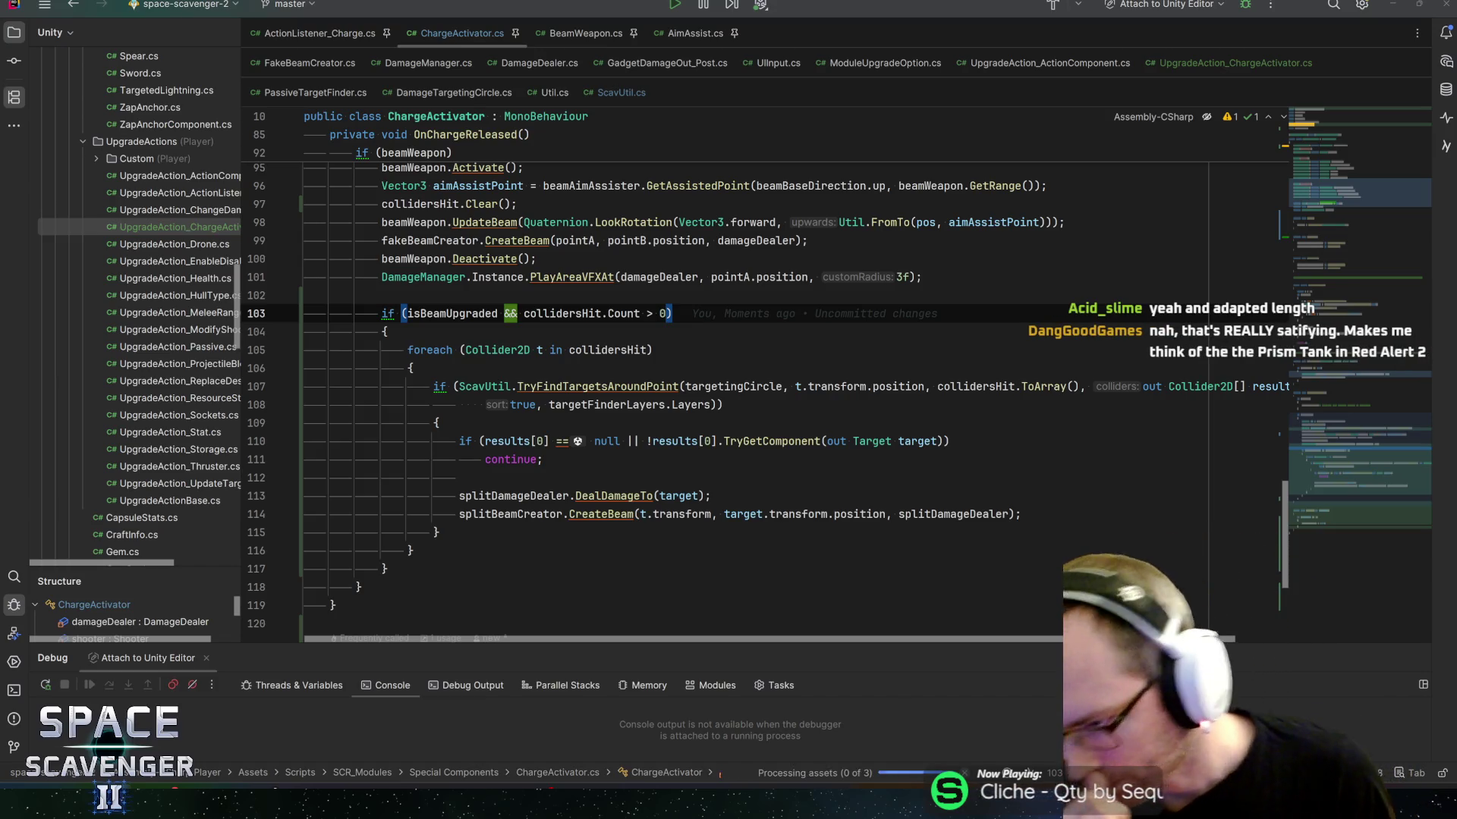
key("alt+Tab")
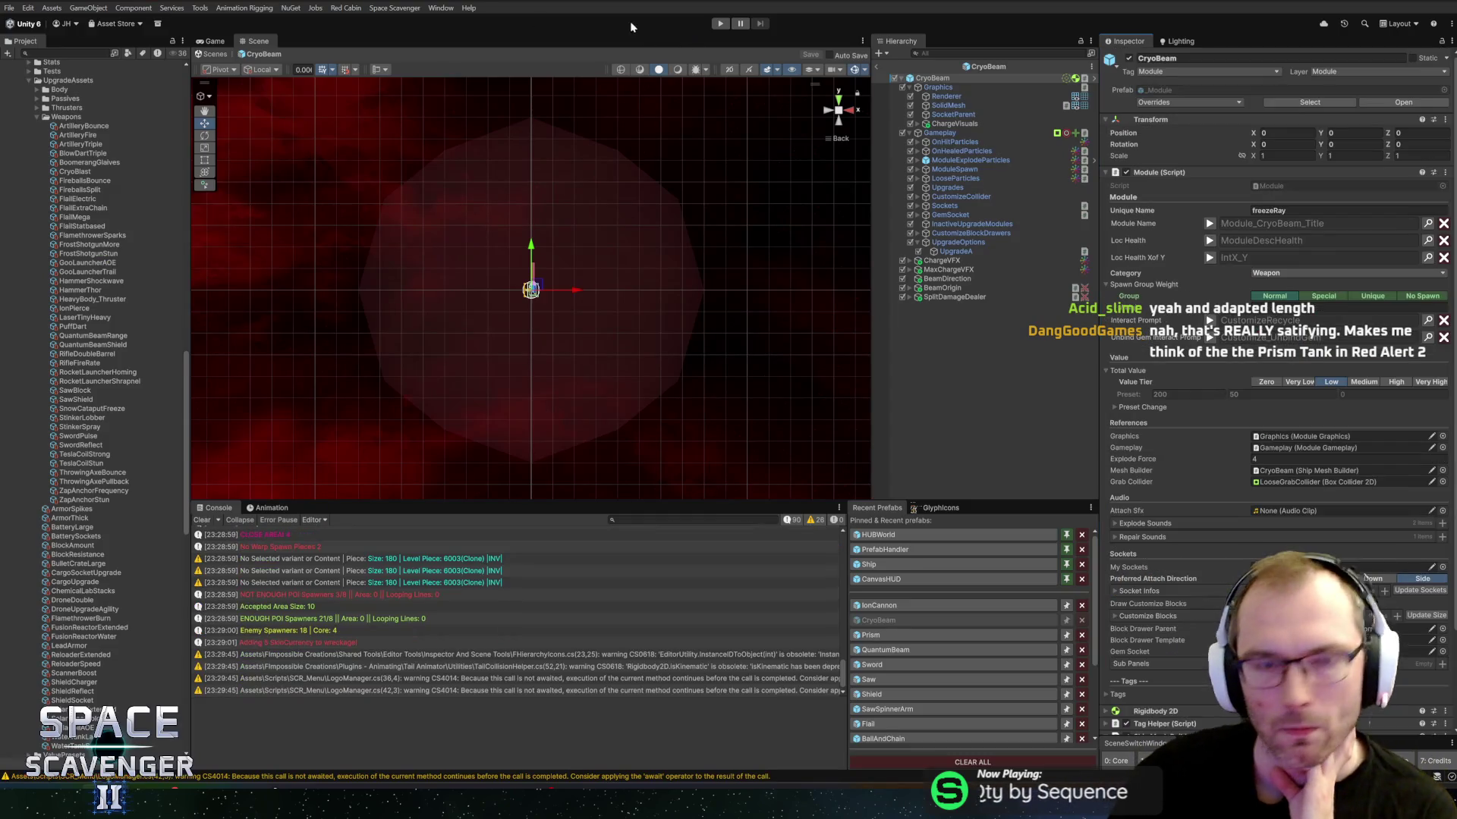
Step: Start a fresh playtest with Ctrl+P and maximize the Game view
left_click(720, 24)
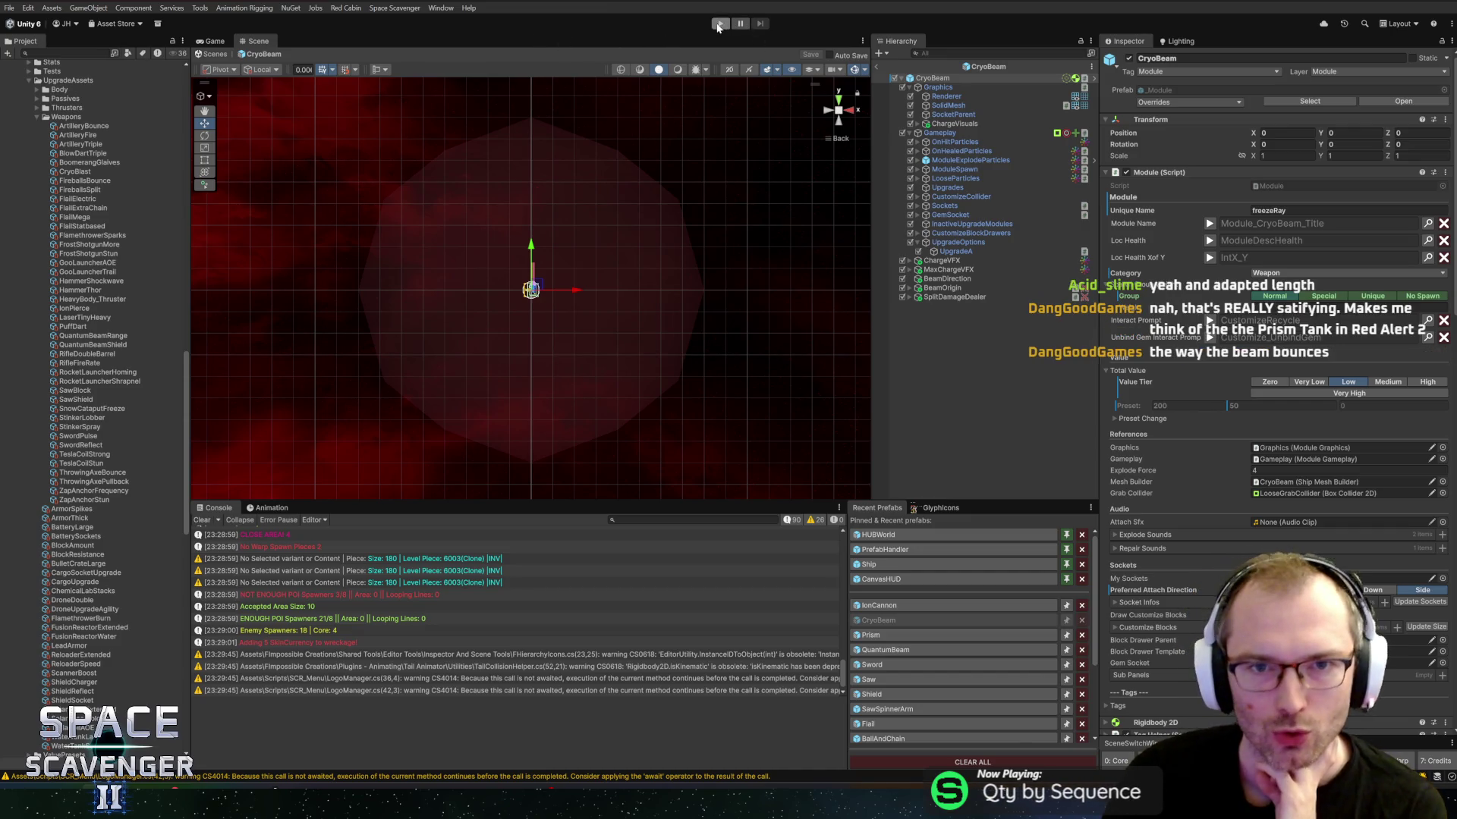
key("ctrl+p")
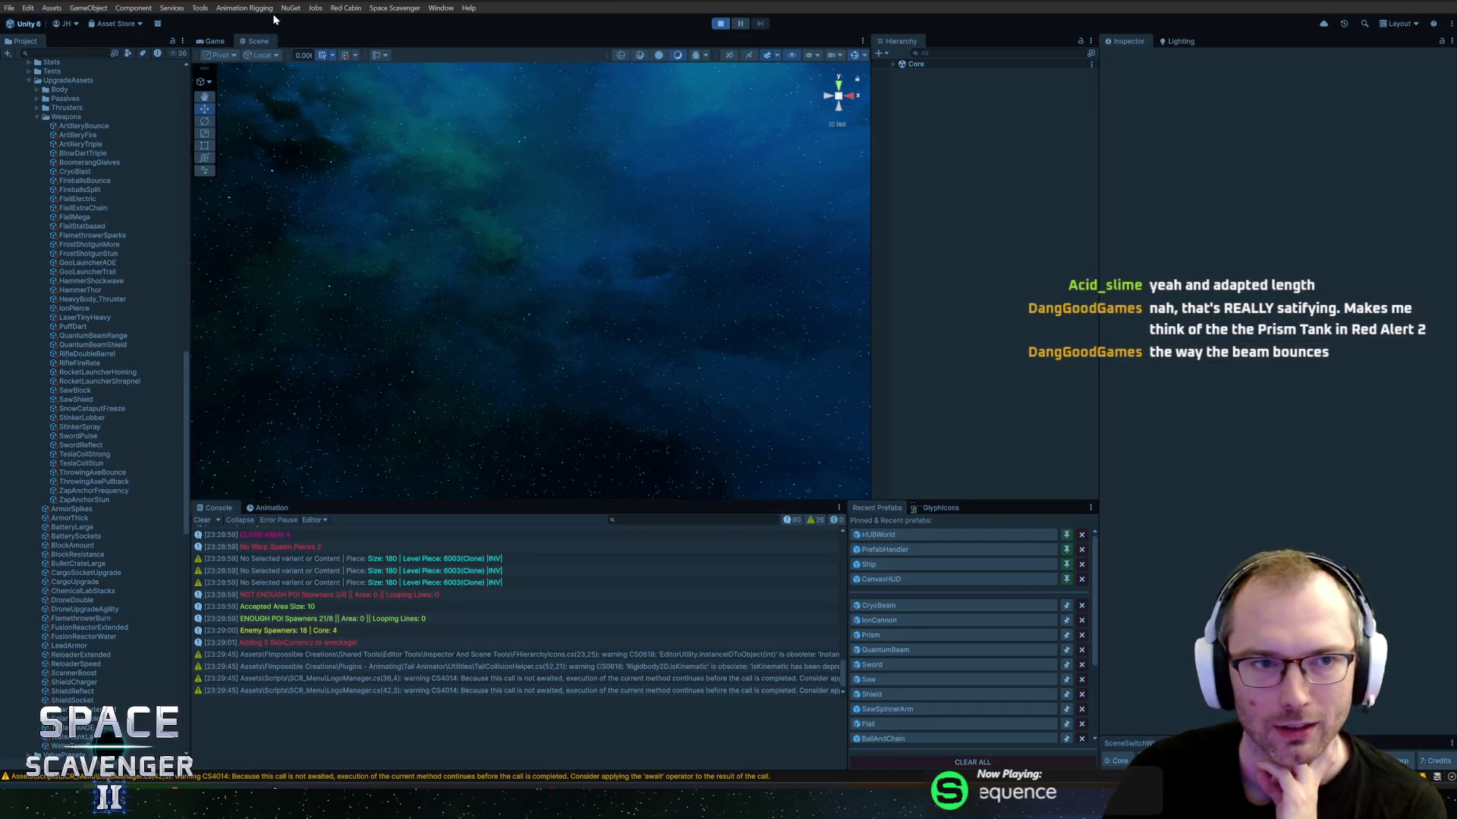
double_click(214, 42)
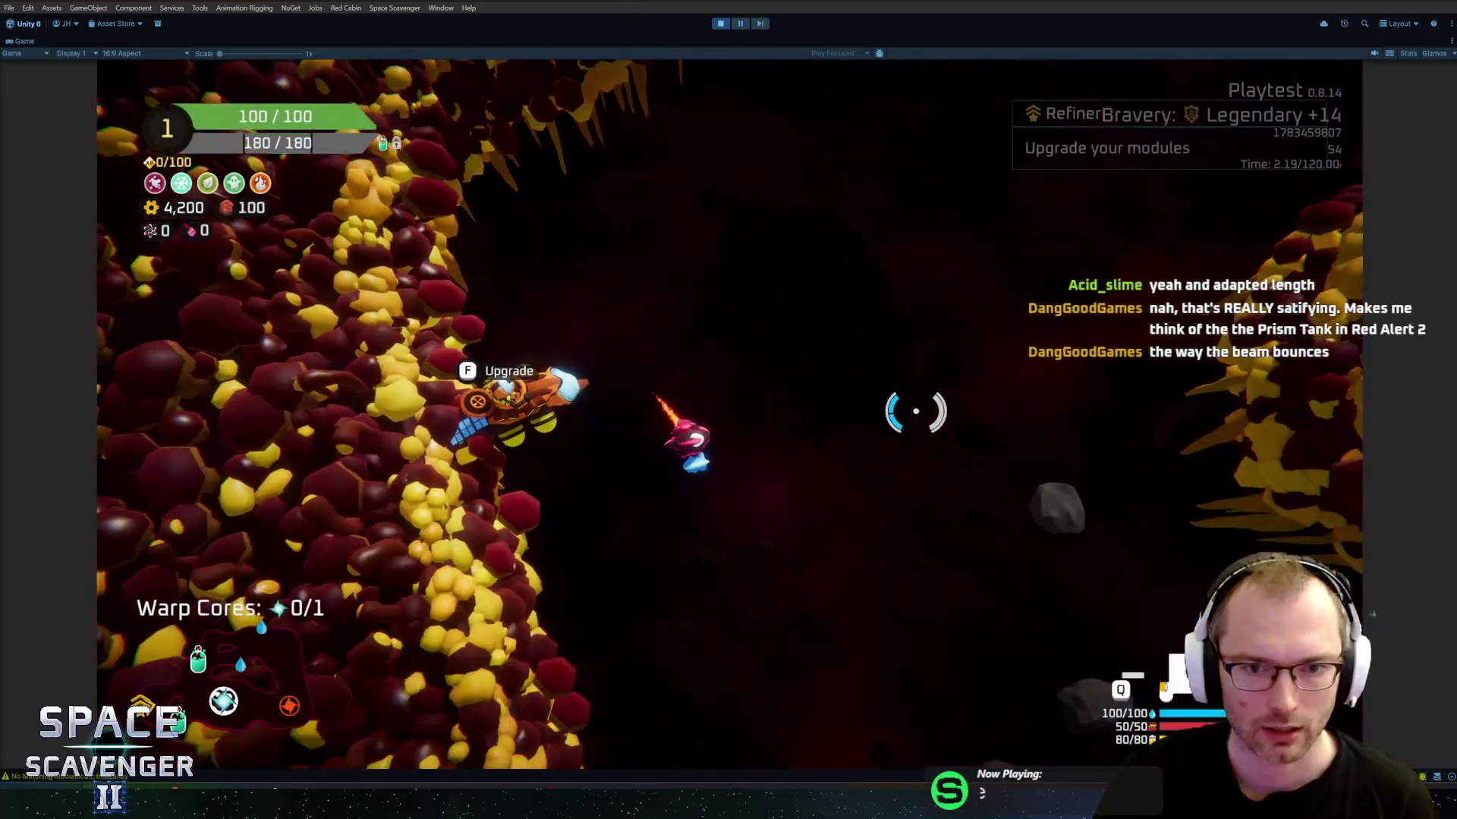
Step: Decline the Cryo Blast upgrade offer and fly to the Oxygen Station, shooting enemies
key("f")
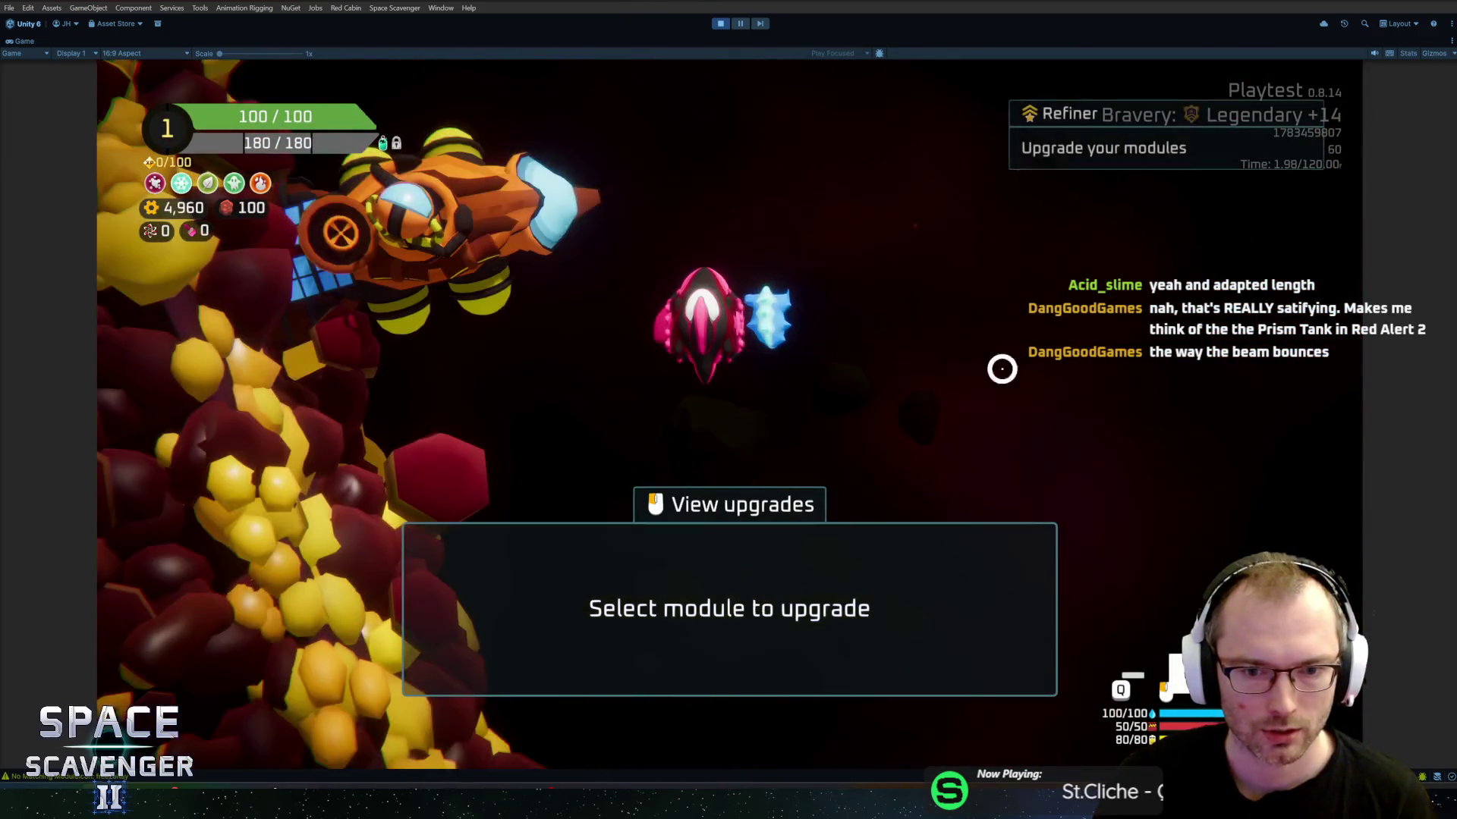
key("f")
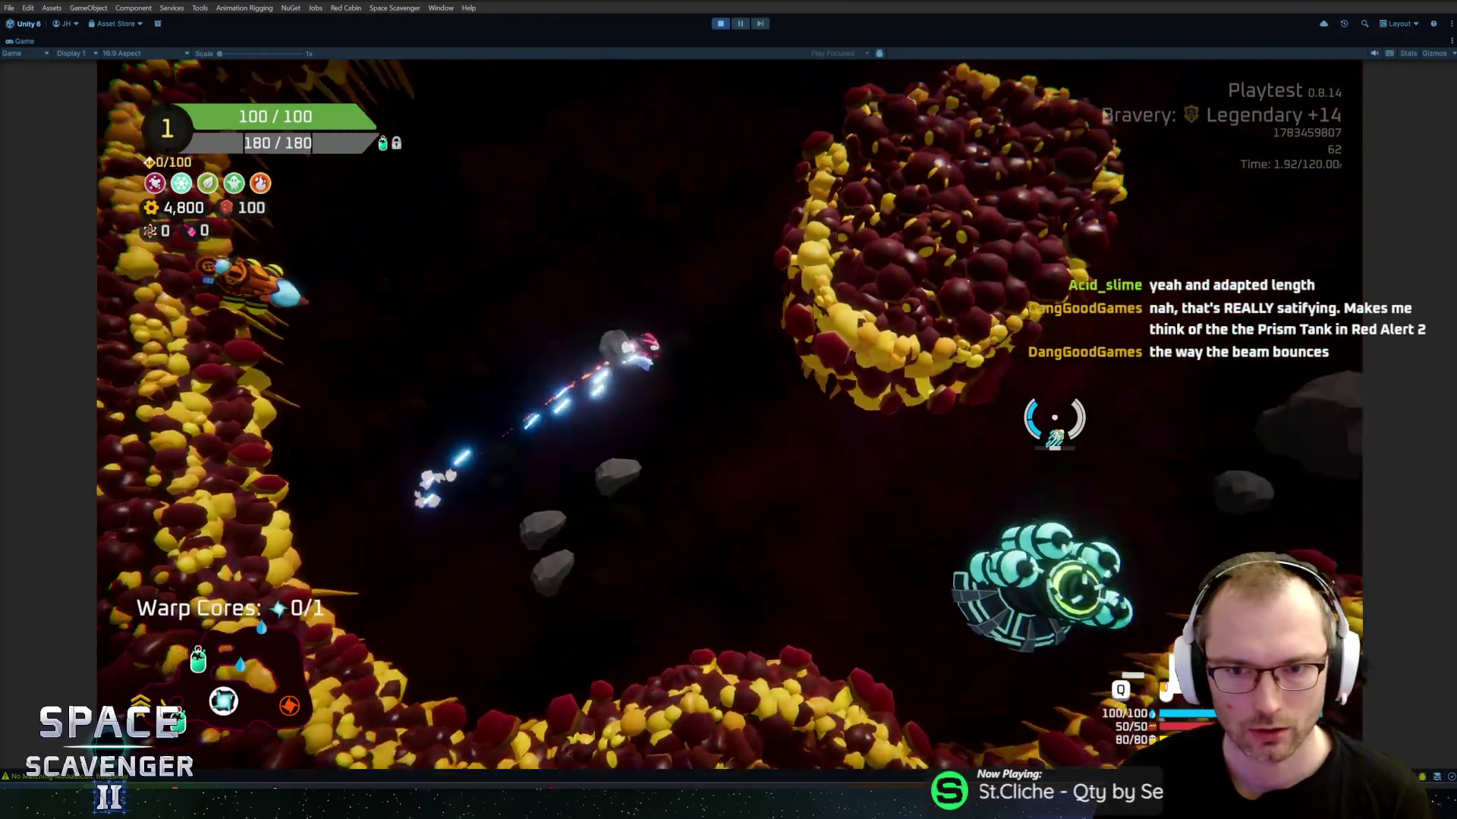
key("s")
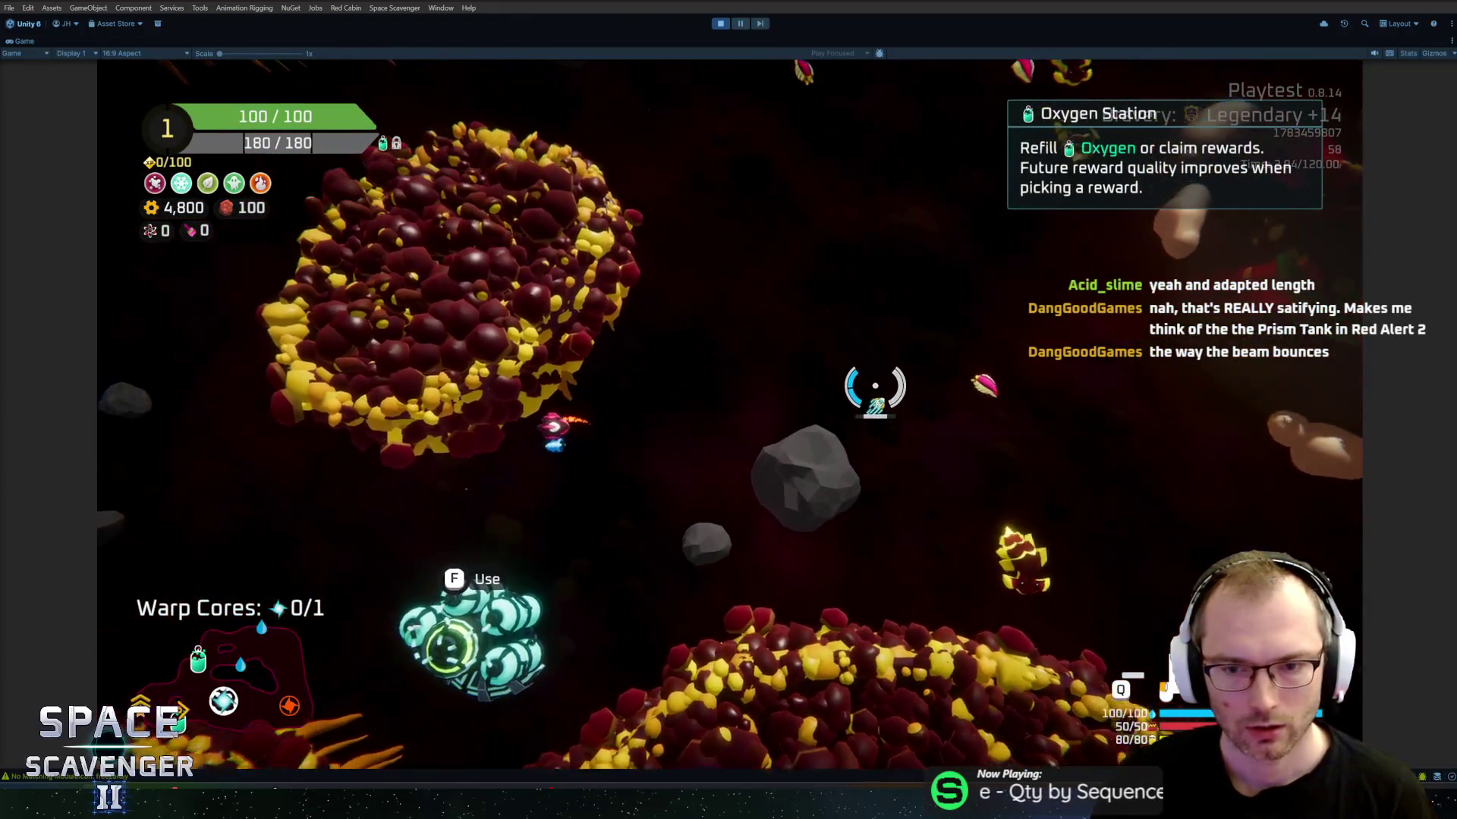
key("w")
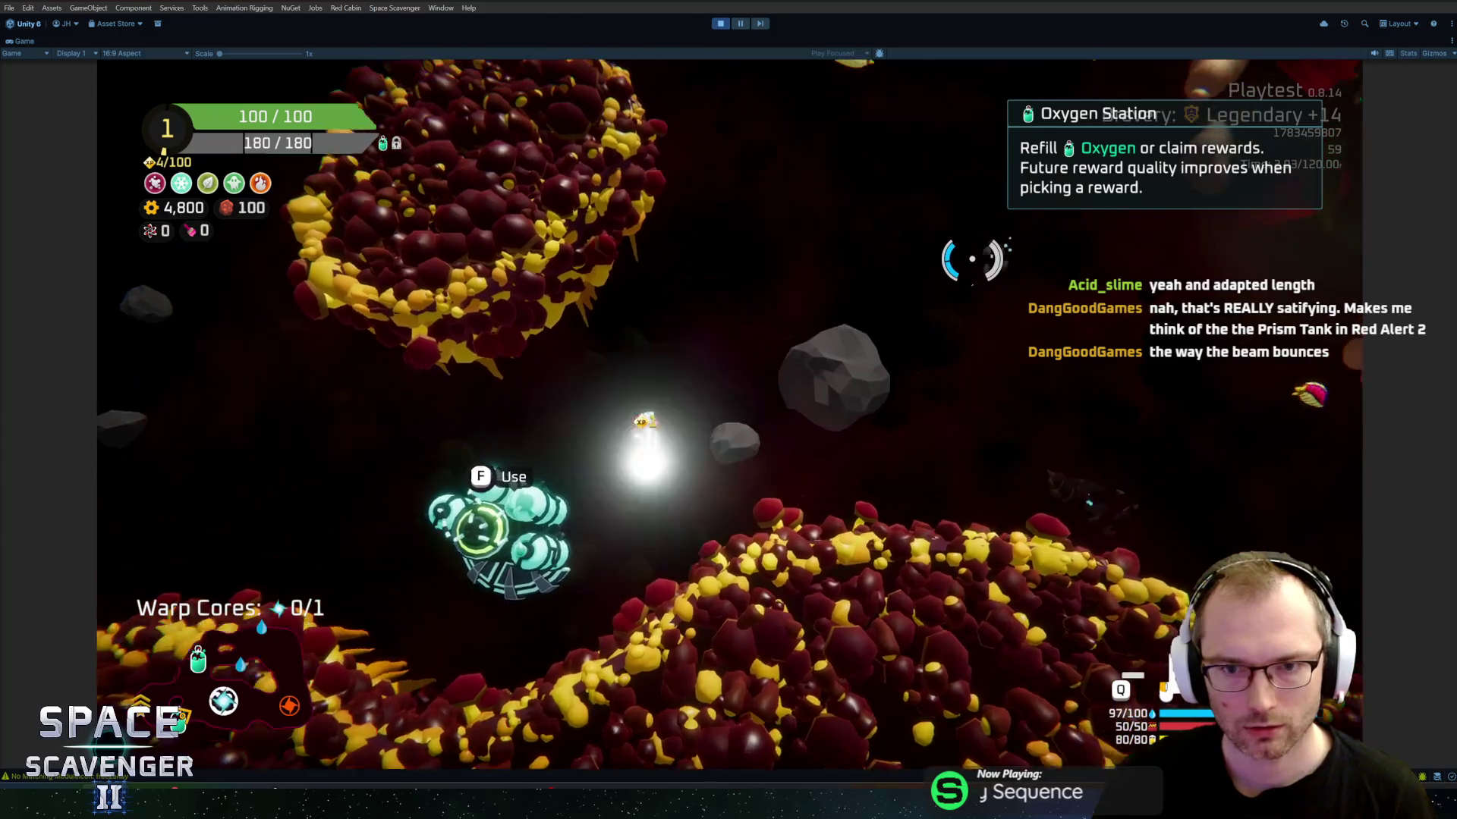
key("w")
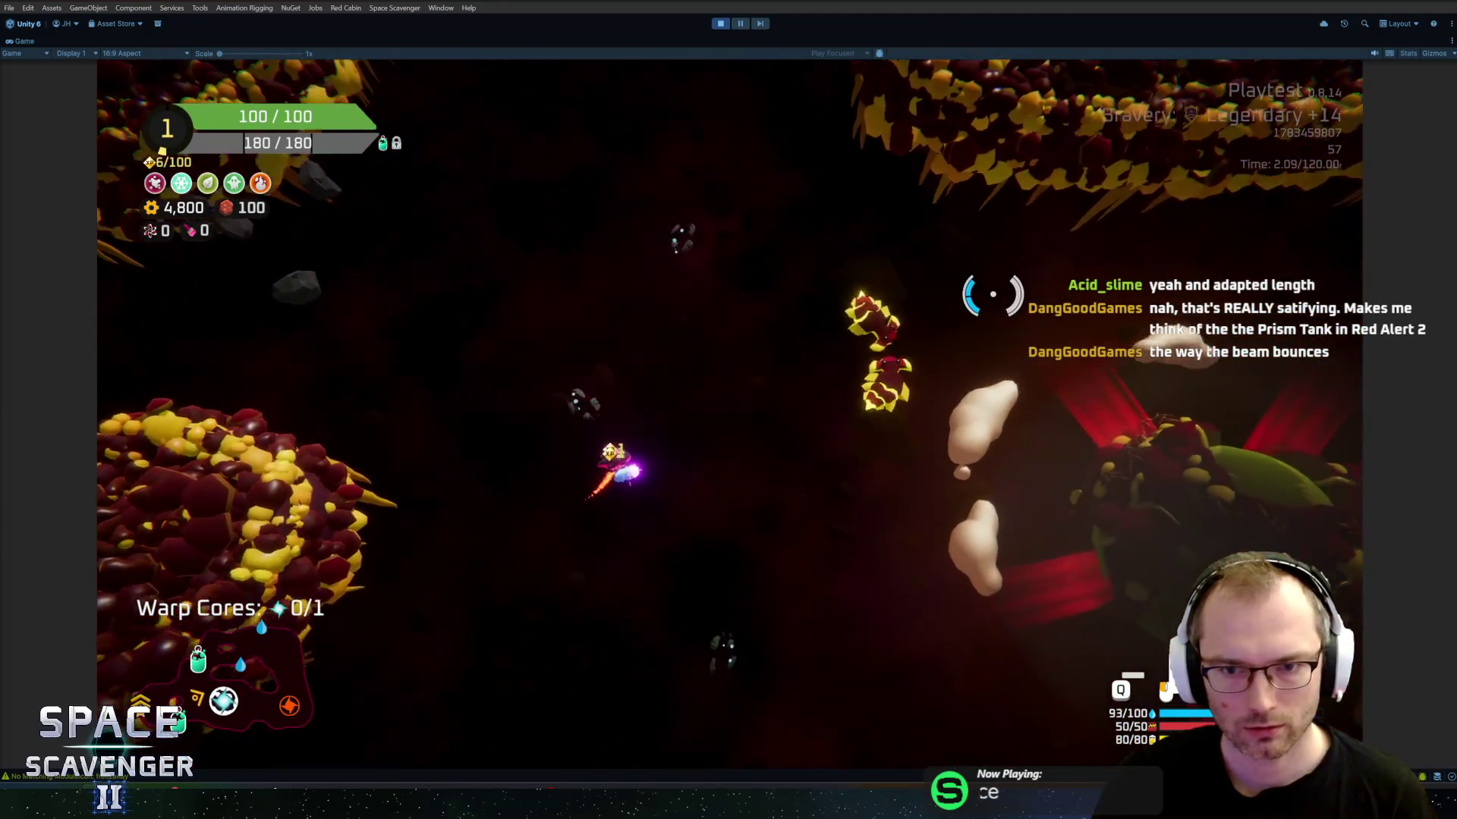
key("w")
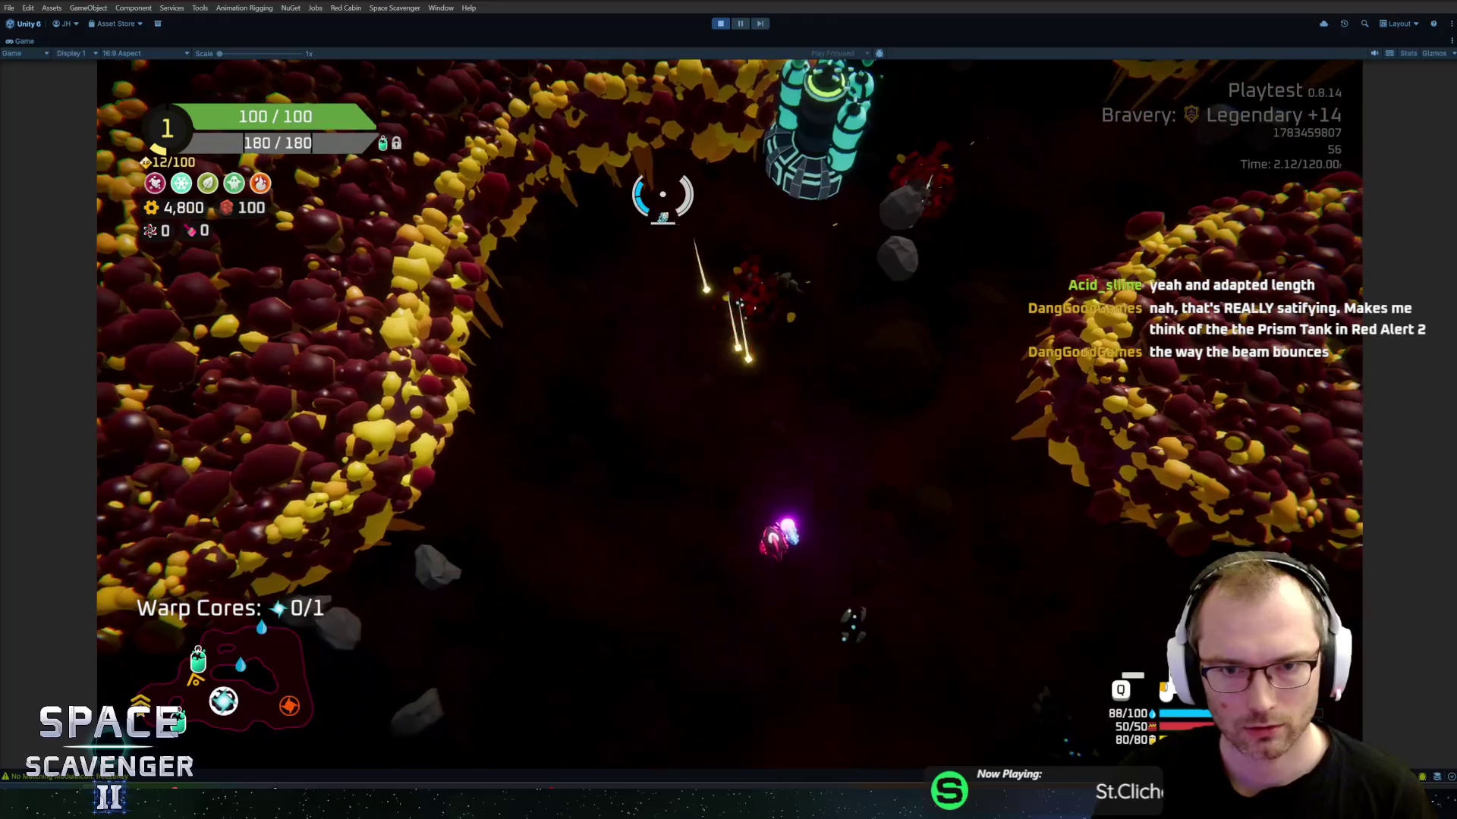
key("w")
Step: Claim the Oxygen Station's 60-scrap reward and warp out at the warp core
key("e")
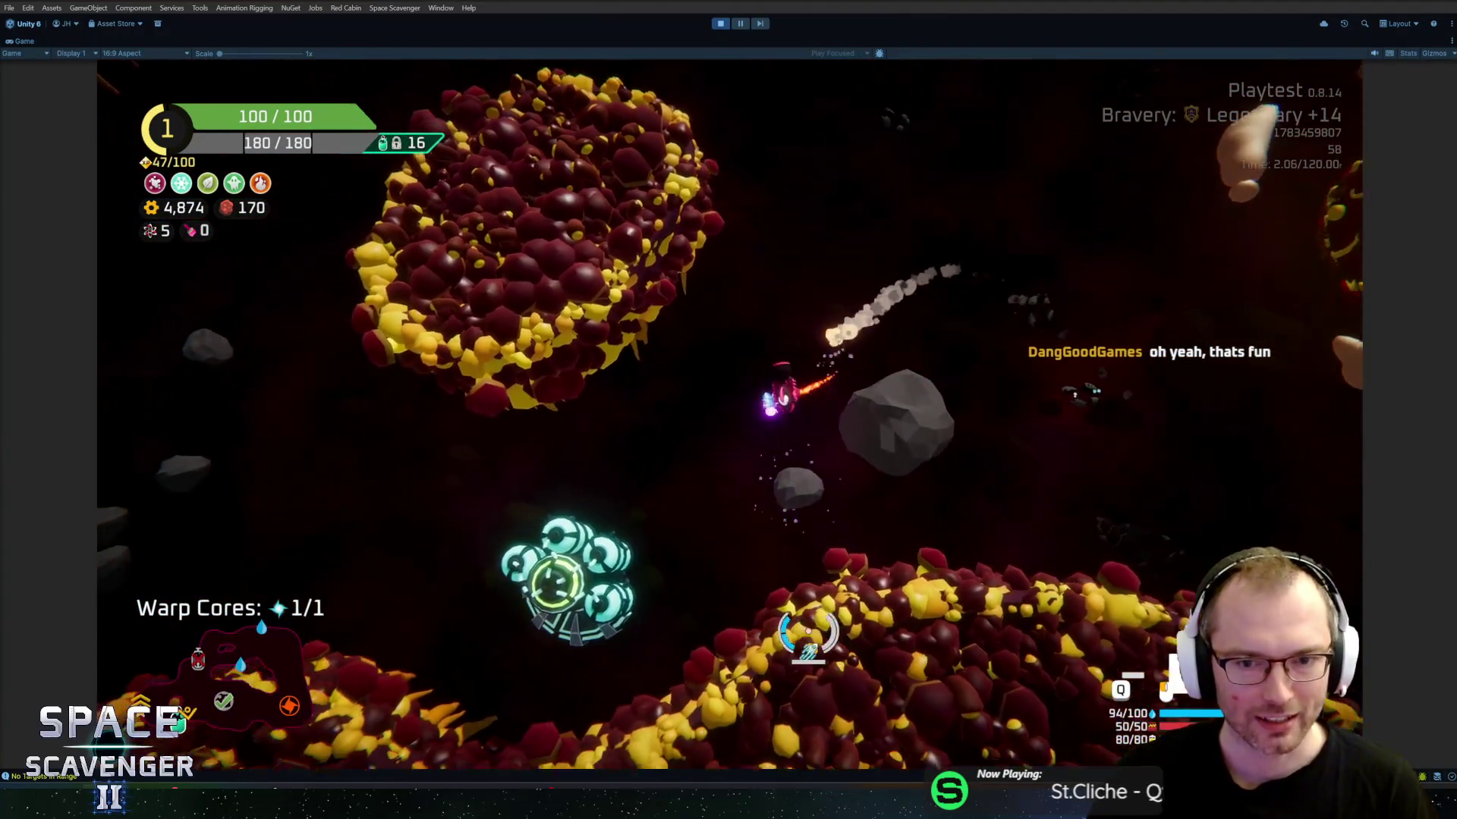
key("f")
left_click(748, 639)
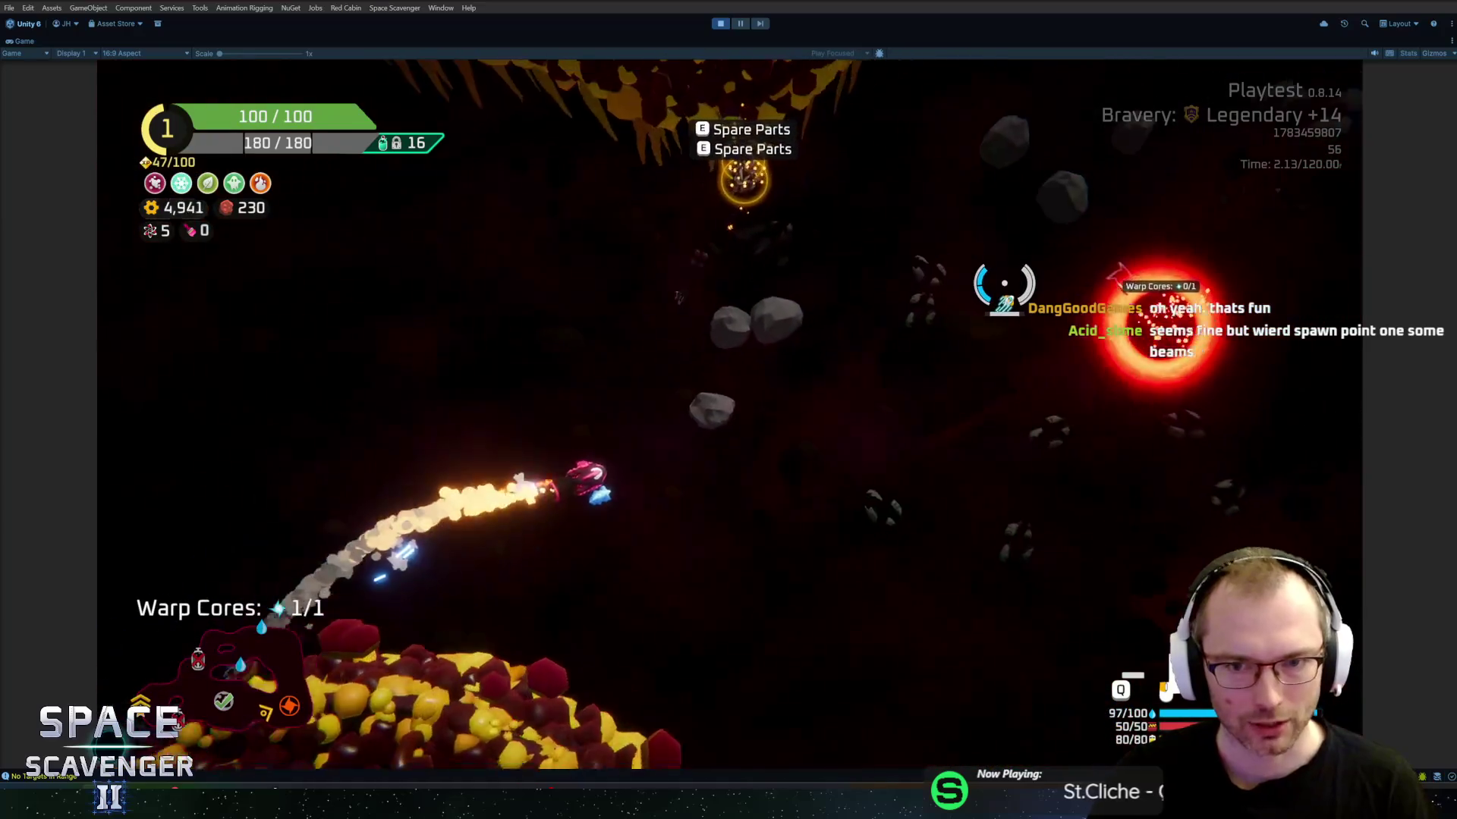
key("e")
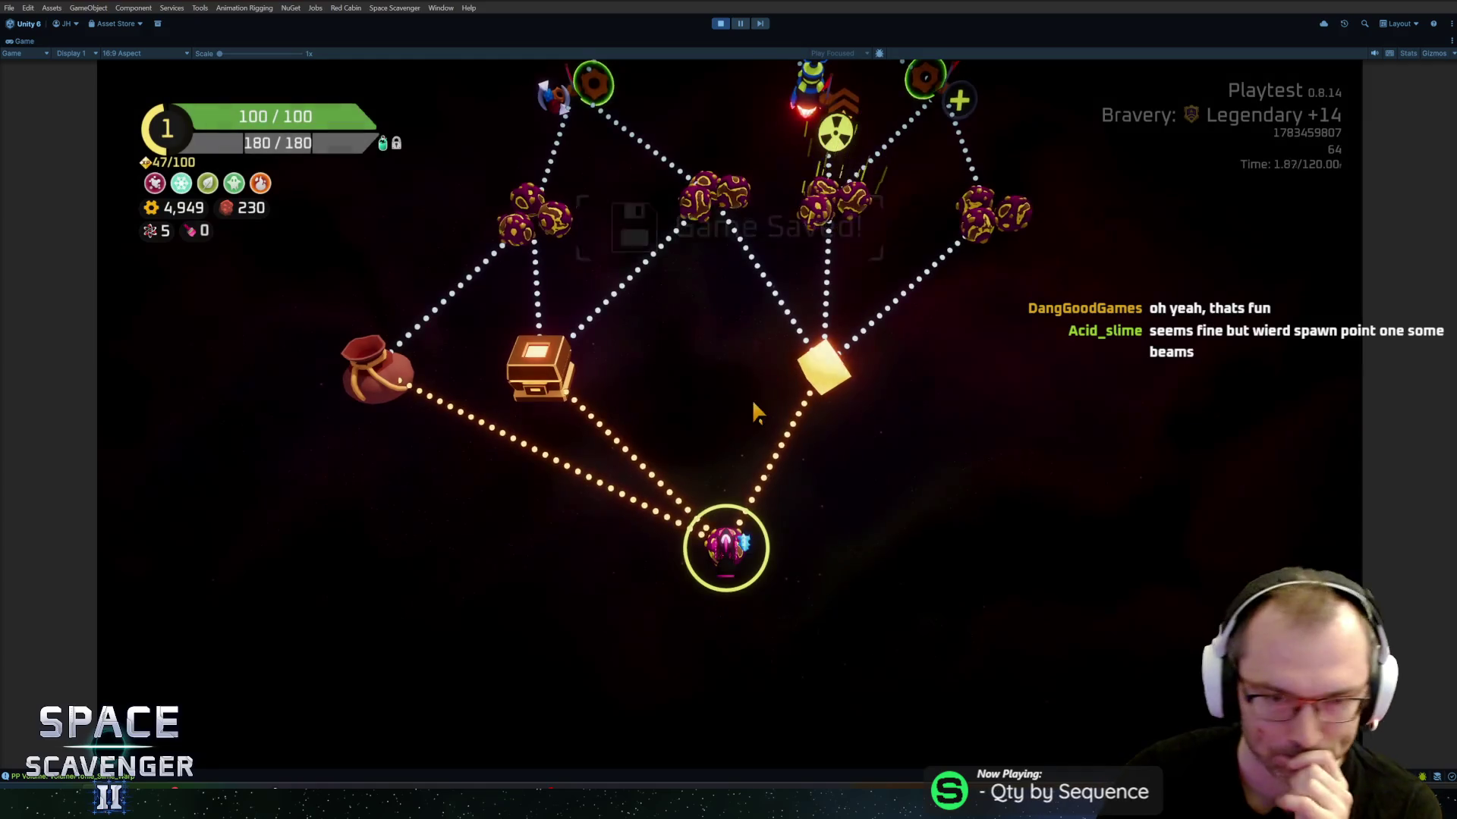
Step: Travel to the Drop point and claim its 200 XP reward
left_click(816, 388)
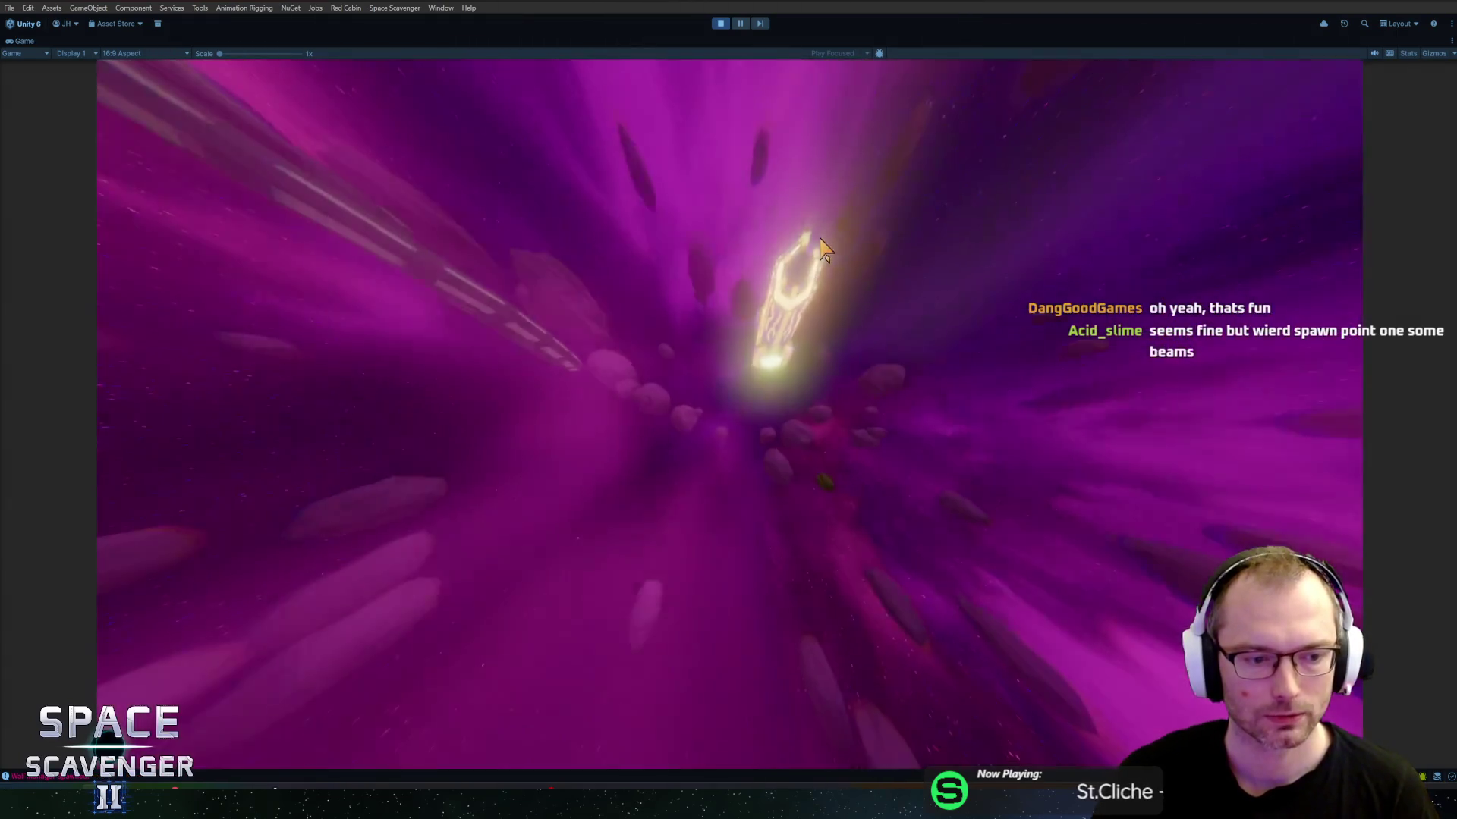
key("f")
key("Return")
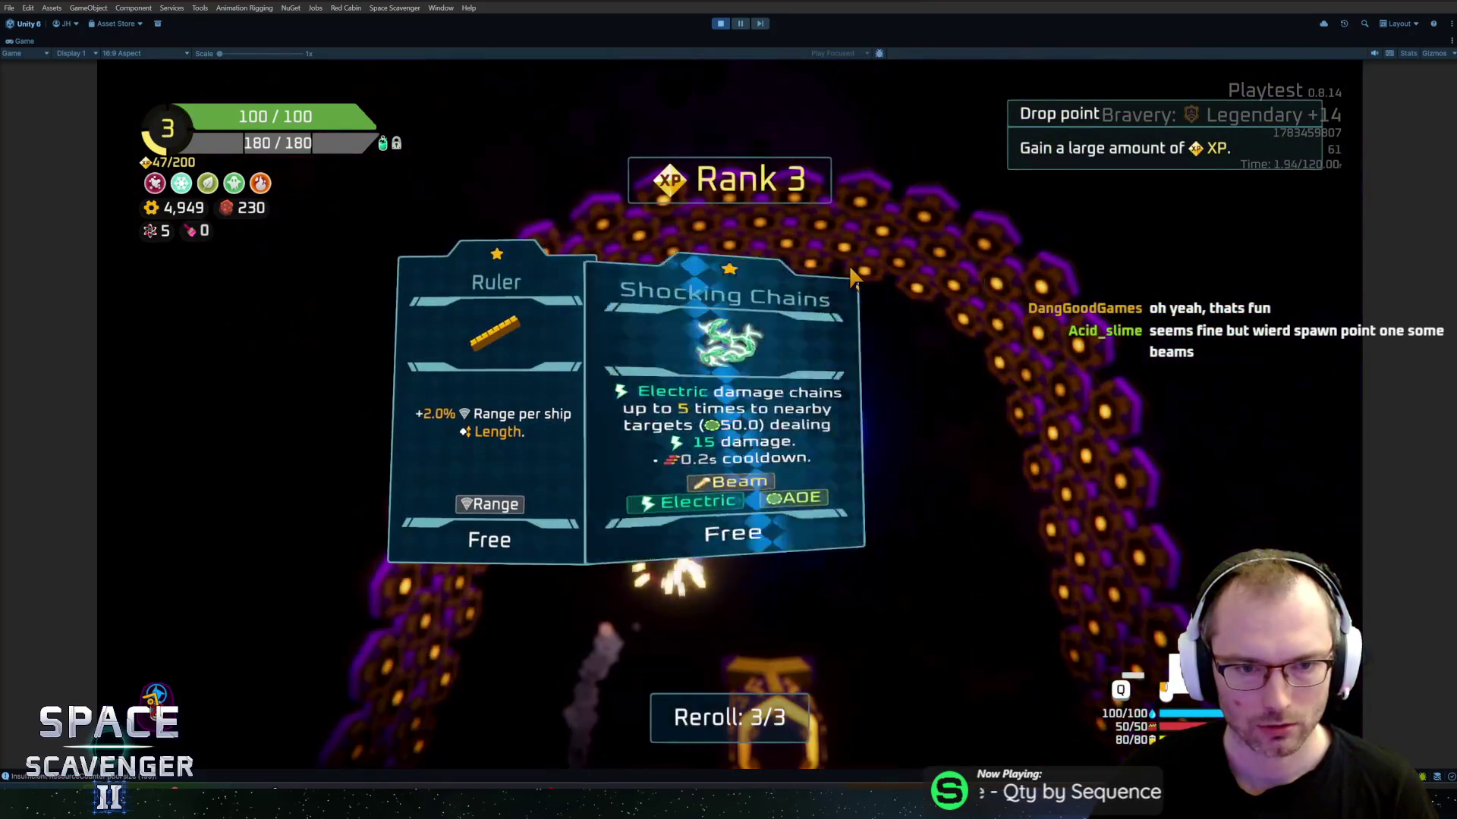
Step: Take the Ice Tray Rank 3 upgrade and travel to the radiation Exploration node
left_click(489, 409)
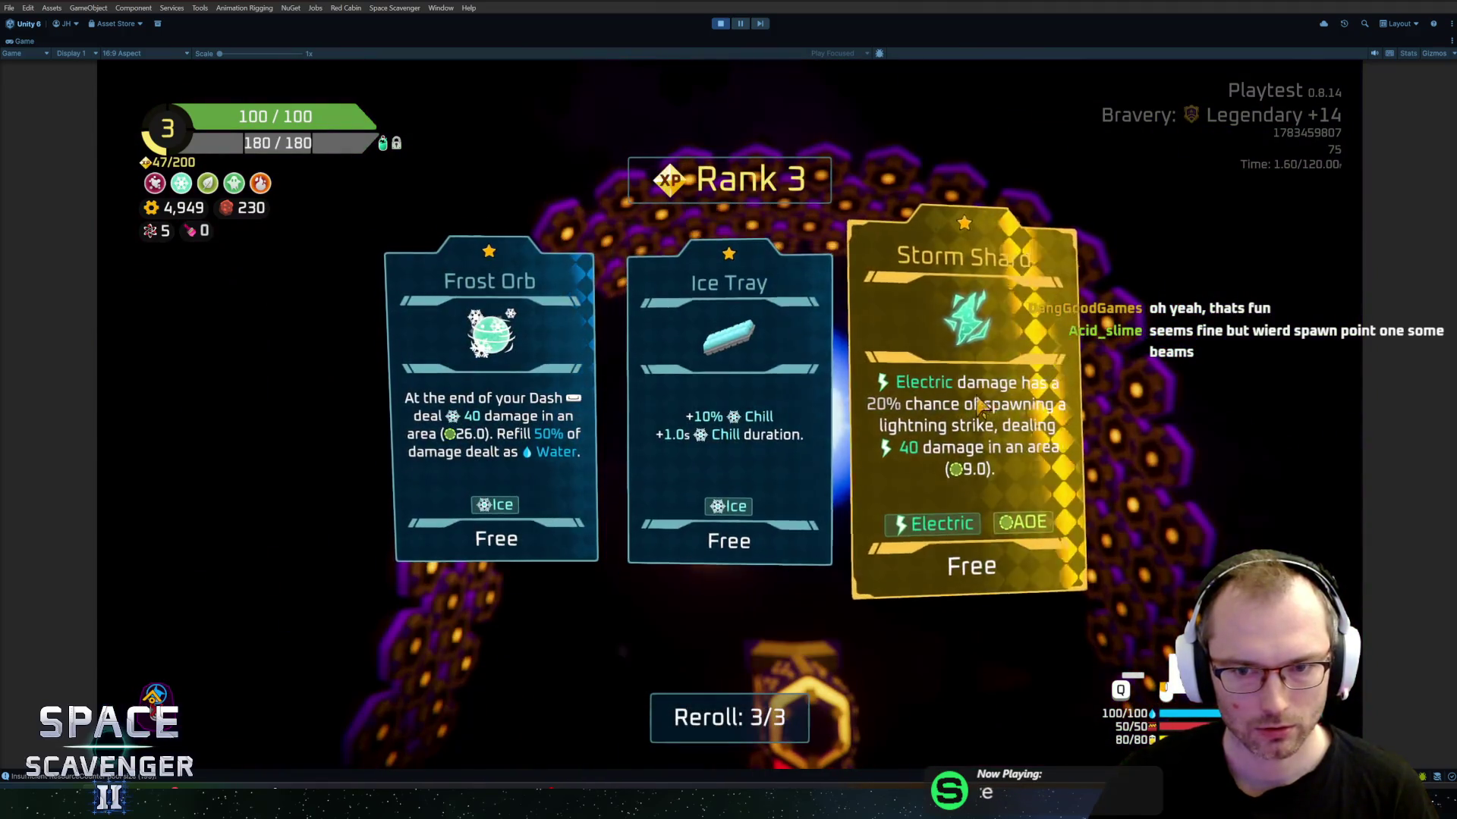
left_click(827, 261)
key("f")
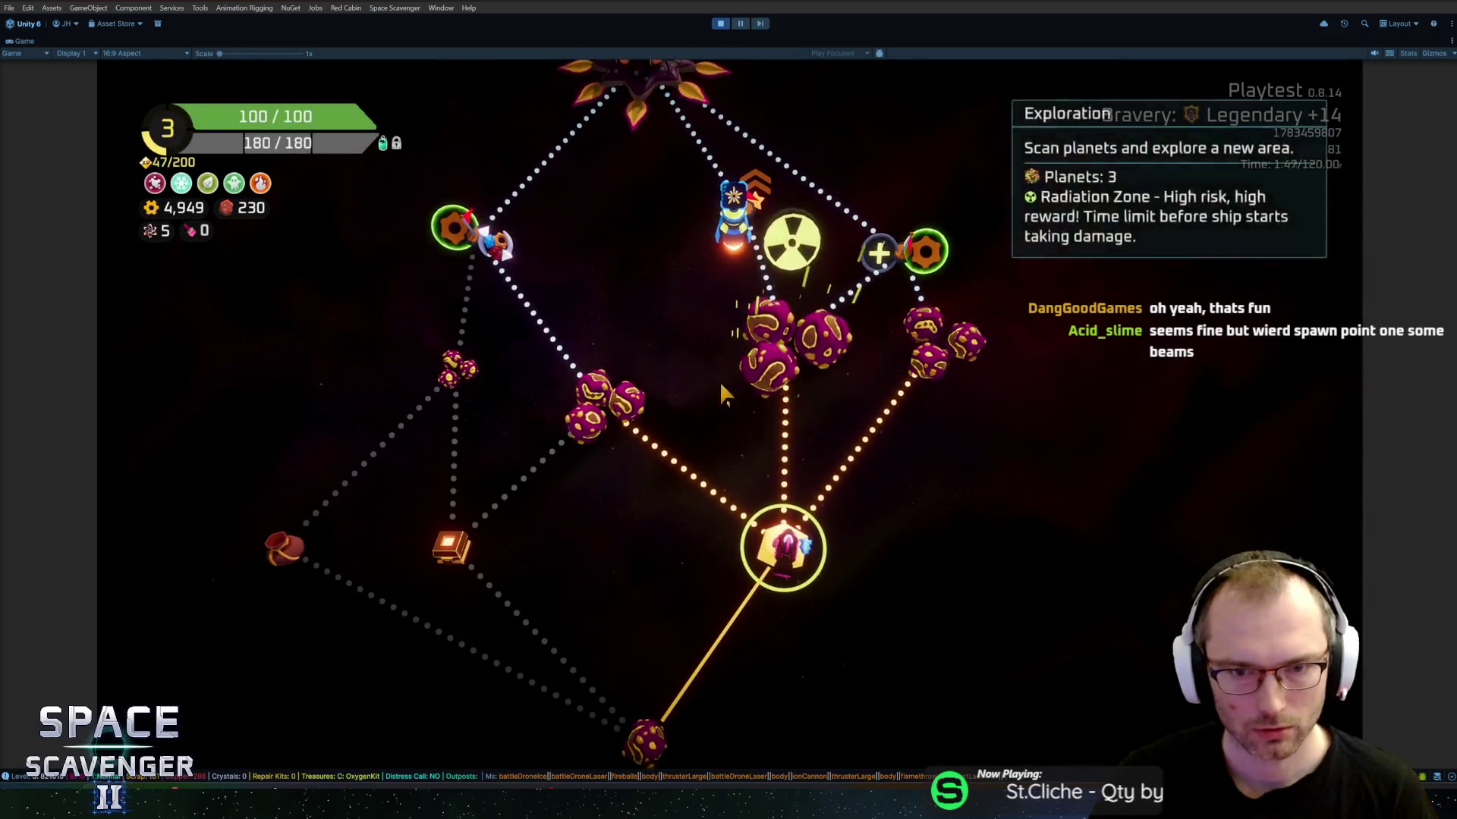
left_click(791, 270)
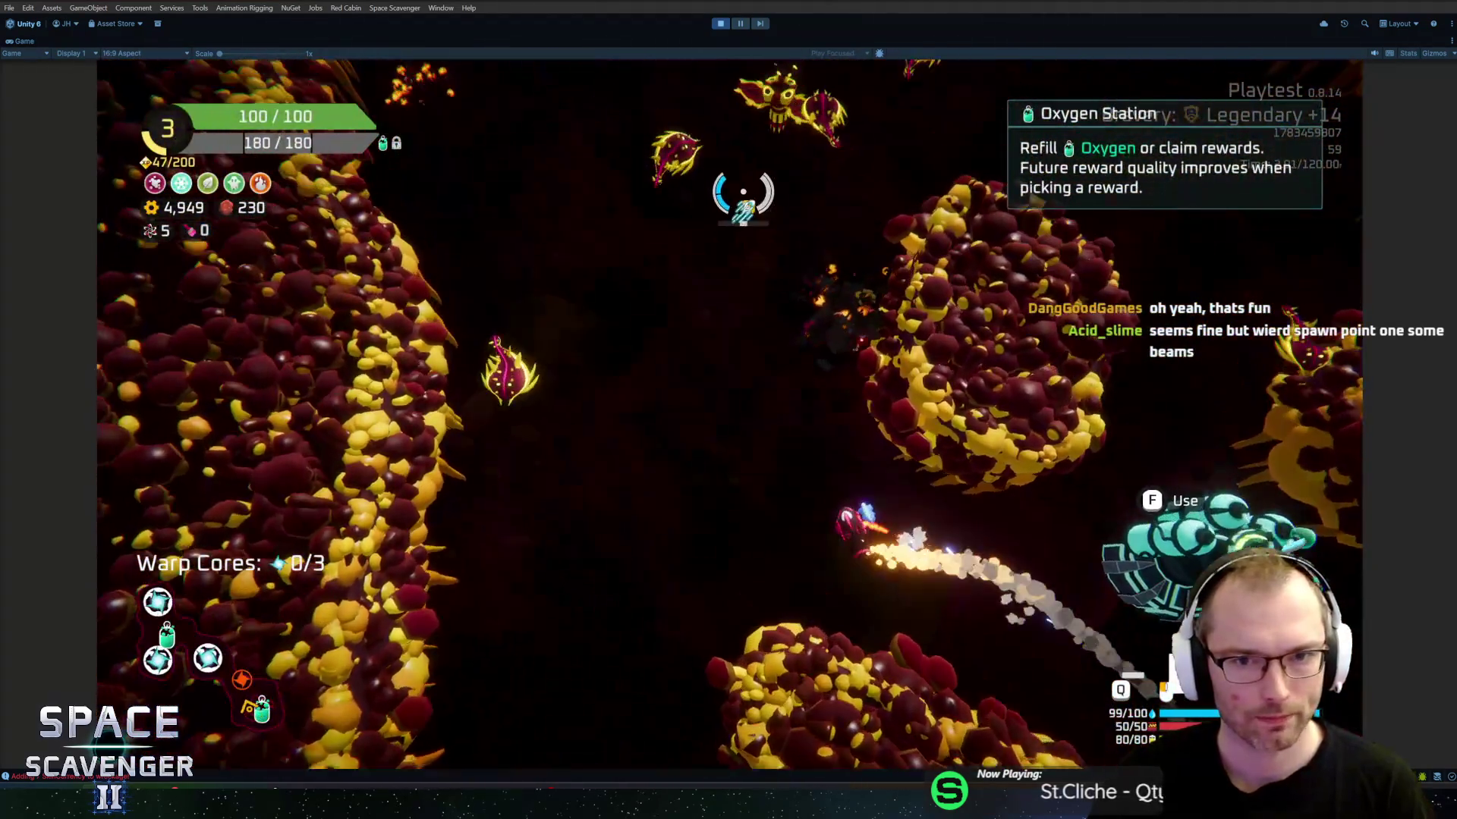
Step: Sweep the beam across enemies while flying up the tunnel, then open the debug console
mouse_move(744, 195)
left_mouse_down()
mouse_move(850, 147)
mouse_move(894, 292)
mouse_move(908, 231)
mouse_move(1017, 286)
mouse_move(1027, 270)
mouse_move(1045, 354)
mouse_move(1037, 453)
mouse_move(639, 549)
mouse_move(488, 412)
mouse_move(494, 312)
mouse_move(556, 246)
mouse_move(520, 494)
mouse_move(1116, 384)
mouse_move(1028, 592)
mouse_move(992, 632)
left_mouse_up()
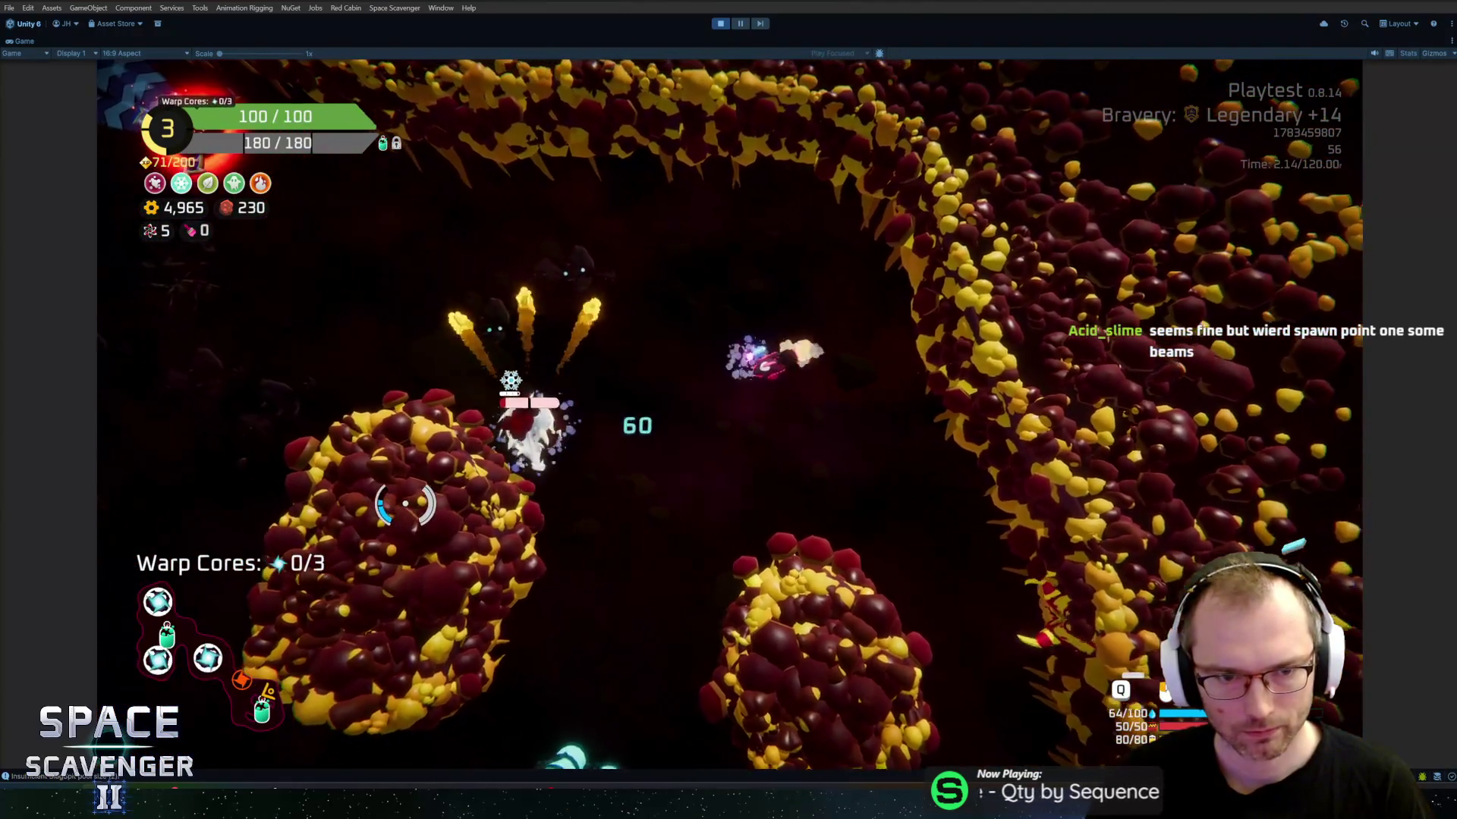
left_click_drag(405, 503, 730, 482)
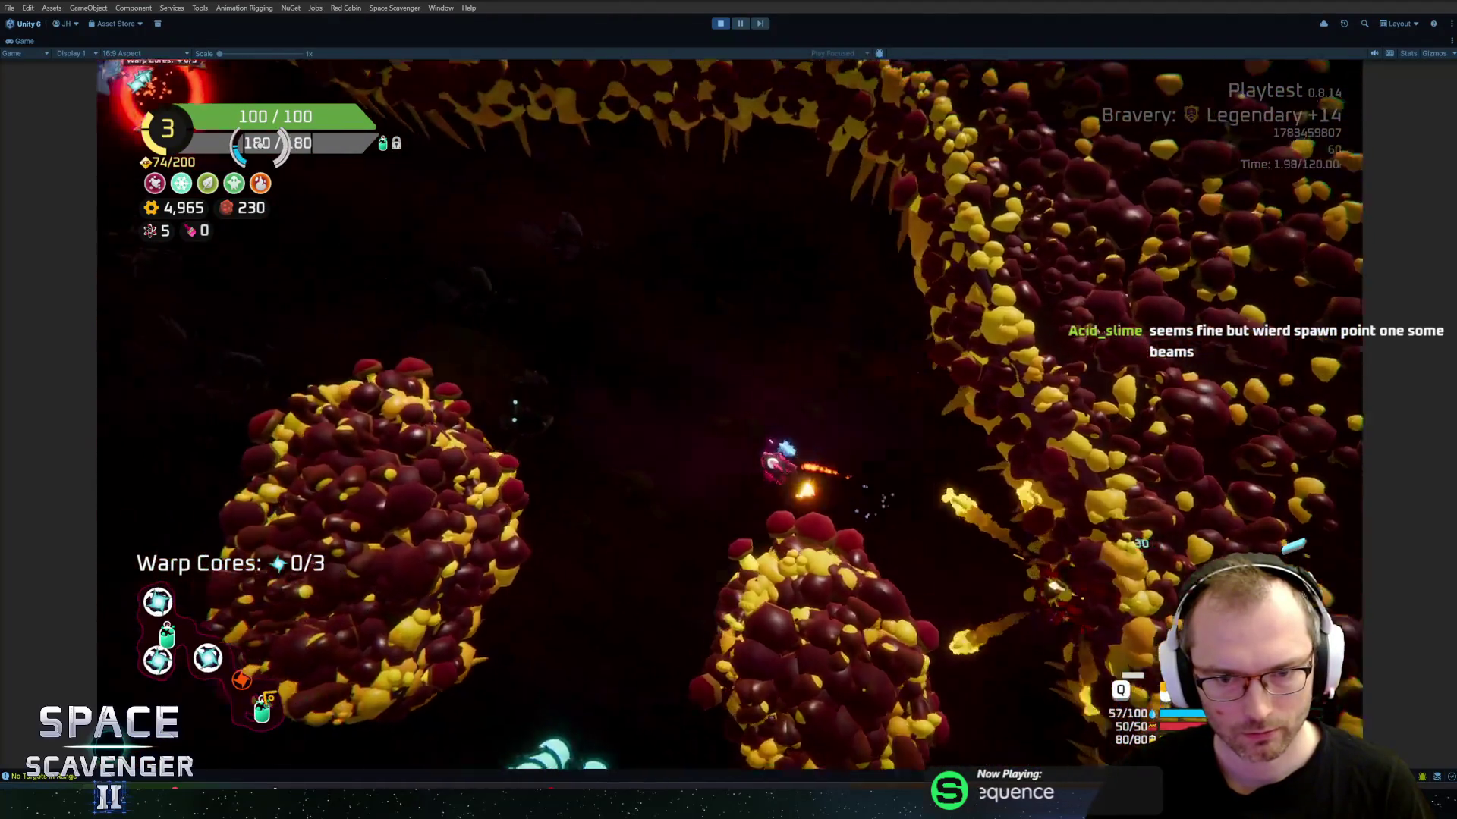
left_click_drag(258, 144, 300, 285)
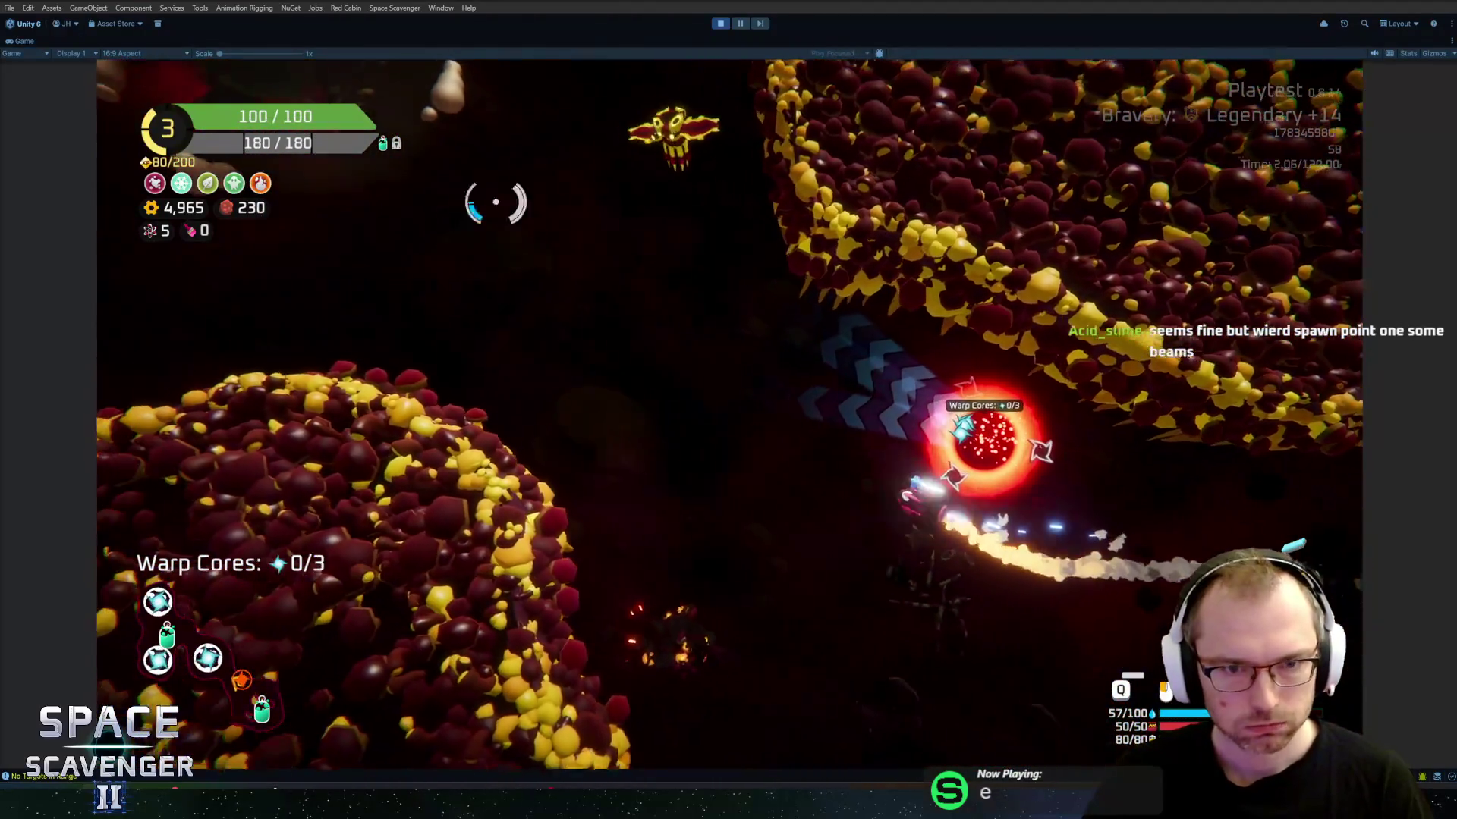
mouse_move(496, 201)
left_mouse_down()
mouse_move(676, 146)
mouse_move(754, 221)
mouse_move(394, 205)
mouse_move(455, 211)
mouse_move(683, 147)
mouse_move(706, 243)
mouse_move(579, 273)
mouse_move(432, 349)
mouse_move(455, 260)
mouse_move(565, 145)
mouse_move(904, 114)
mouse_move(936, 234)
mouse_move(796, 669)
mouse_move(521, 520)
mouse_move(839, 488)
mouse_move(417, 335)
mouse_move(512, 501)
mouse_move(797, 595)
mouse_move(533, 231)
mouse_move(448, 452)
mouse_move(455, 481)
mouse_move(521, 390)
mouse_move(748, 243)
mouse_move(941, 250)
mouse_move(979, 395)
mouse_move(834, 531)
mouse_move(782, 653)
mouse_move(602, 607)
mouse_move(488, 488)
mouse_move(276, 356)
mouse_move(617, 156)
mouse_move(845, 156)
mouse_move(781, 243)
mouse_move(1009, 353)
mouse_move(911, 471)
mouse_move(845, 521)
mouse_move(840, 595)
mouse_move(556, 595)
mouse_move(546, 537)
mouse_move(669, 214)
mouse_move(413, 530)
mouse_move(604, 253)
mouse_move(804, 412)
mouse_move(965, 412)
mouse_move(907, 355)
mouse_move(1014, 329)
mouse_move(938, 306)
mouse_move(852, 326)
mouse_move(741, 579)
mouse_move(741, 560)
mouse_move(472, 516)
mouse_move(348, 334)
mouse_move(366, 283)
mouse_move(683, 379)
mouse_move(781, 455)
mouse_move(887, 425)
mouse_move(896, 488)
mouse_move(812, 319)
mouse_move(840, 455)
left_mouse_up()
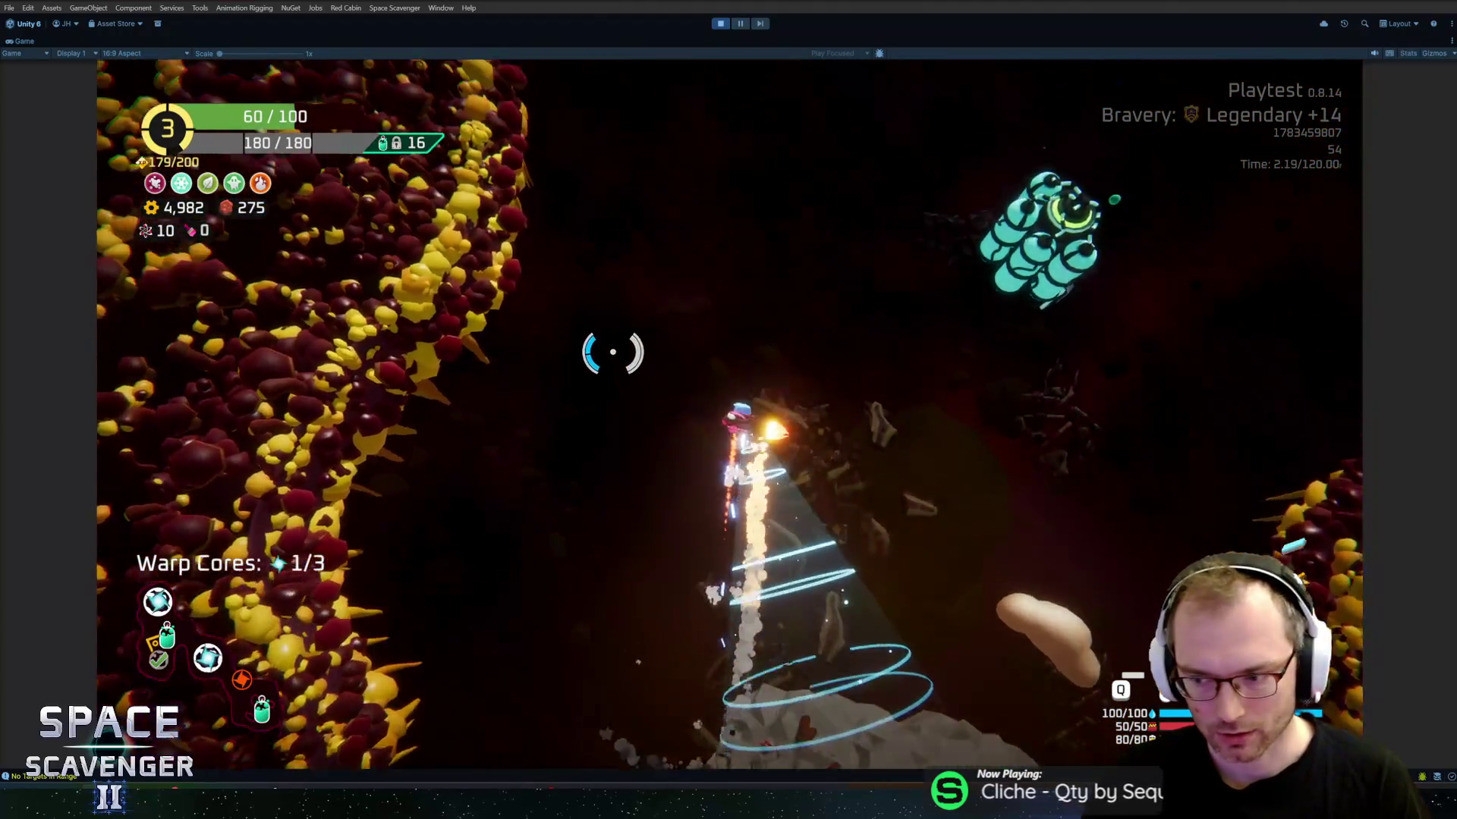
mouse_move(613, 352)
left_mouse_down()
mouse_move(595, 339)
mouse_move(630, 243)
mouse_move(644, 303)
mouse_move(713, 296)
mouse_move(855, 217)
mouse_move(949, 235)
mouse_move(816, 140)
mouse_move(803, 210)
mouse_move(751, 220)
mouse_move(741, 243)
mouse_move(781, 244)
mouse_move(774, 221)
left_mouse_up()
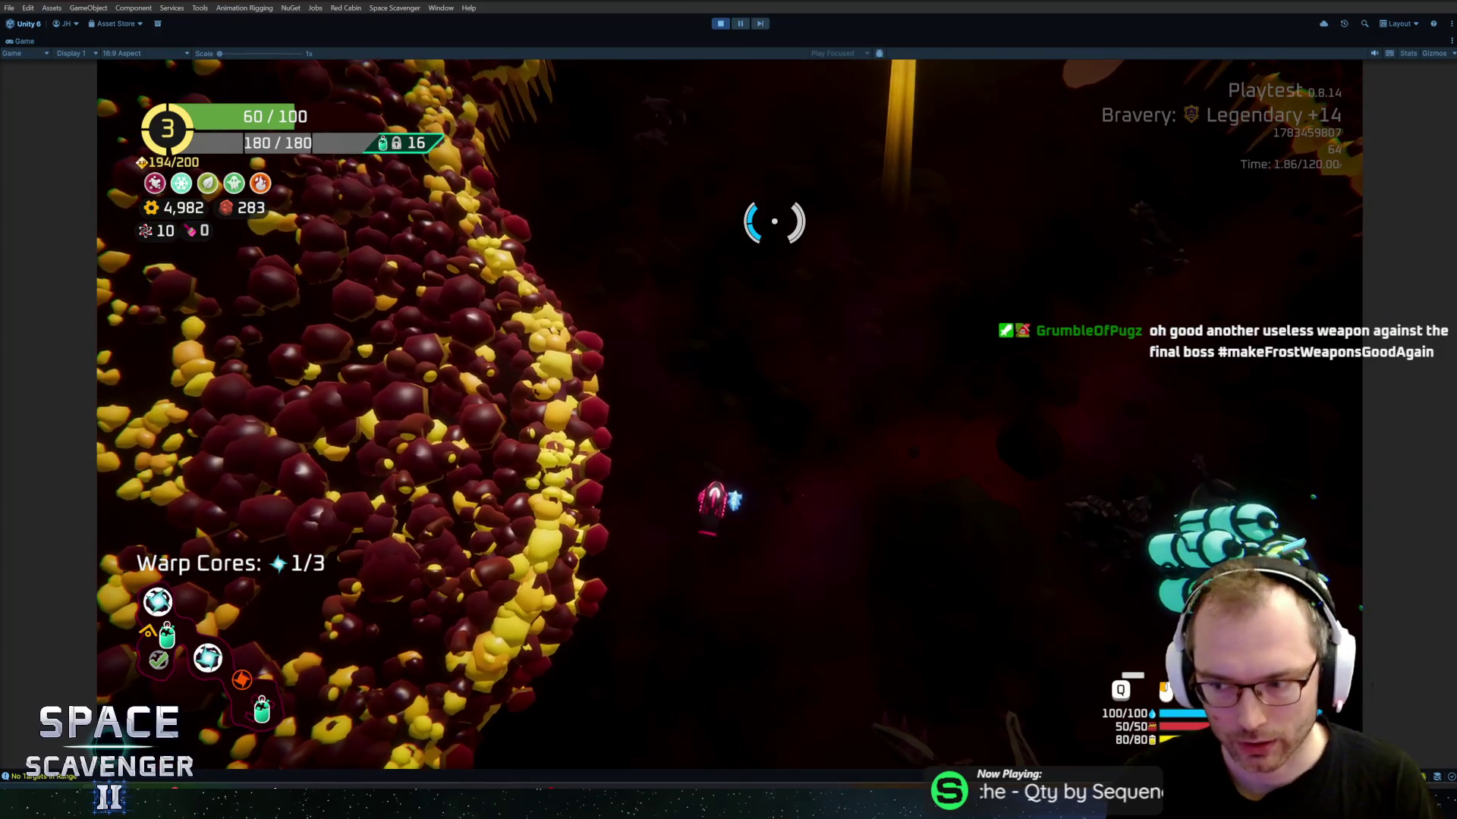
key("grave")
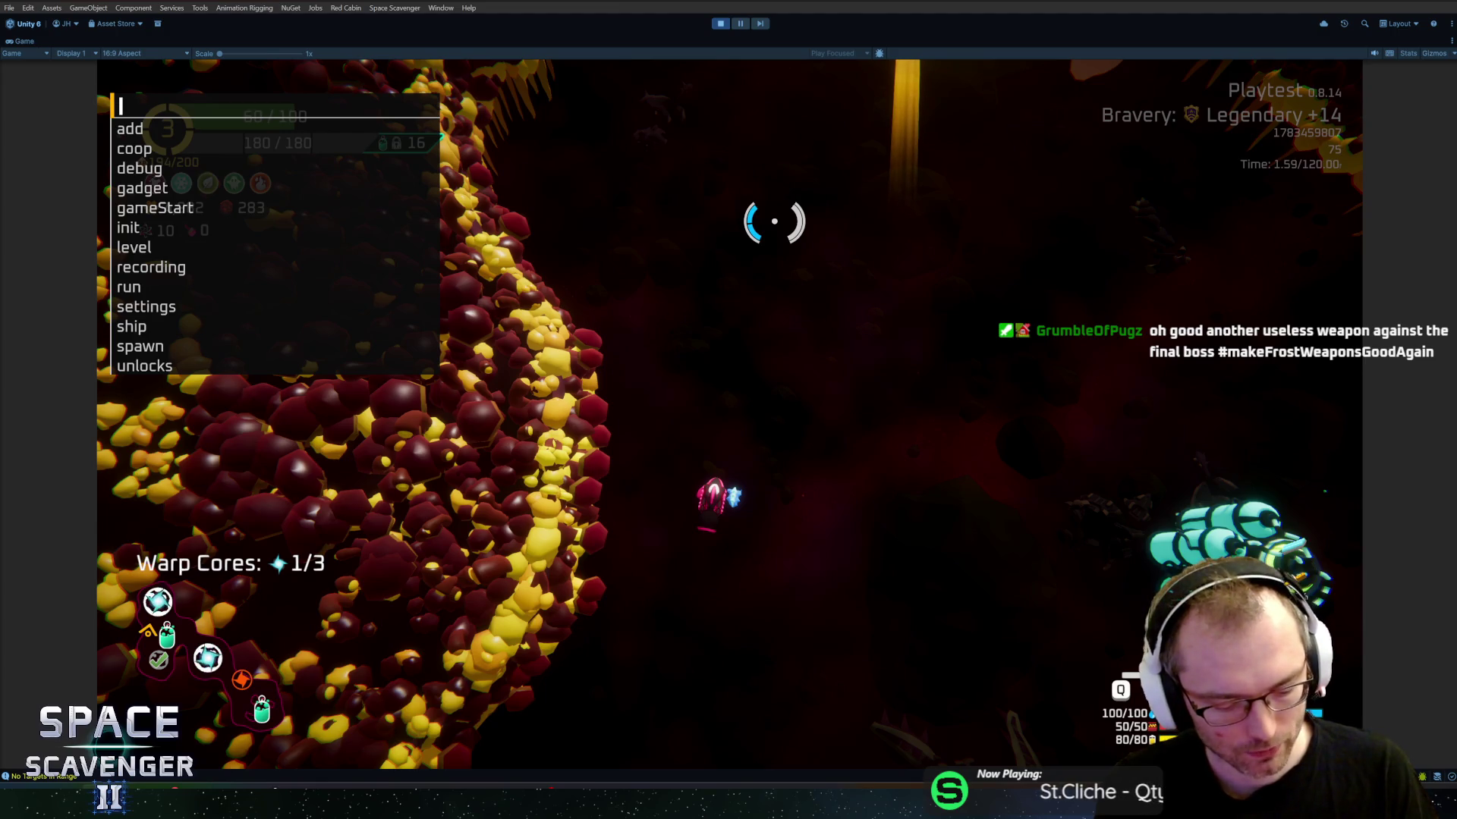
Step: Run 'ship stats addMult FireRate 0.5' and take the Copper Curtain upgrade
type("ship ")
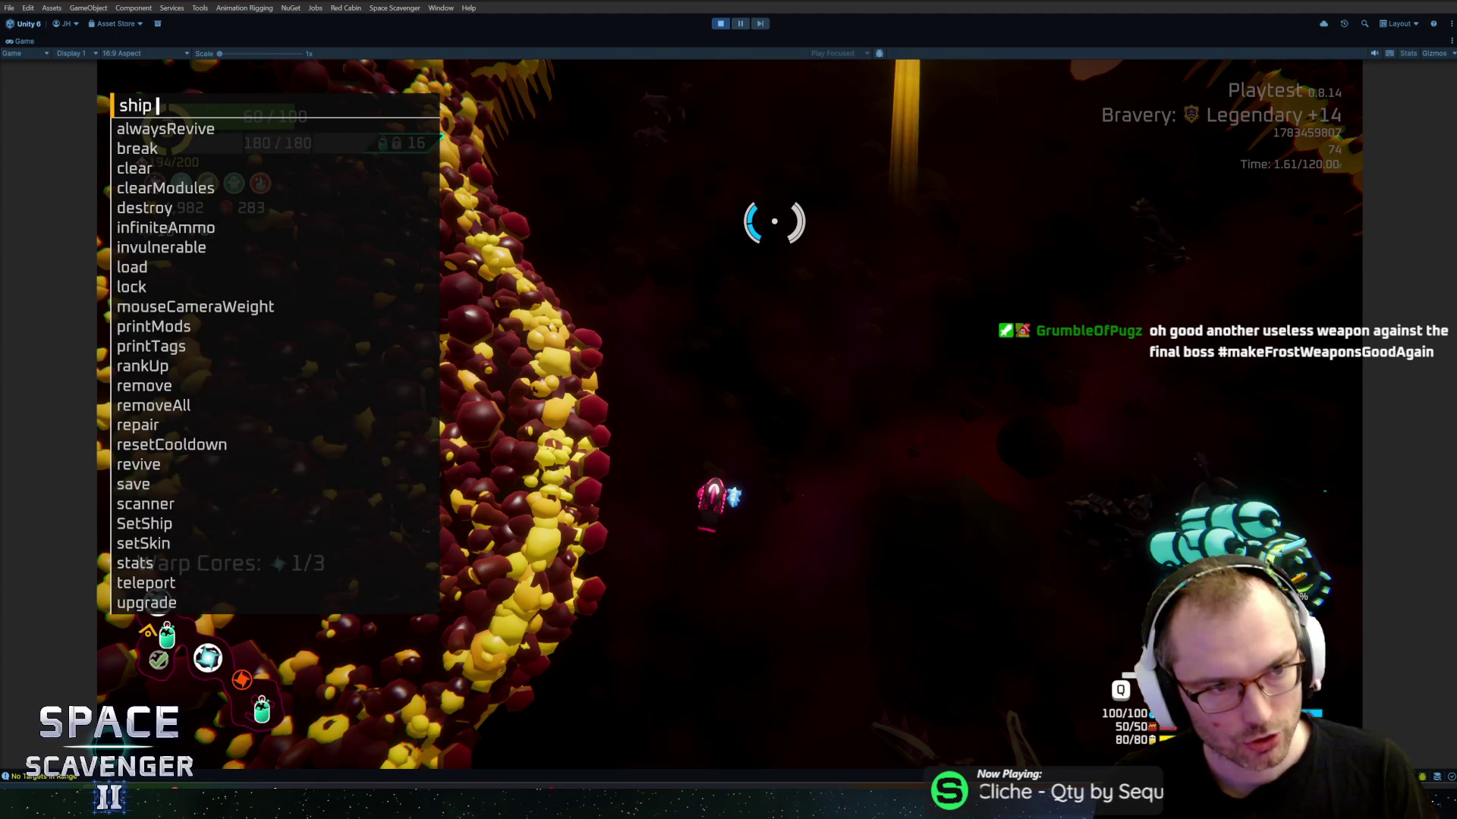
type("stats addMult for")
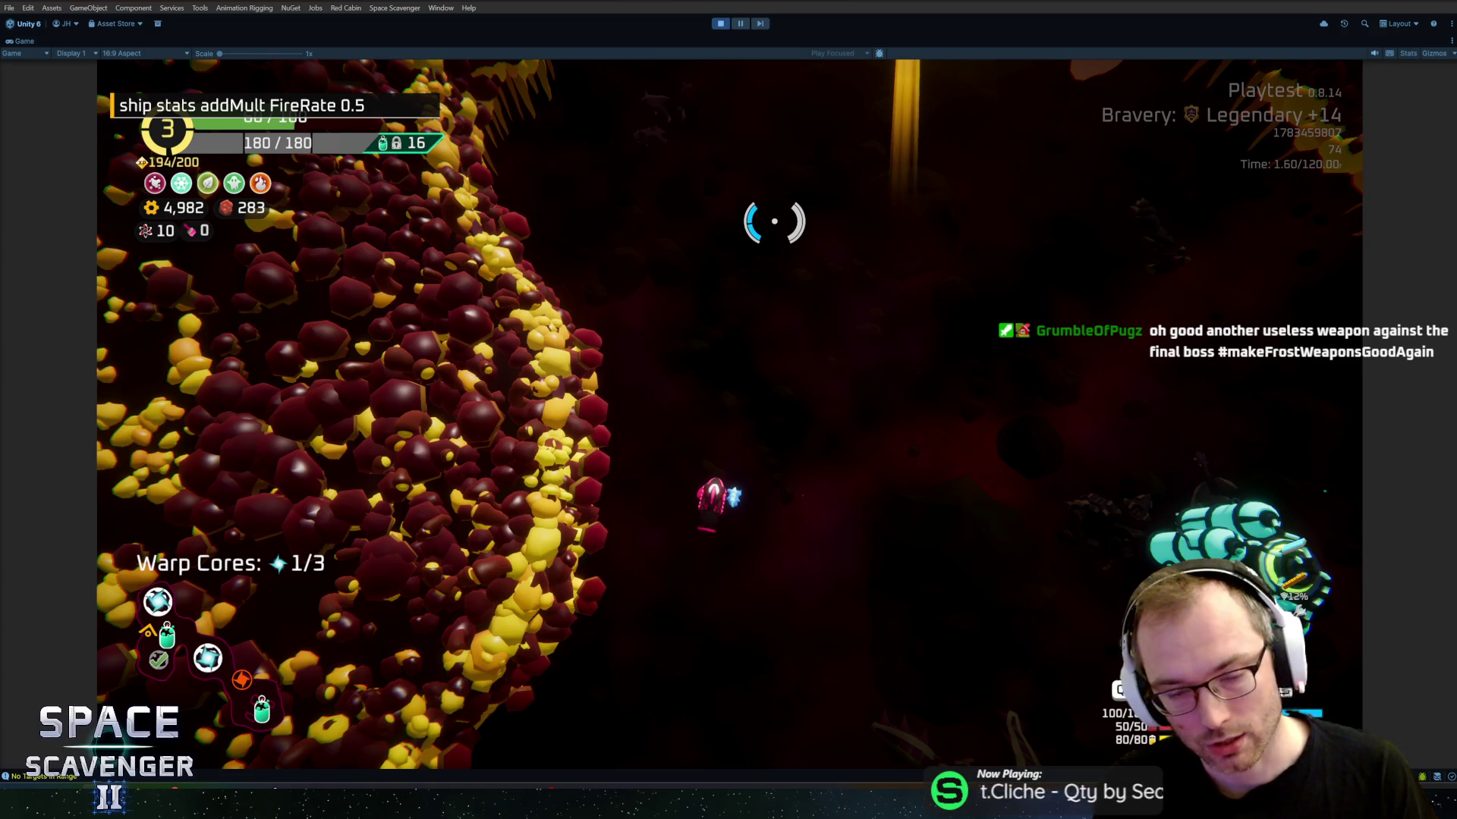
key("Return")
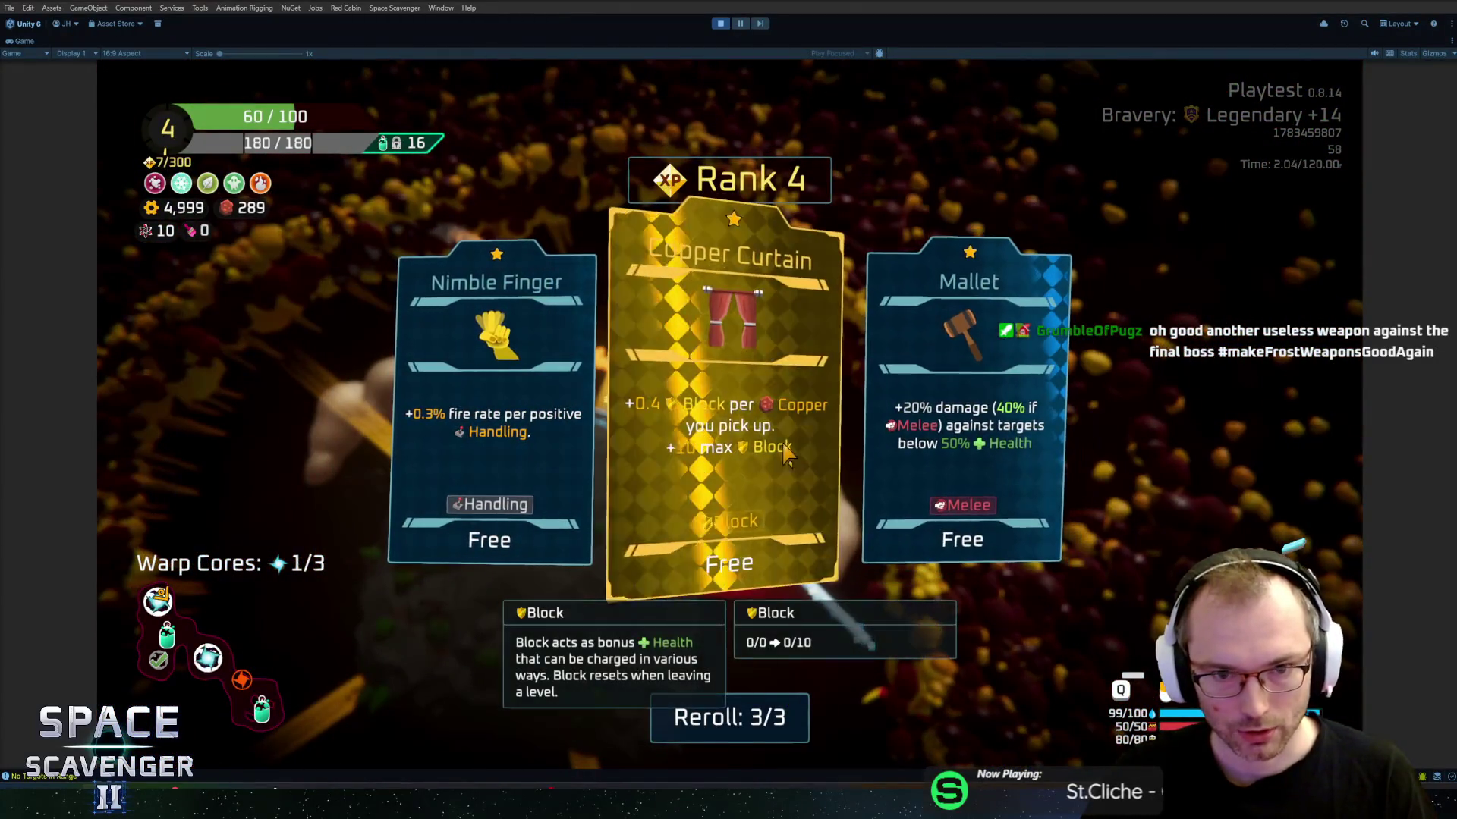
left_click(786, 454)
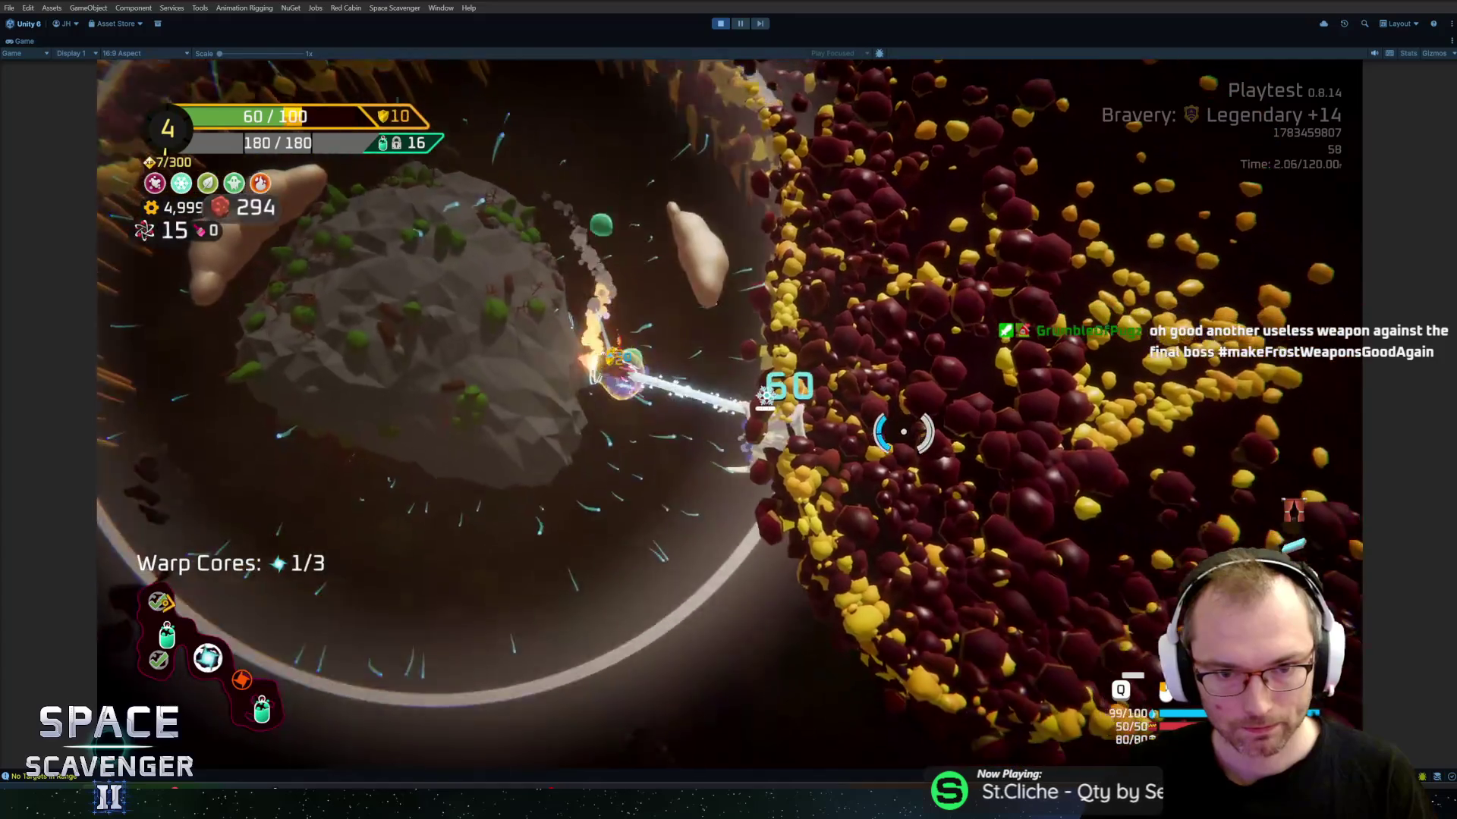
Step: Spawn Special_Supercharger from the console and fly toward the Oxygen Station firing
key("grave")
type("sp")
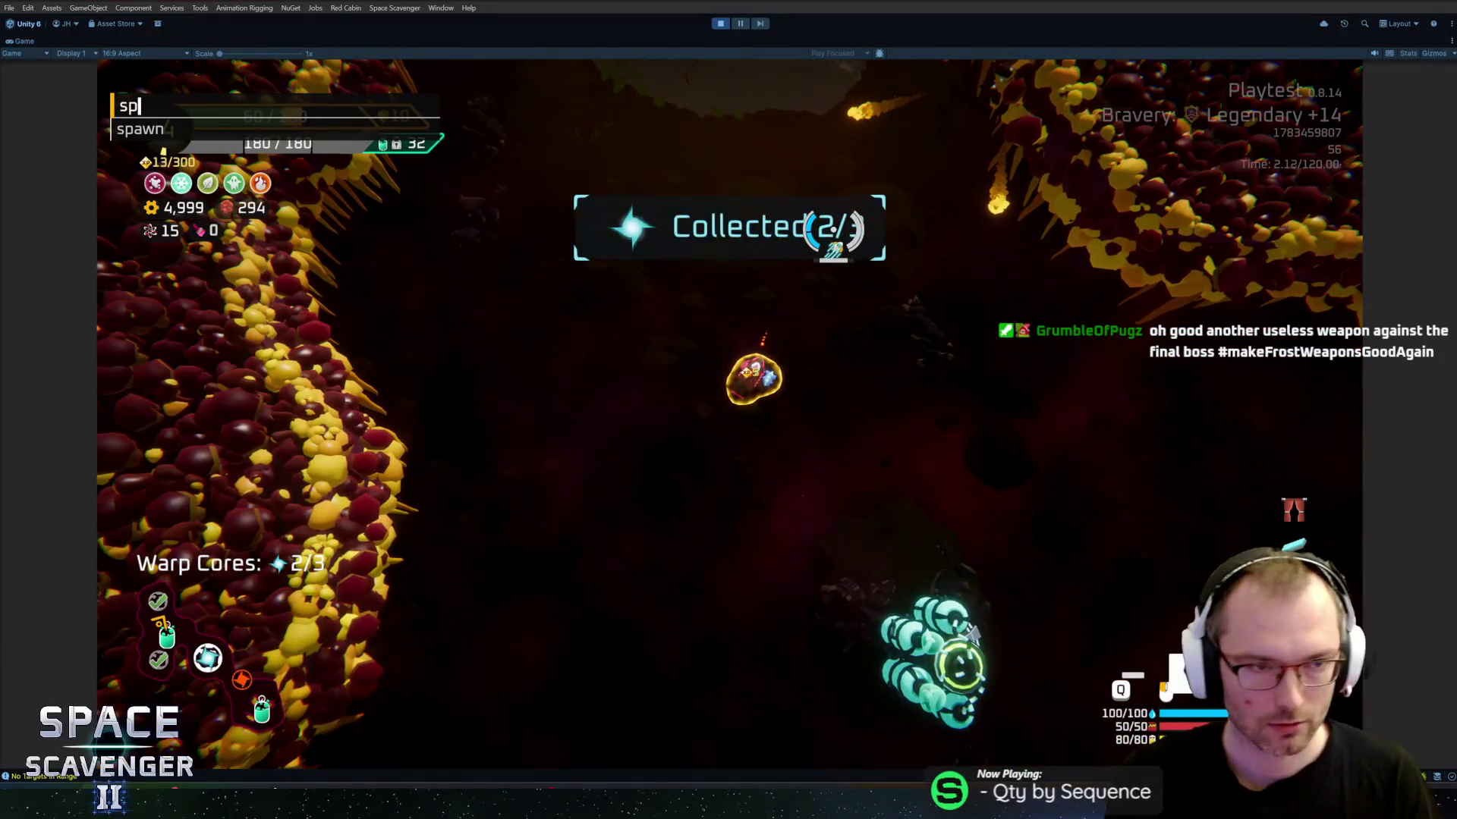
type("awn speci")
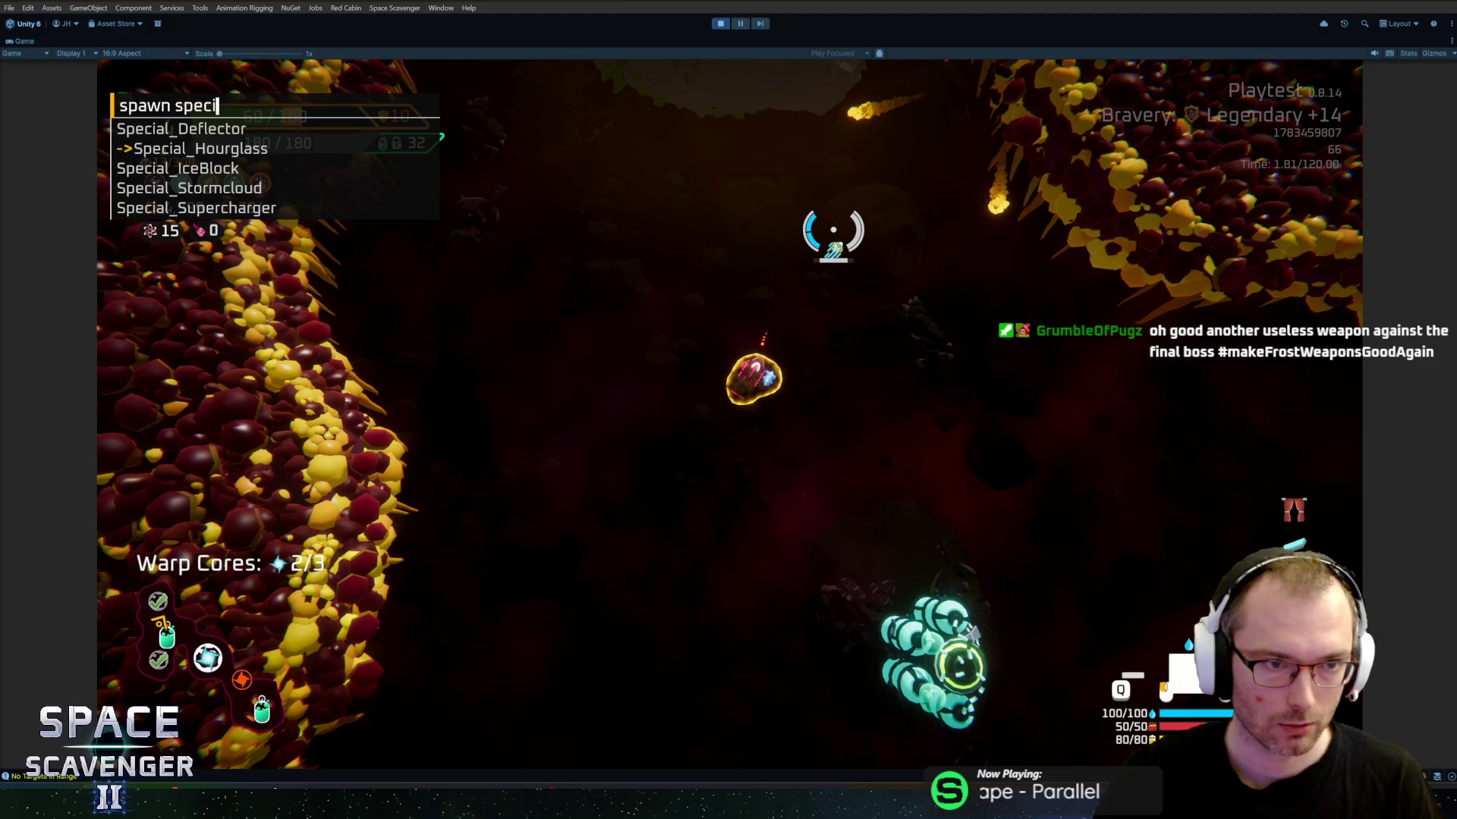
key("Return")
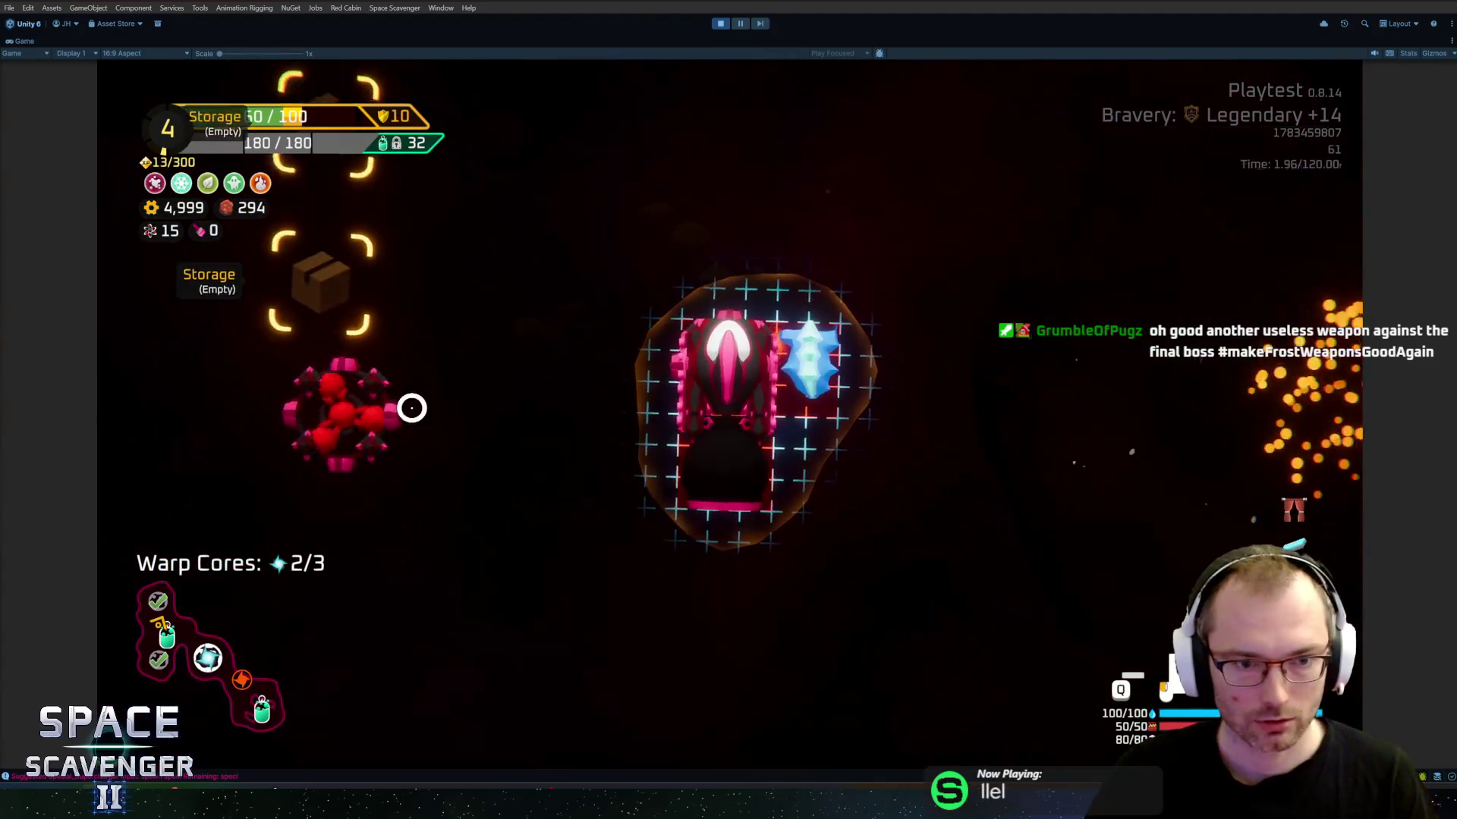
key("Tab")
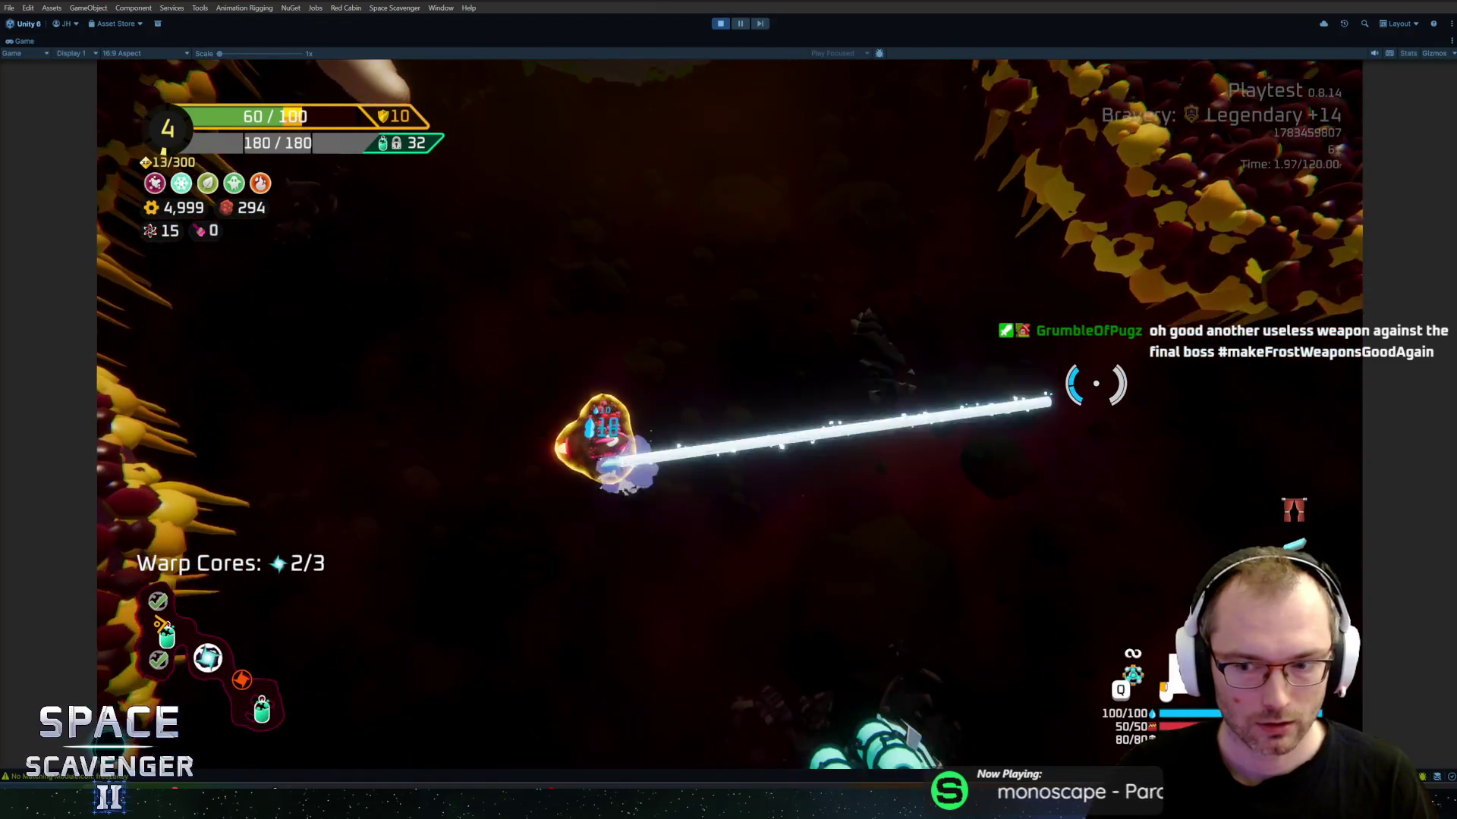
mouse_move(1093, 418)
left_mouse_down()
mouse_move(738, 621)
mouse_move(1047, 390)
mouse_move(1093, 384)
mouse_move(1072, 219)
mouse_move(924, 416)
mouse_move(494, 433)
mouse_move(380, 387)
mouse_move(534, 528)
left_mouse_up()
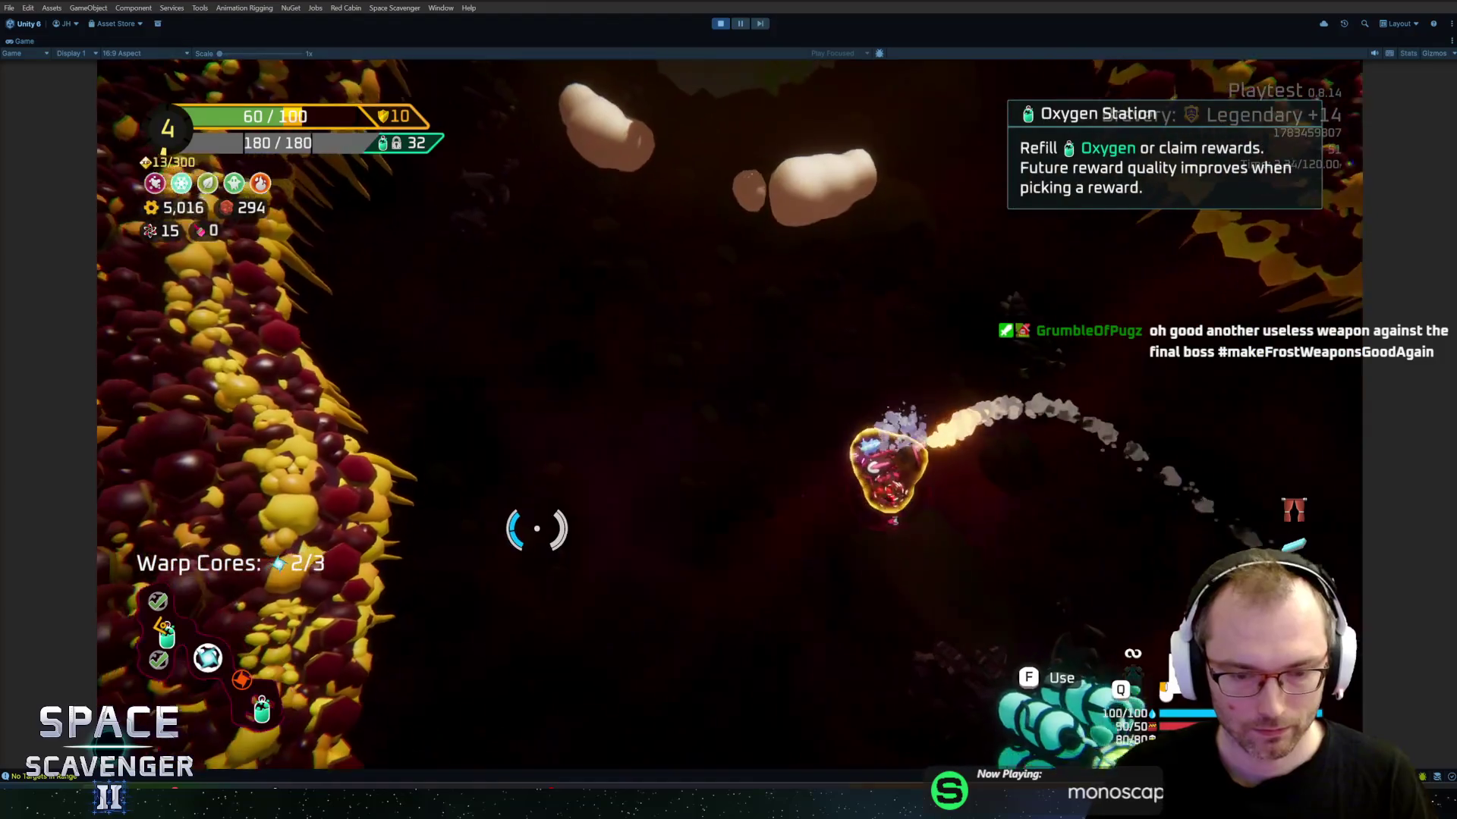
Step: Spawn invincible training dummies with 'spawn TrainingDummy_Invincible' and aim the beam at them
key("grave")
type("spawn tr")
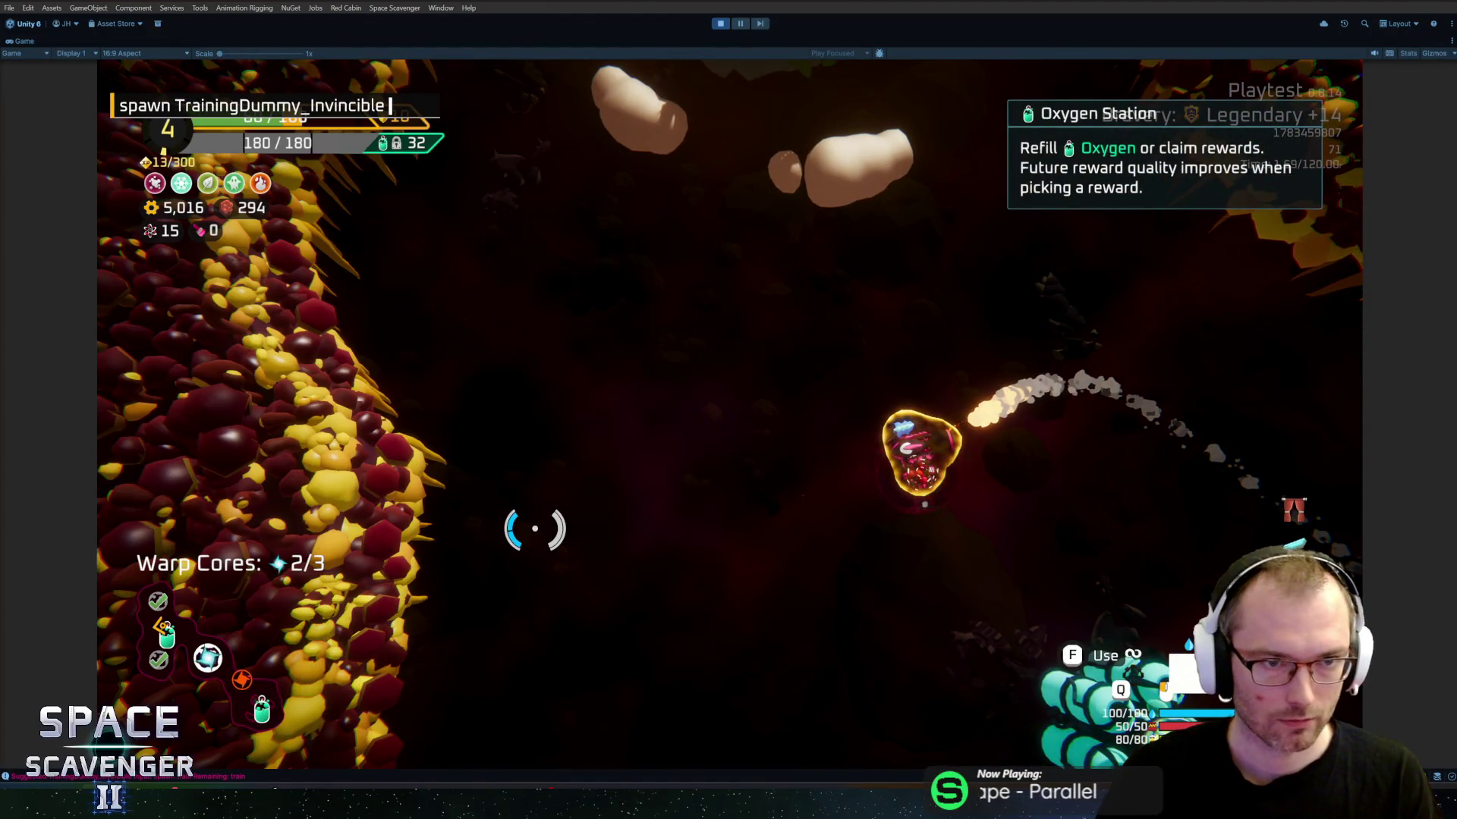
key("Return")
mouse_move(595, 481)
left_mouse_down()
mouse_move(797, 327)
mouse_move(948, 250)
mouse_move(1032, 235)
mouse_move(1045, 277)
mouse_move(862, 212)
mouse_move(726, 189)
mouse_move(667, 228)
mouse_move(532, 258)
mouse_move(423, 308)
mouse_move(374, 336)
mouse_move(377, 364)
left_mouse_up()
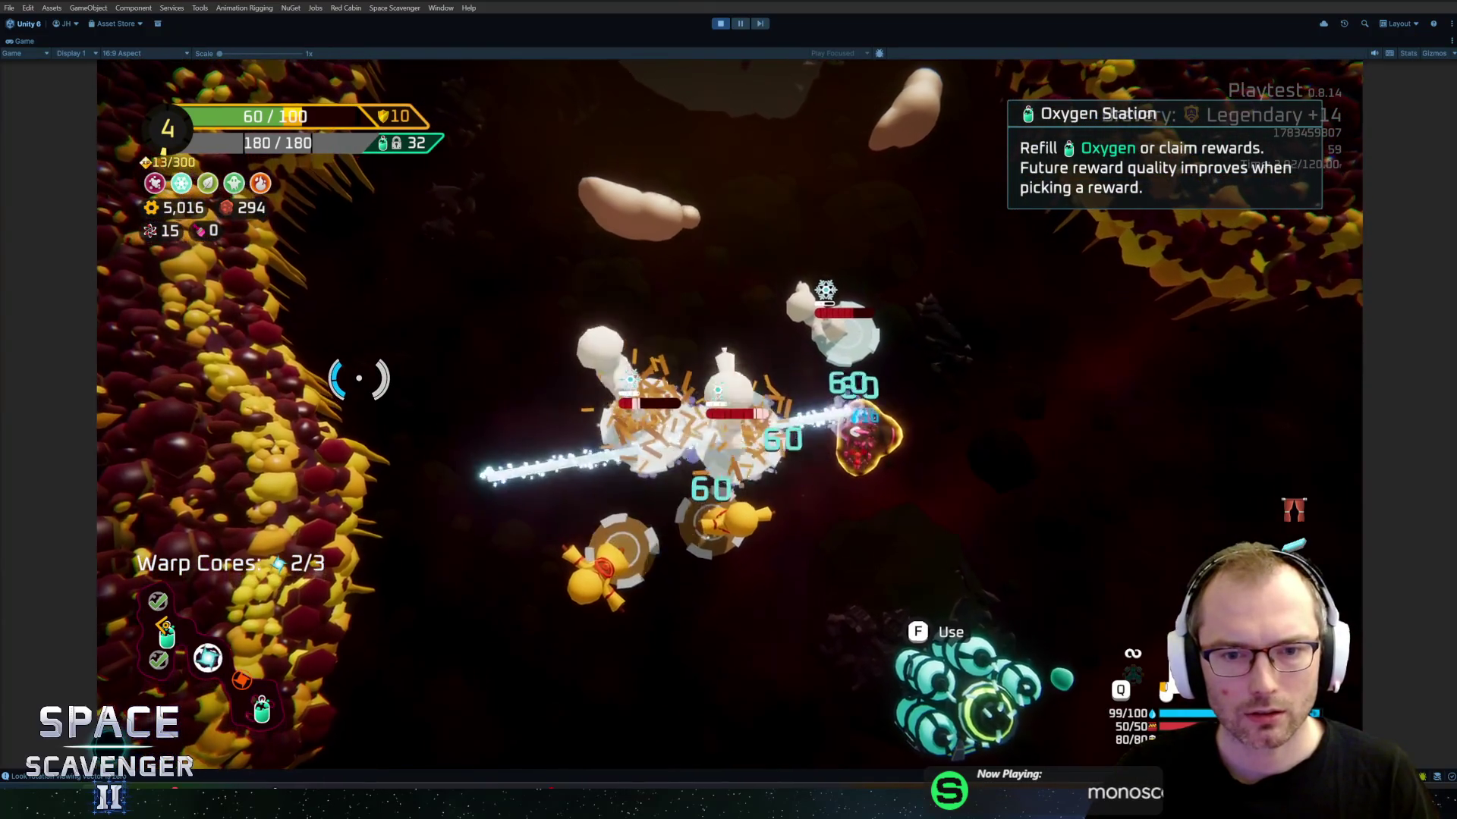
Step: Fire charged Cryo Beams at the clustered dummies while dashing, confirming split 60-damage hits, then stop play
left_click_drag(363, 340, 364, 340)
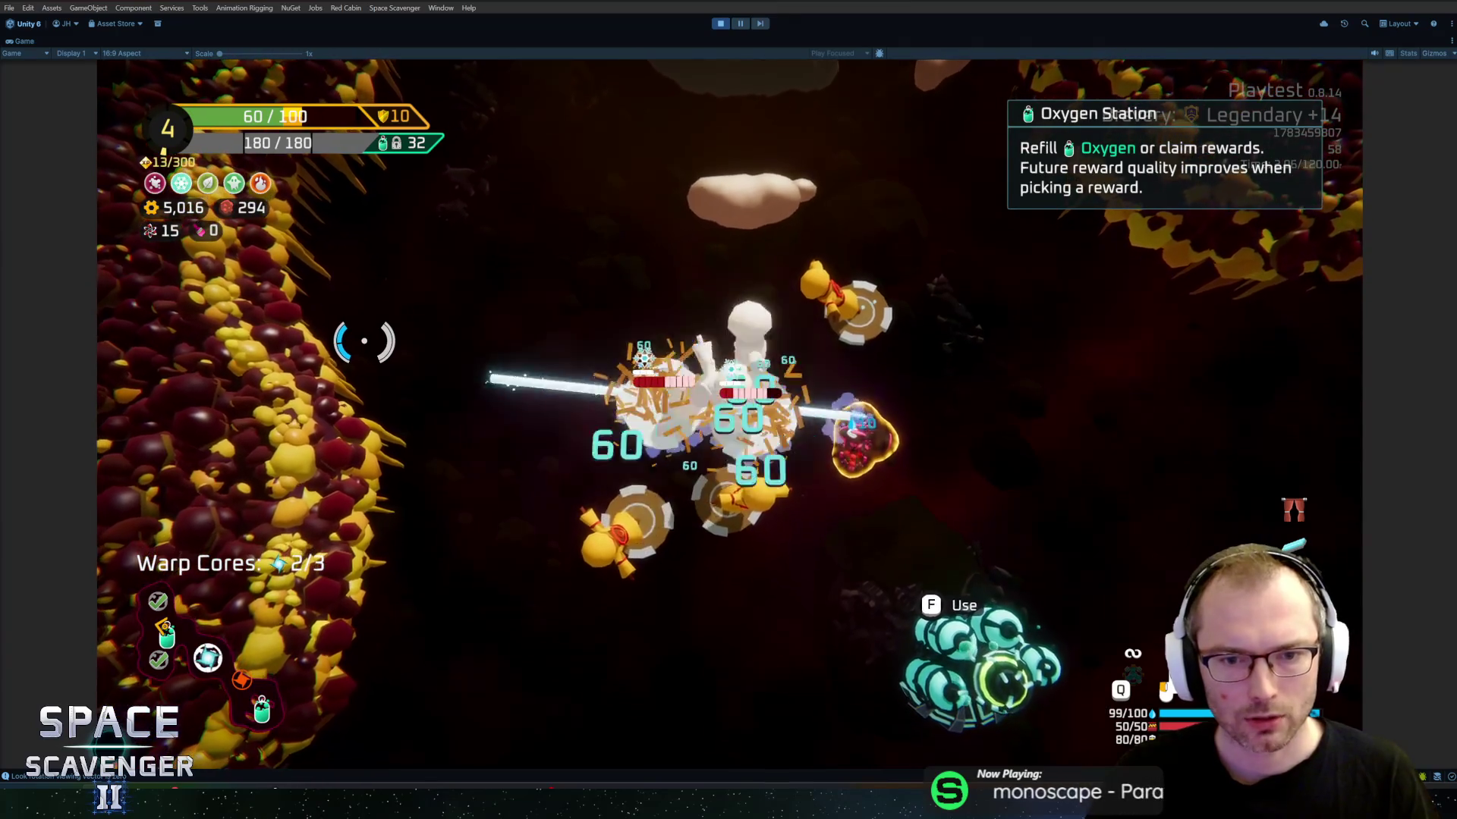
left_click(364, 341)
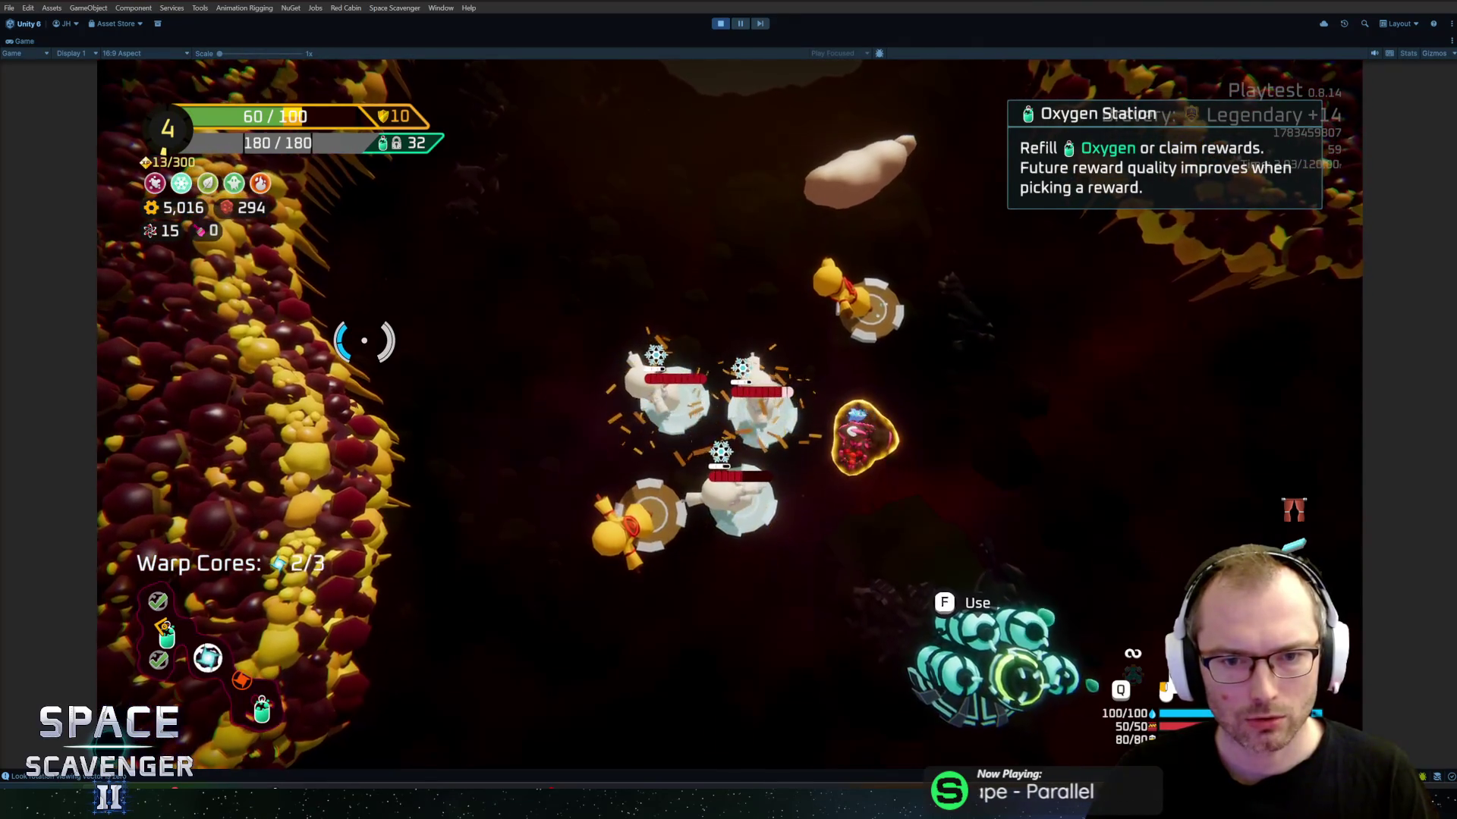
key("w")
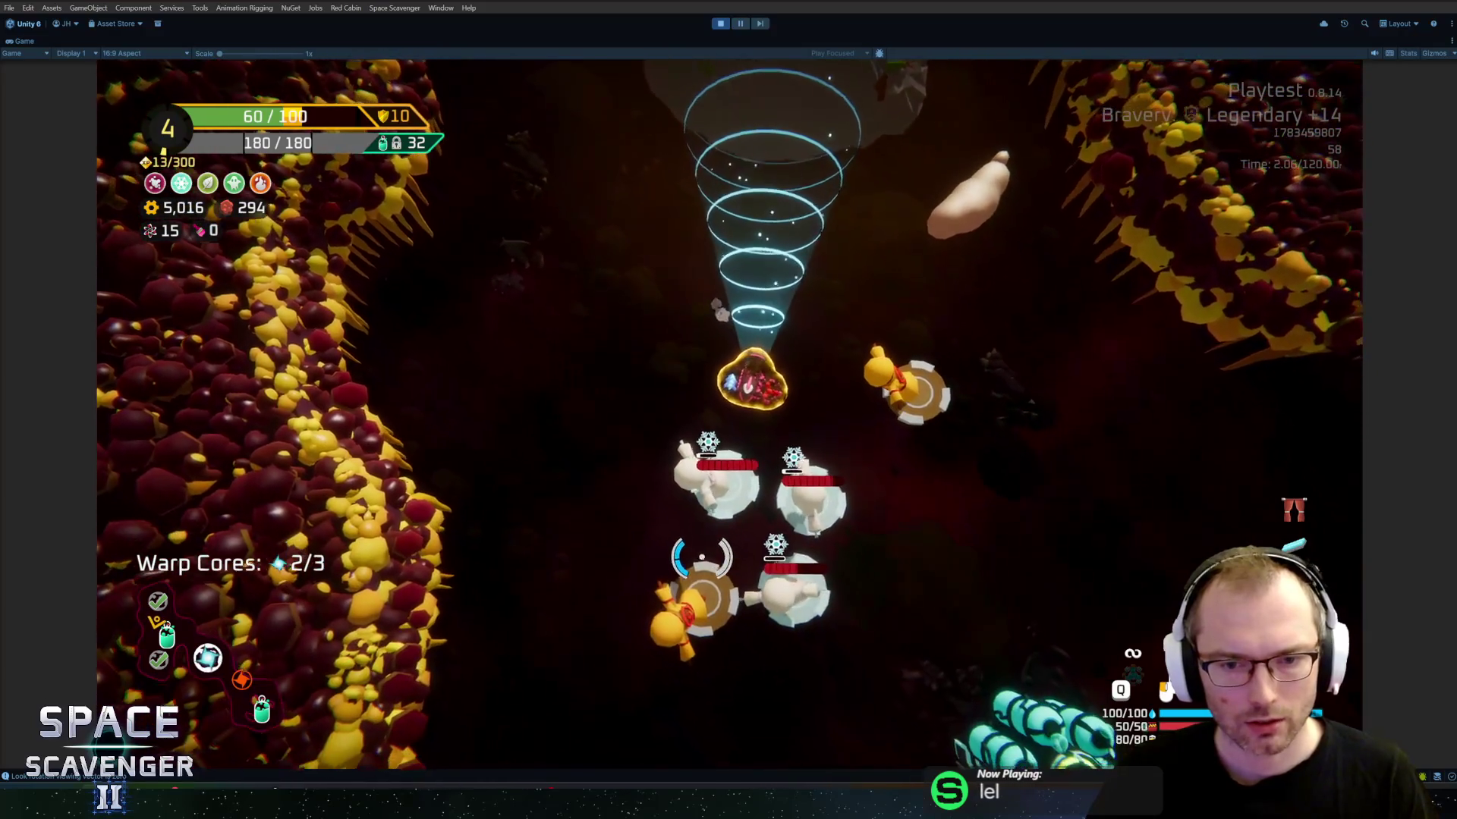
key("a")
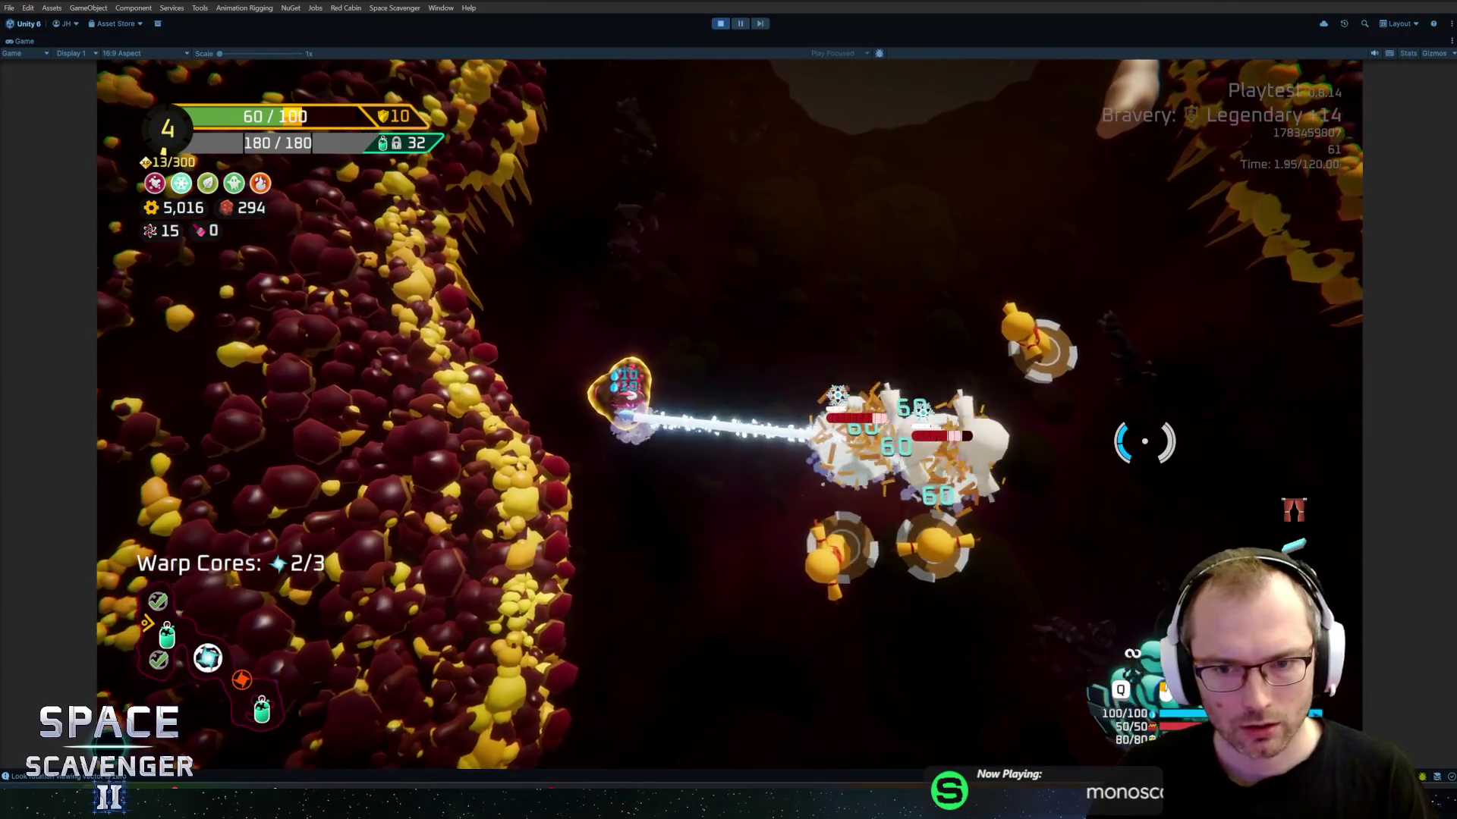
left_click(1130, 466)
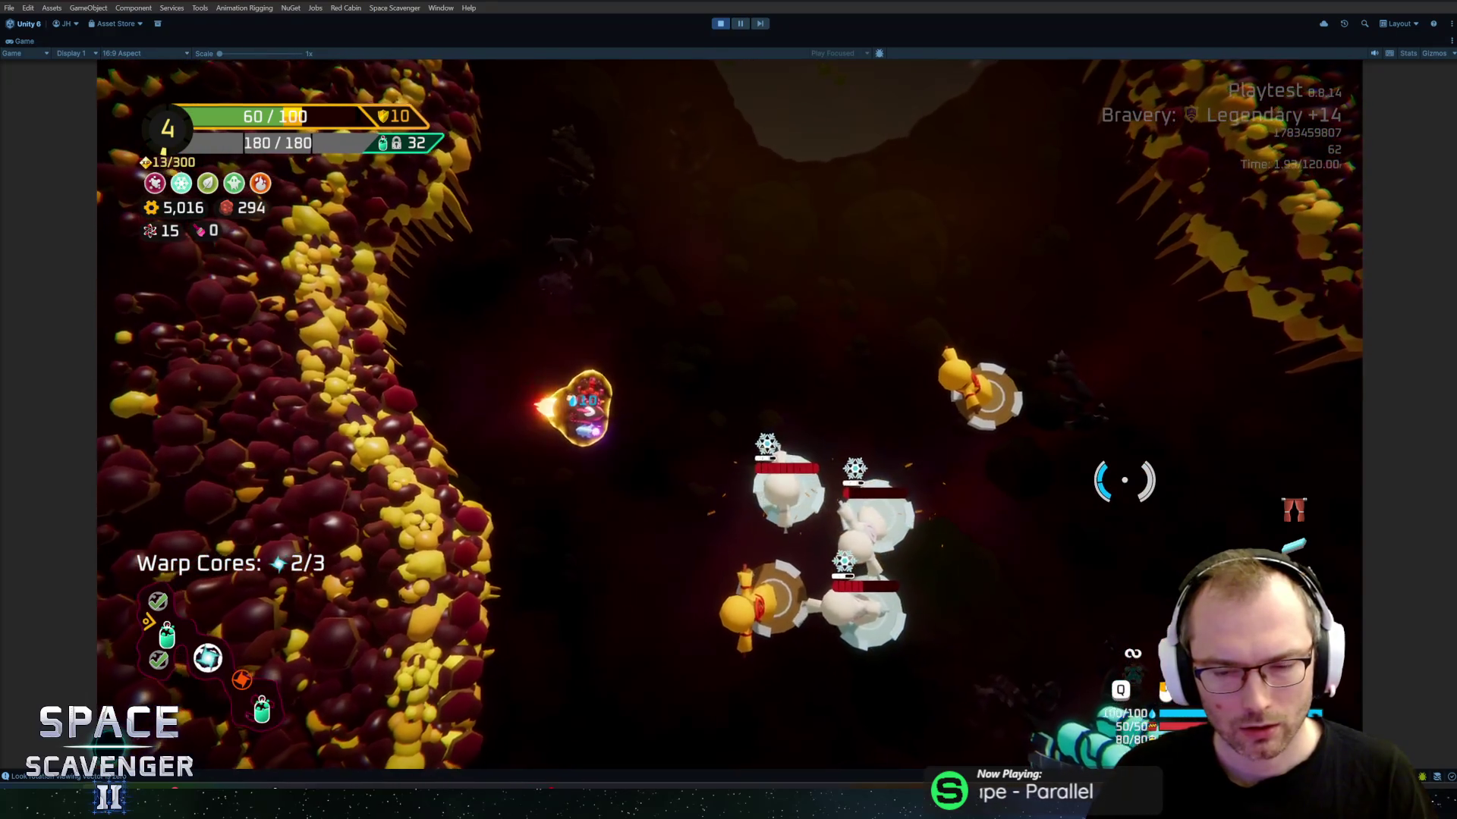
left_click(1125, 480)
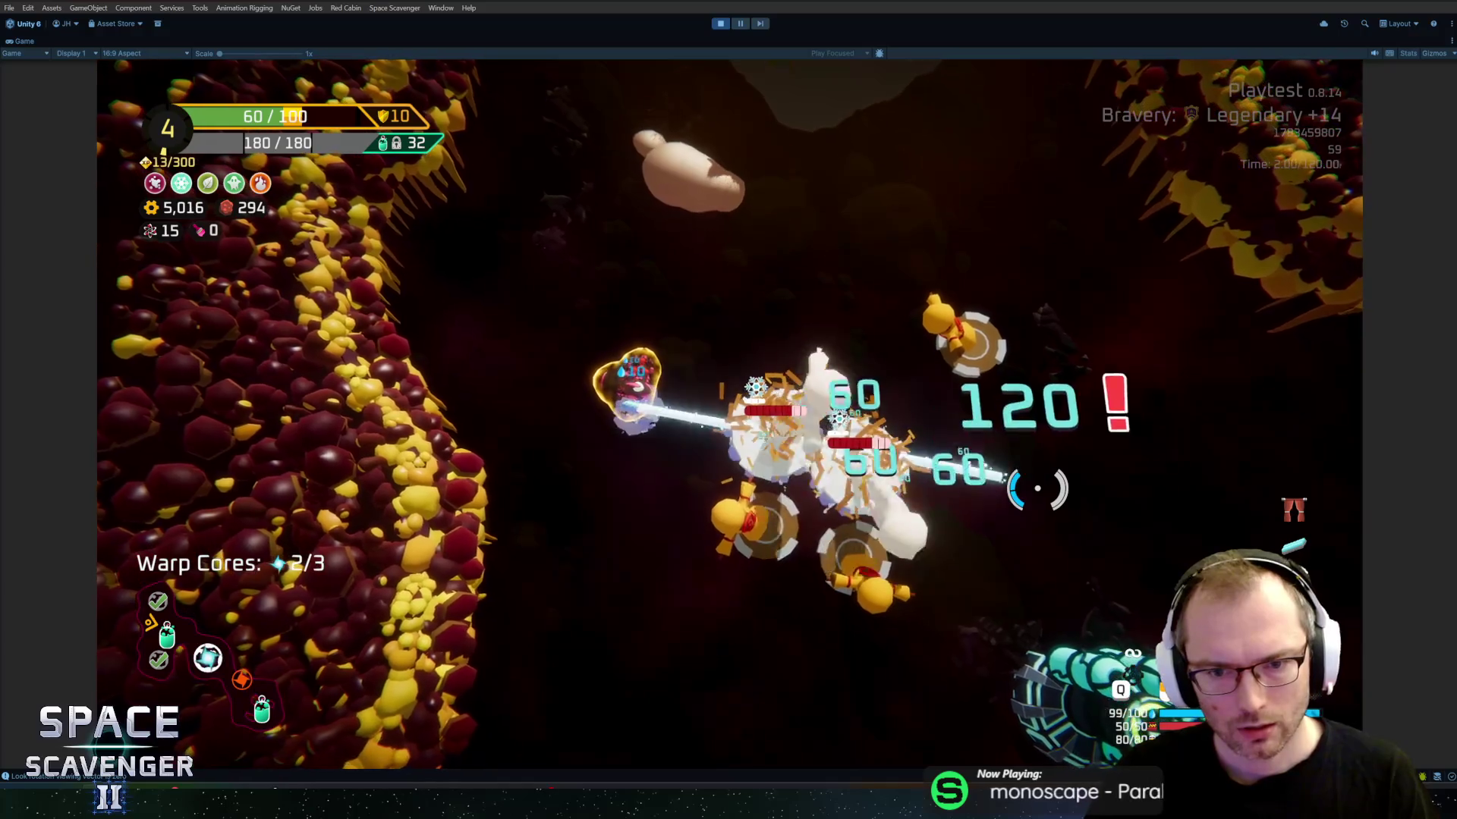
left_click(956, 554)
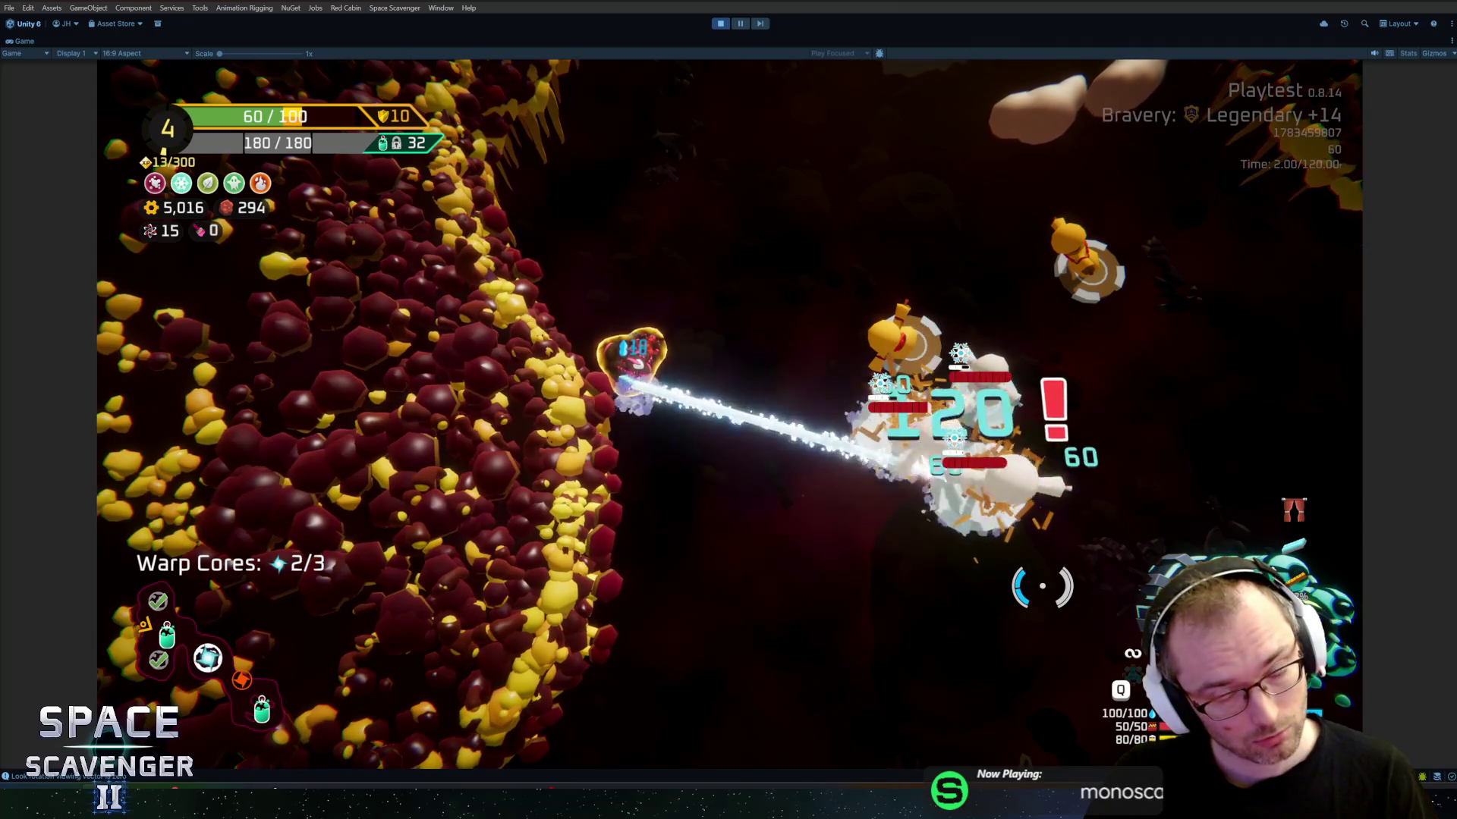
key("ctrl+p")
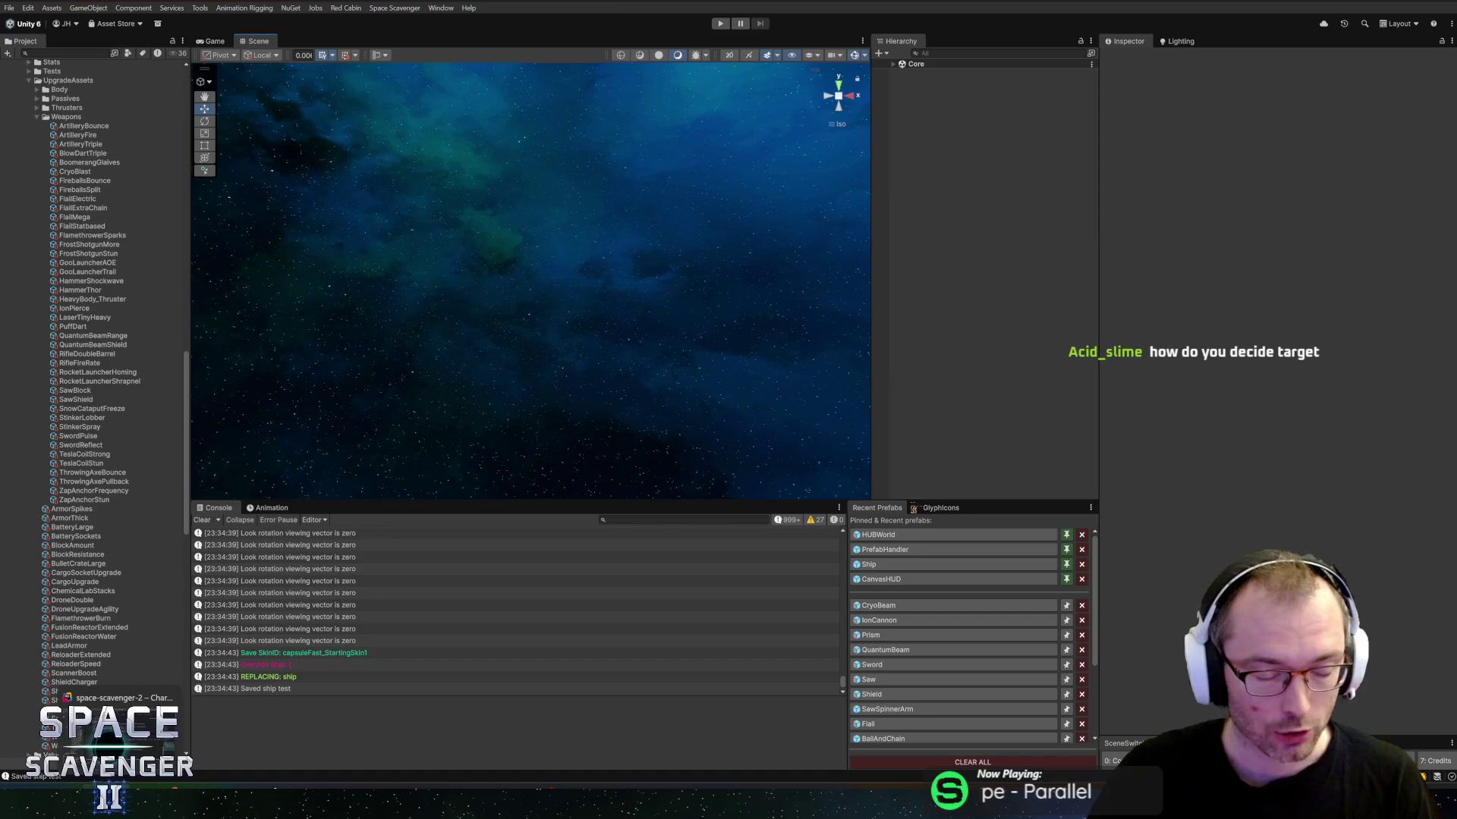
Step: In Rider, inspect the results[0] check on line 110 and jump to TryFindTargetsAroundPoint's declaration
key("alt+Tab")
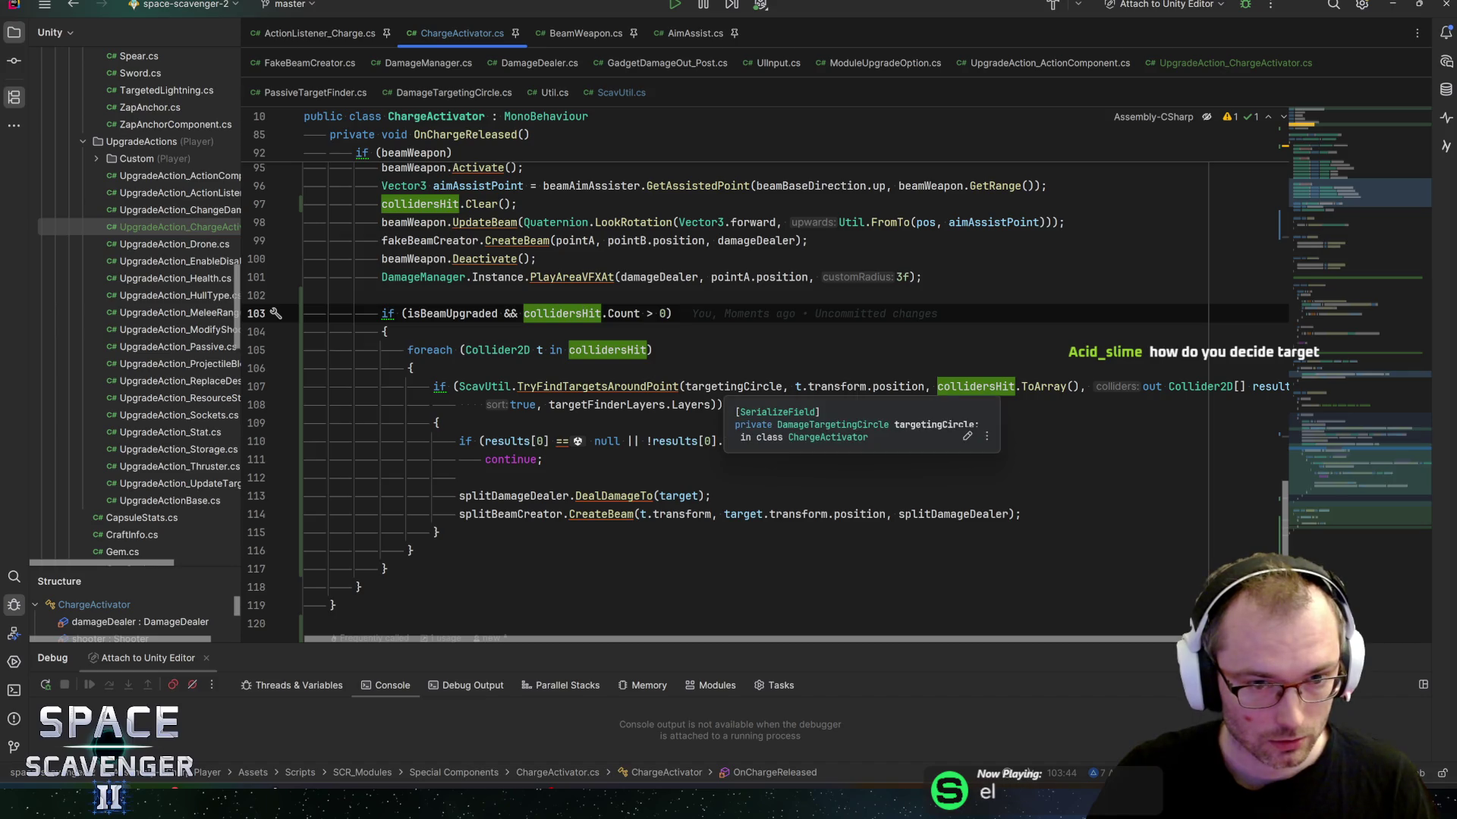
left_click(531, 441)
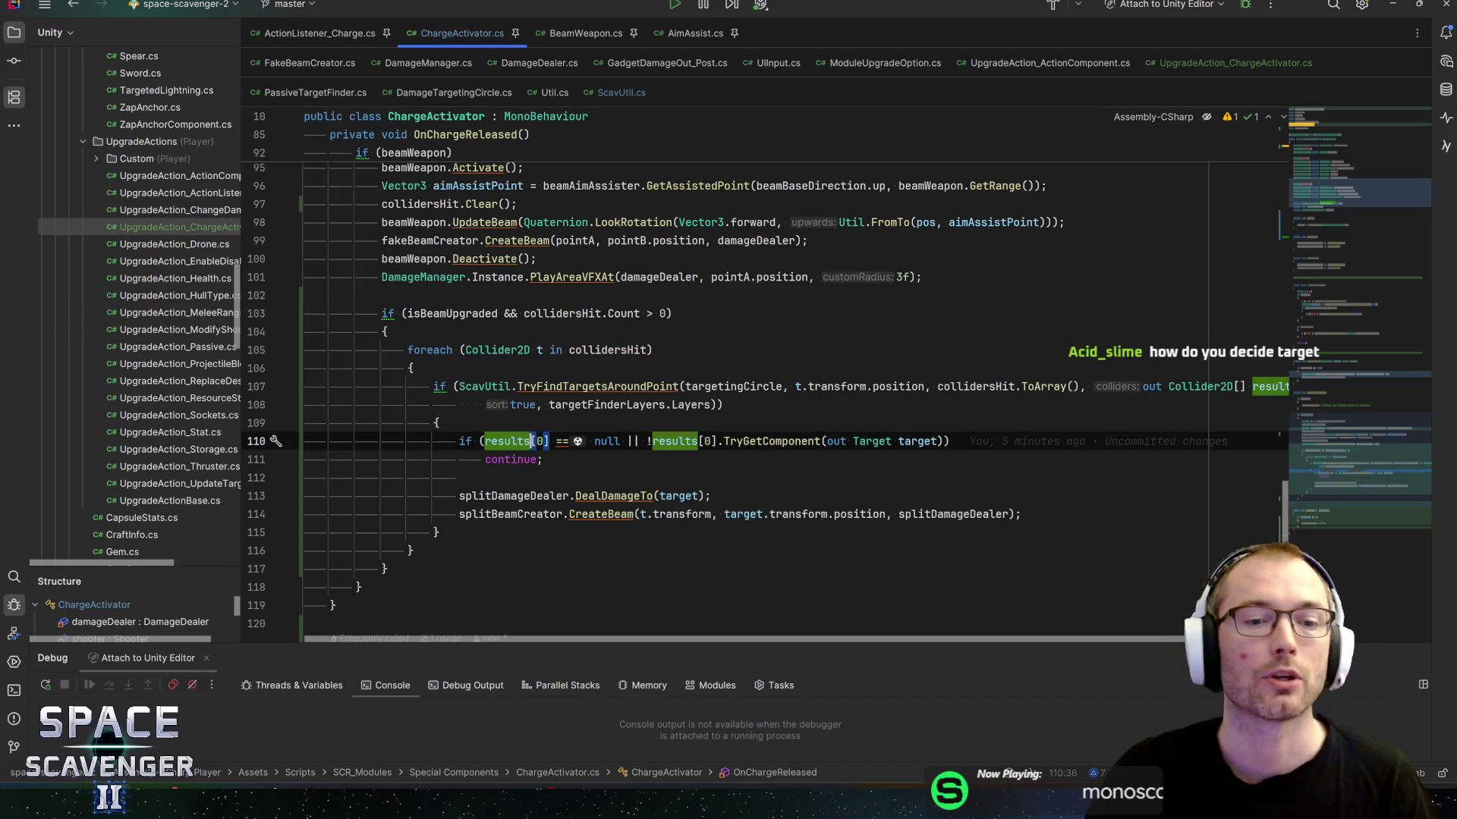
left_click(532, 441)
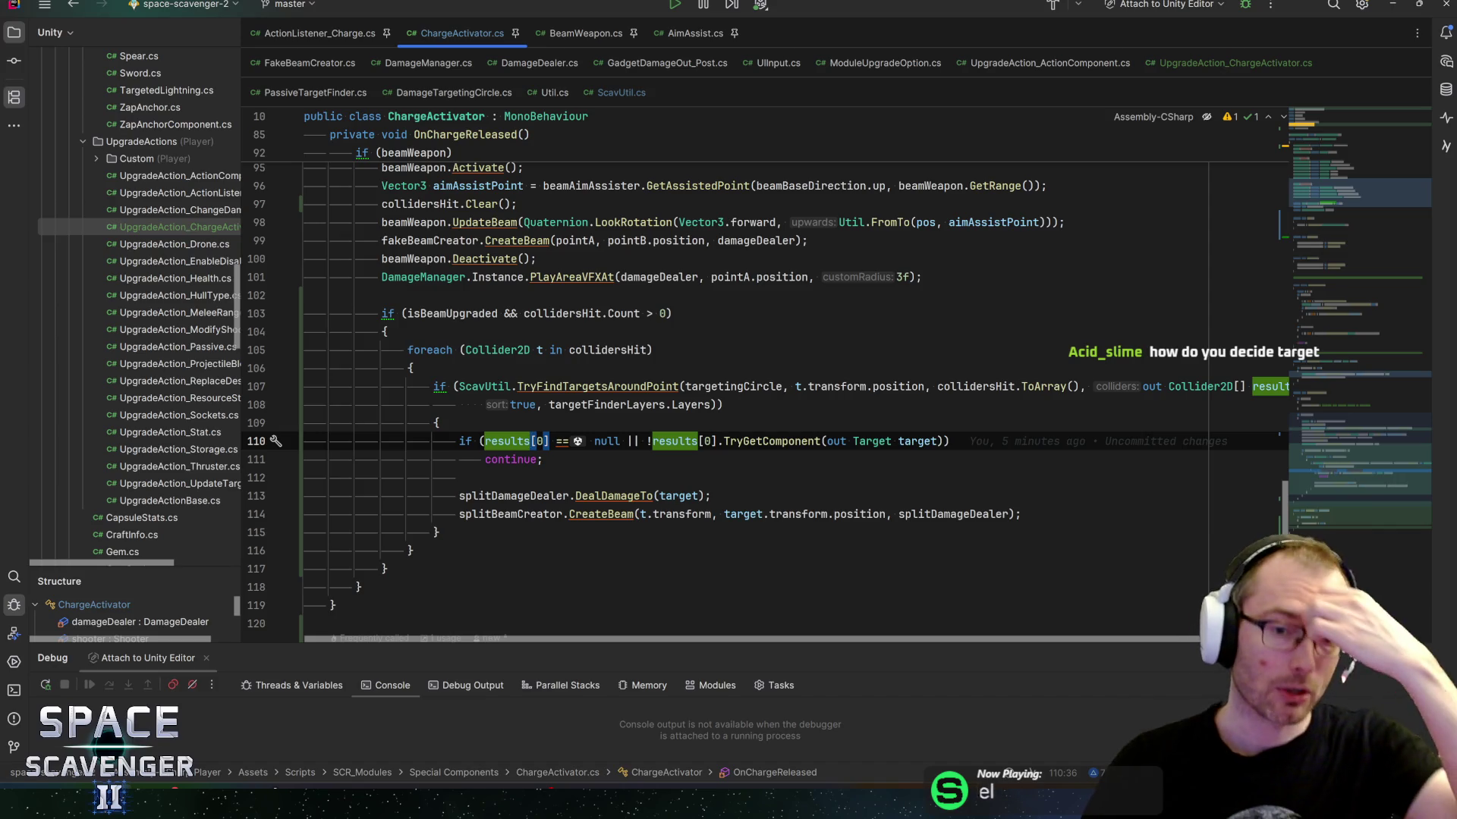
key("F12")
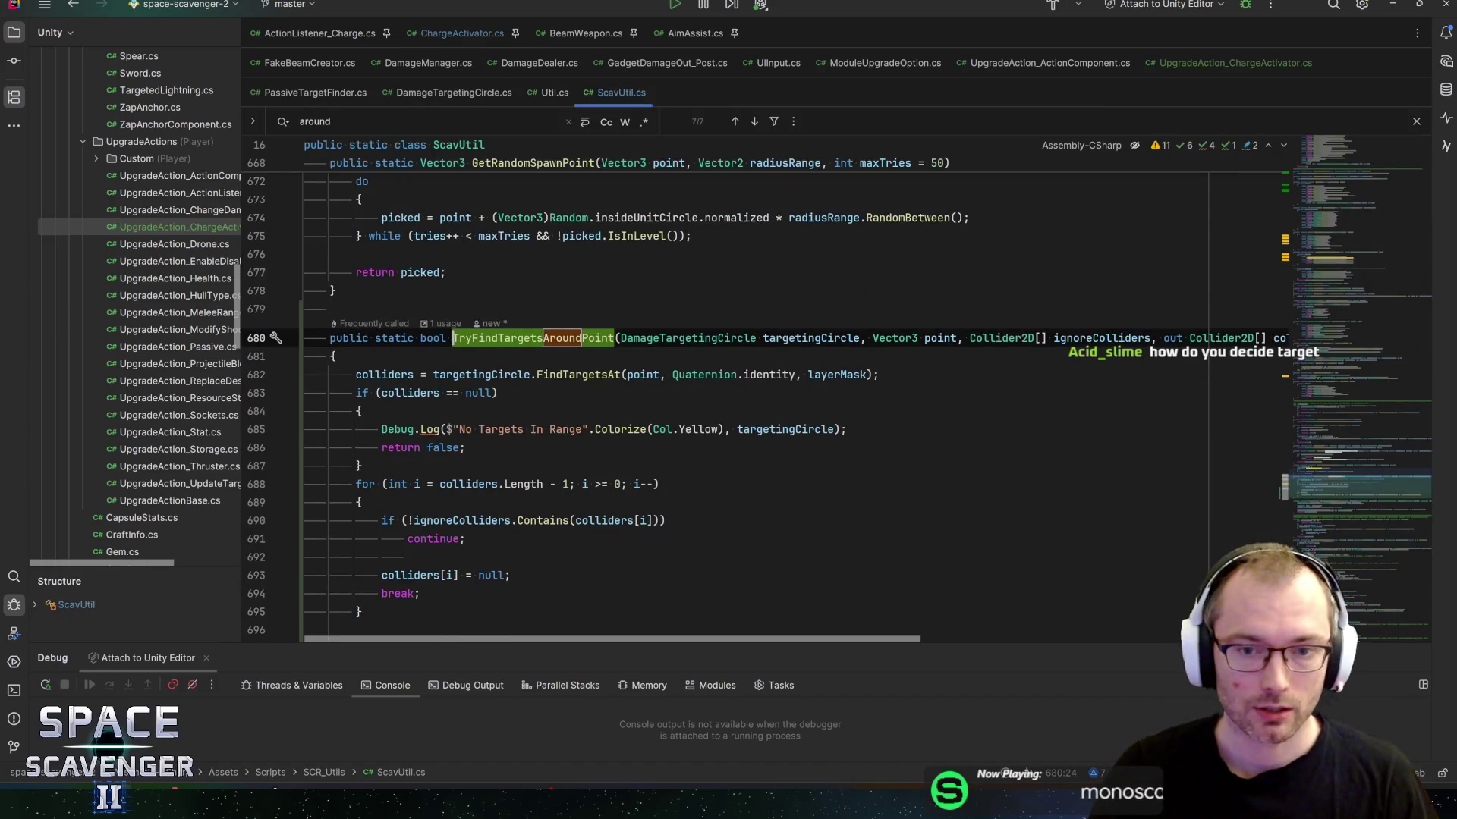
Step: Trace ignoreColliders and the collidersHit loop, then settle on the ignoreColliders if statement on line 690
double_click(1101, 339)
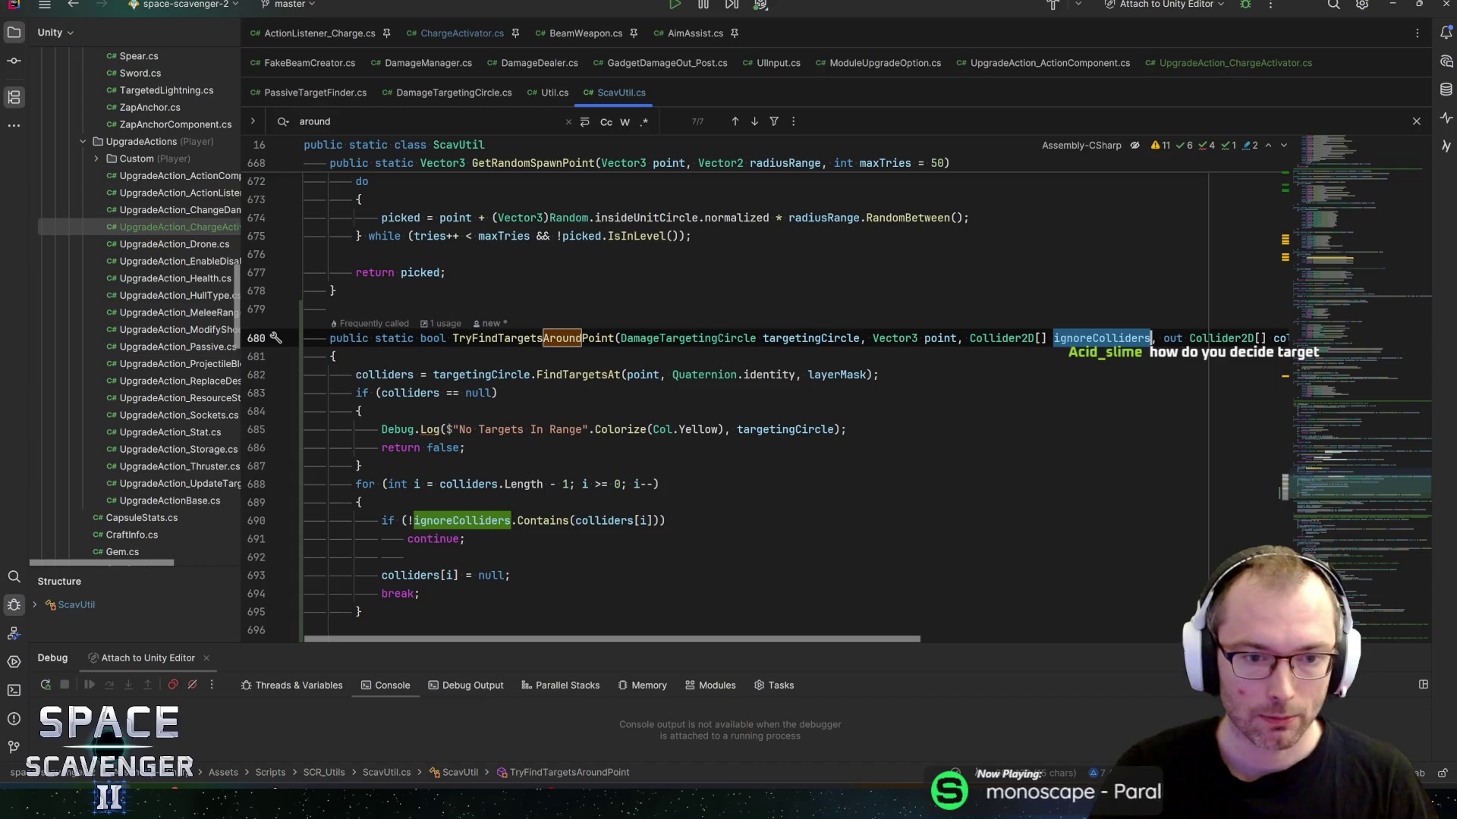
key("ctrl+minus")
left_click(971, 386)
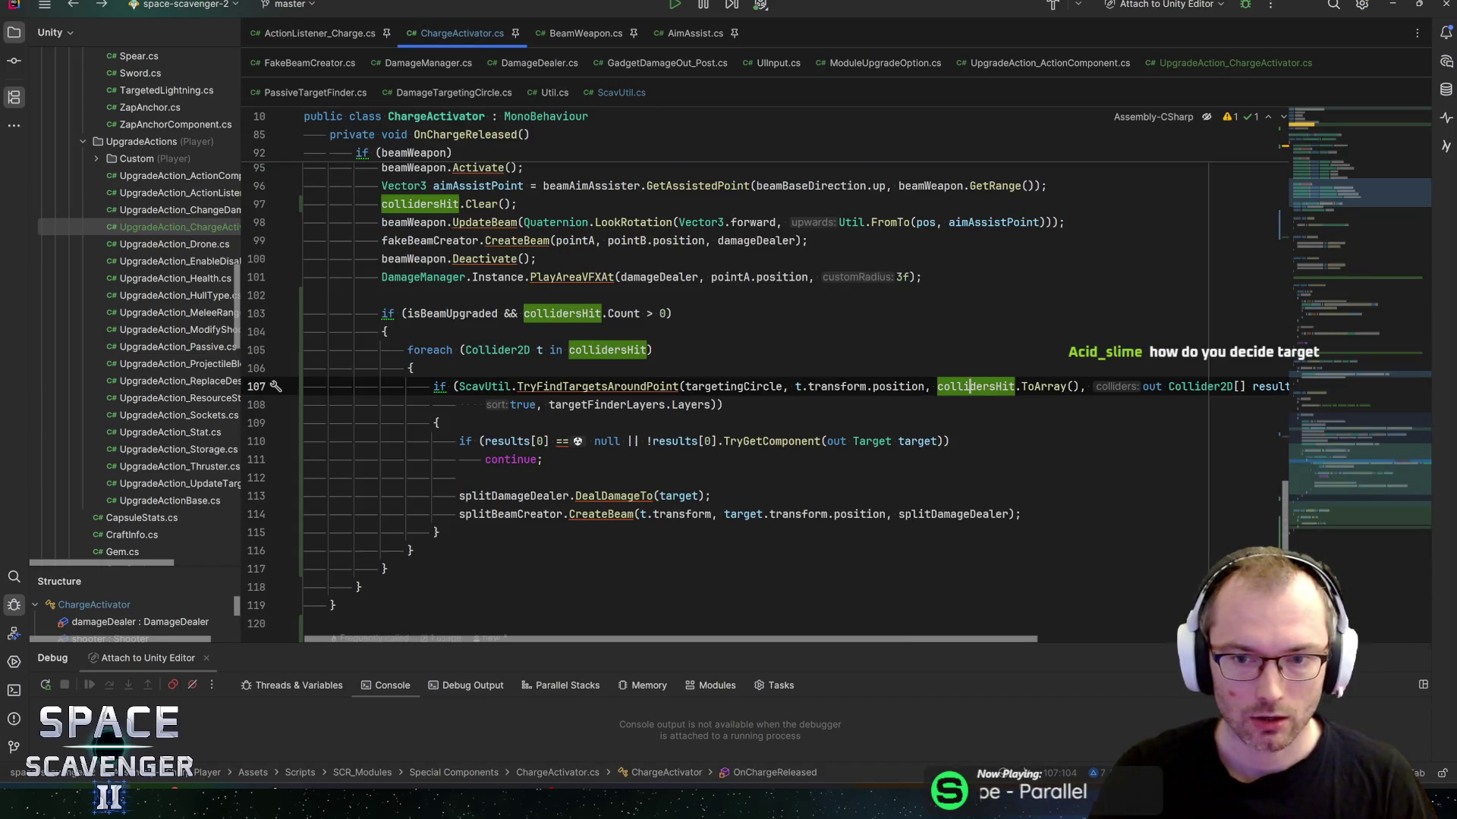
left_click(649, 350)
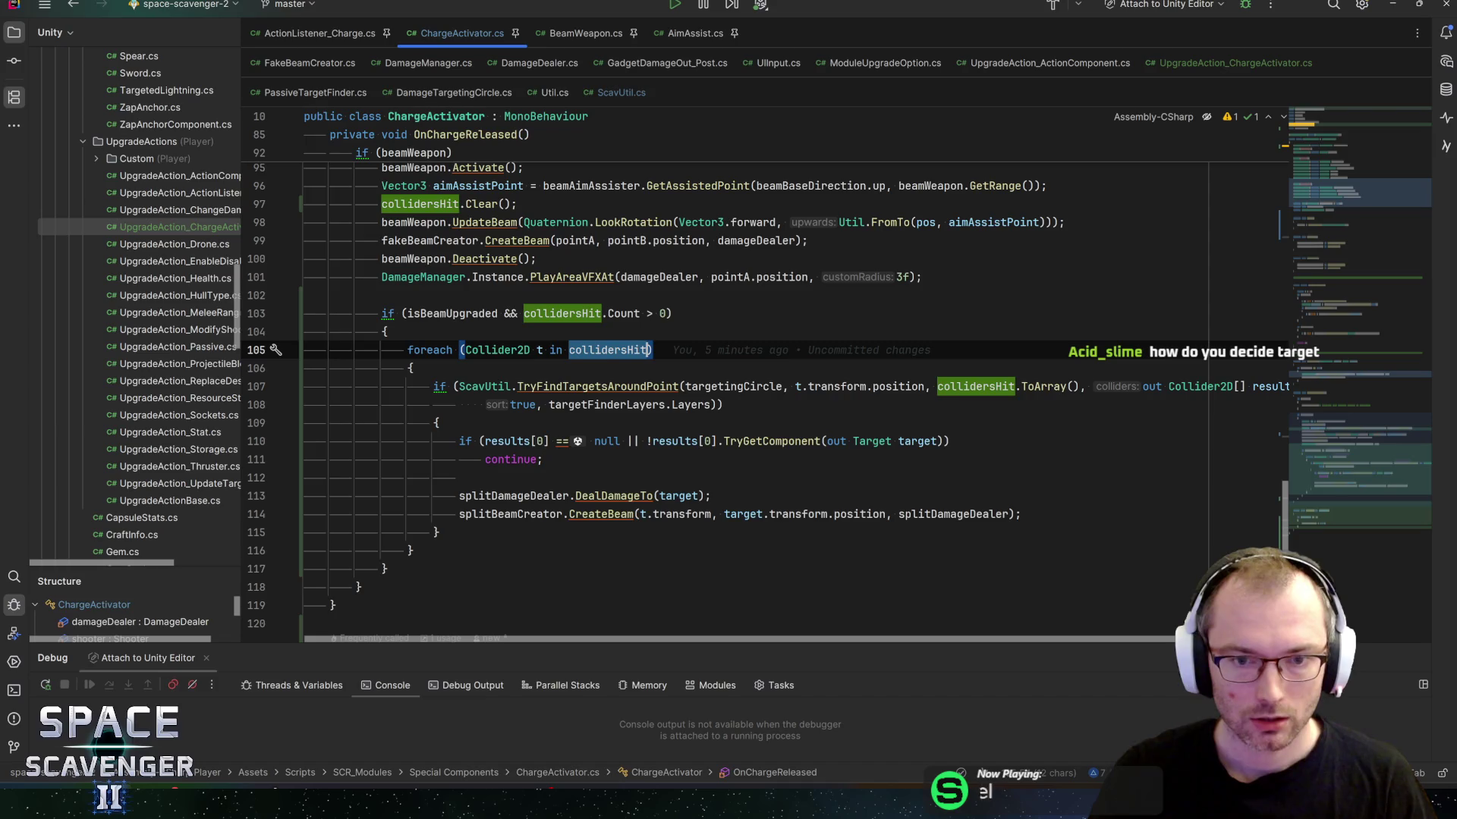
left_click(592, 386)
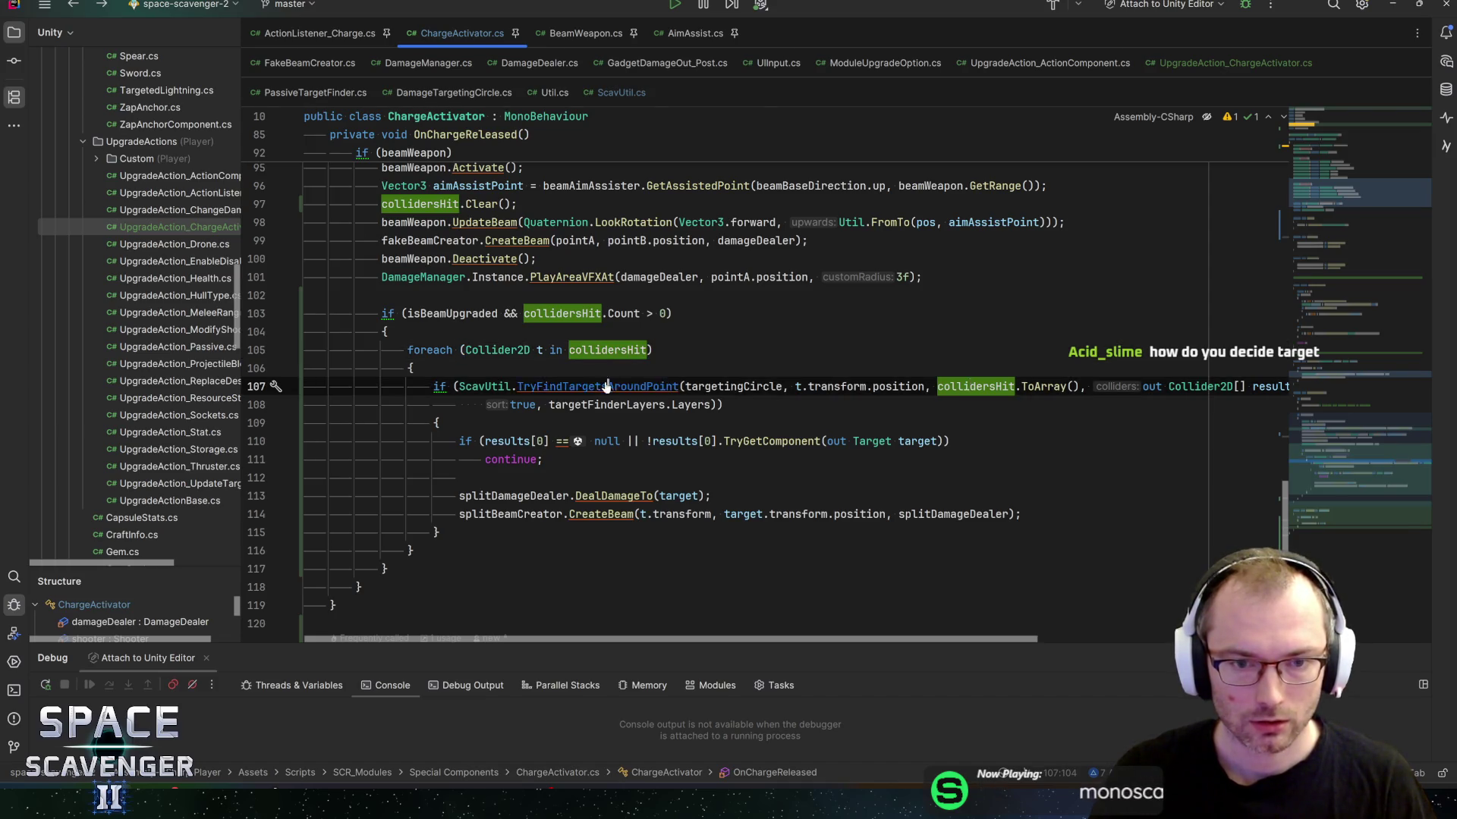
left_click(592, 386, "ctrl")
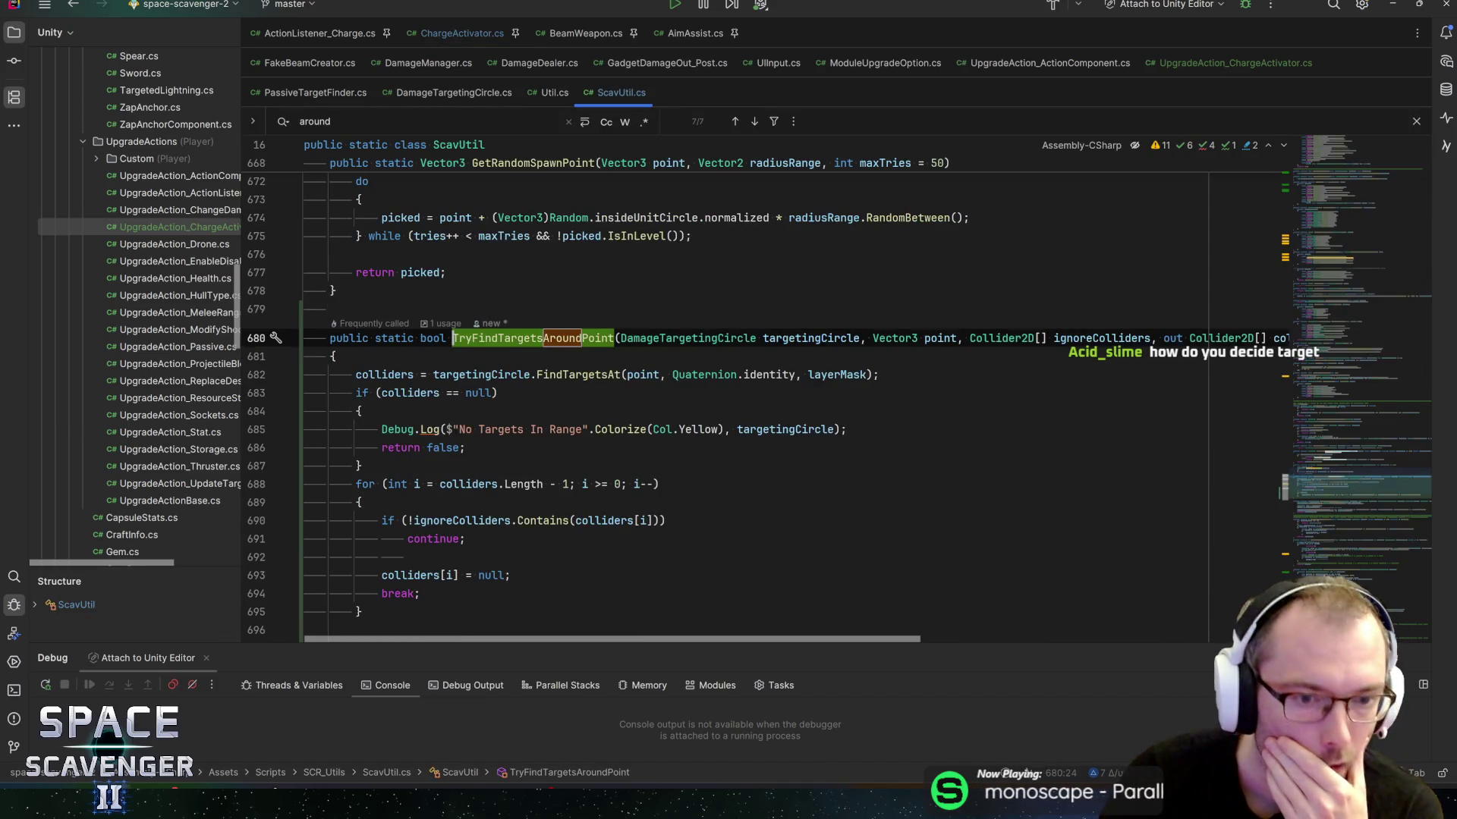
left_click(416, 520)
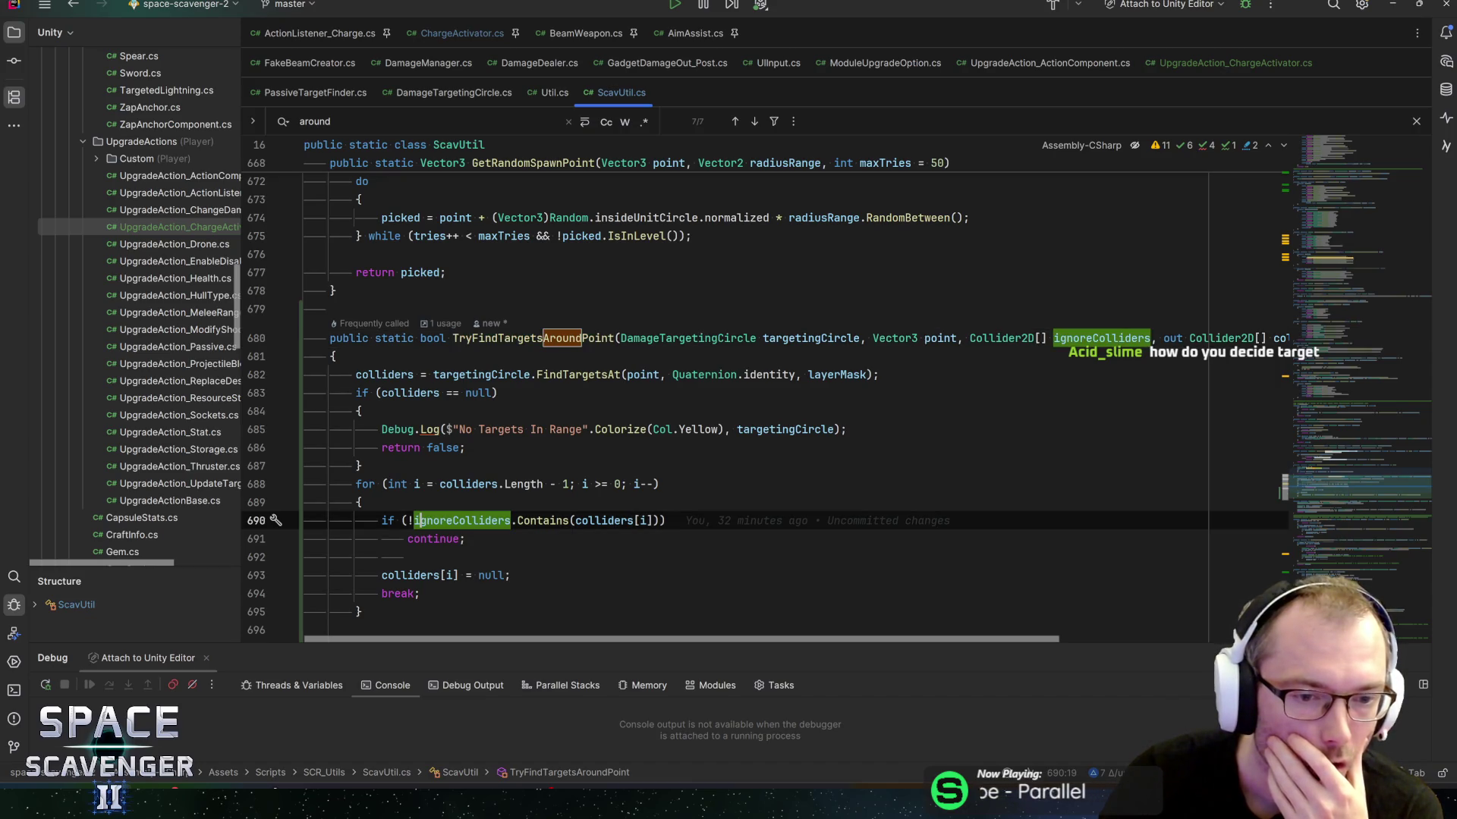
left_click(404, 521)
left_click(381, 520)
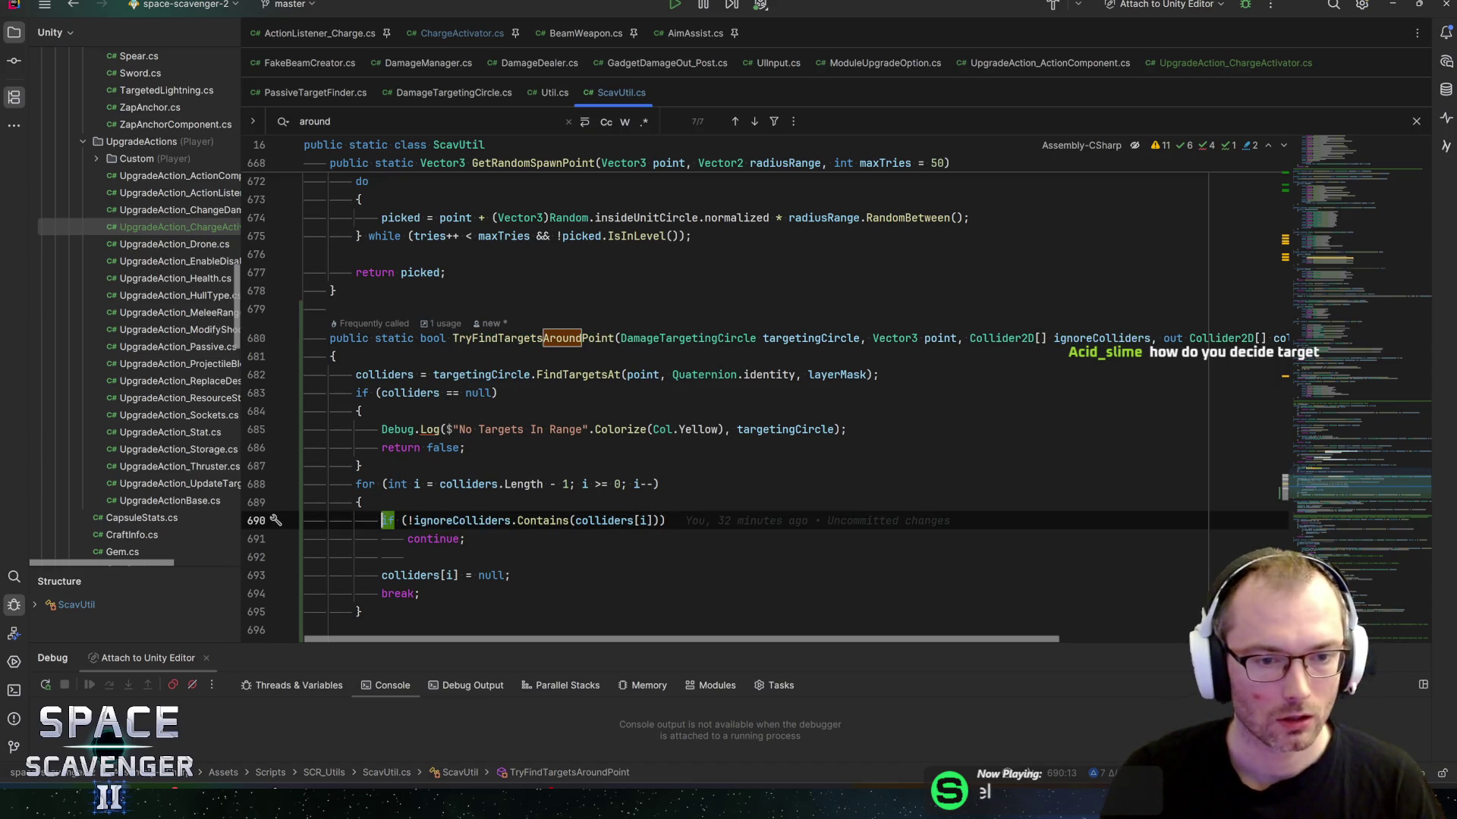
Step: Invert the ignoreColliders if on line 690 so contained colliders are nulled, and review the loop
key("alt+Return")
key("Return")
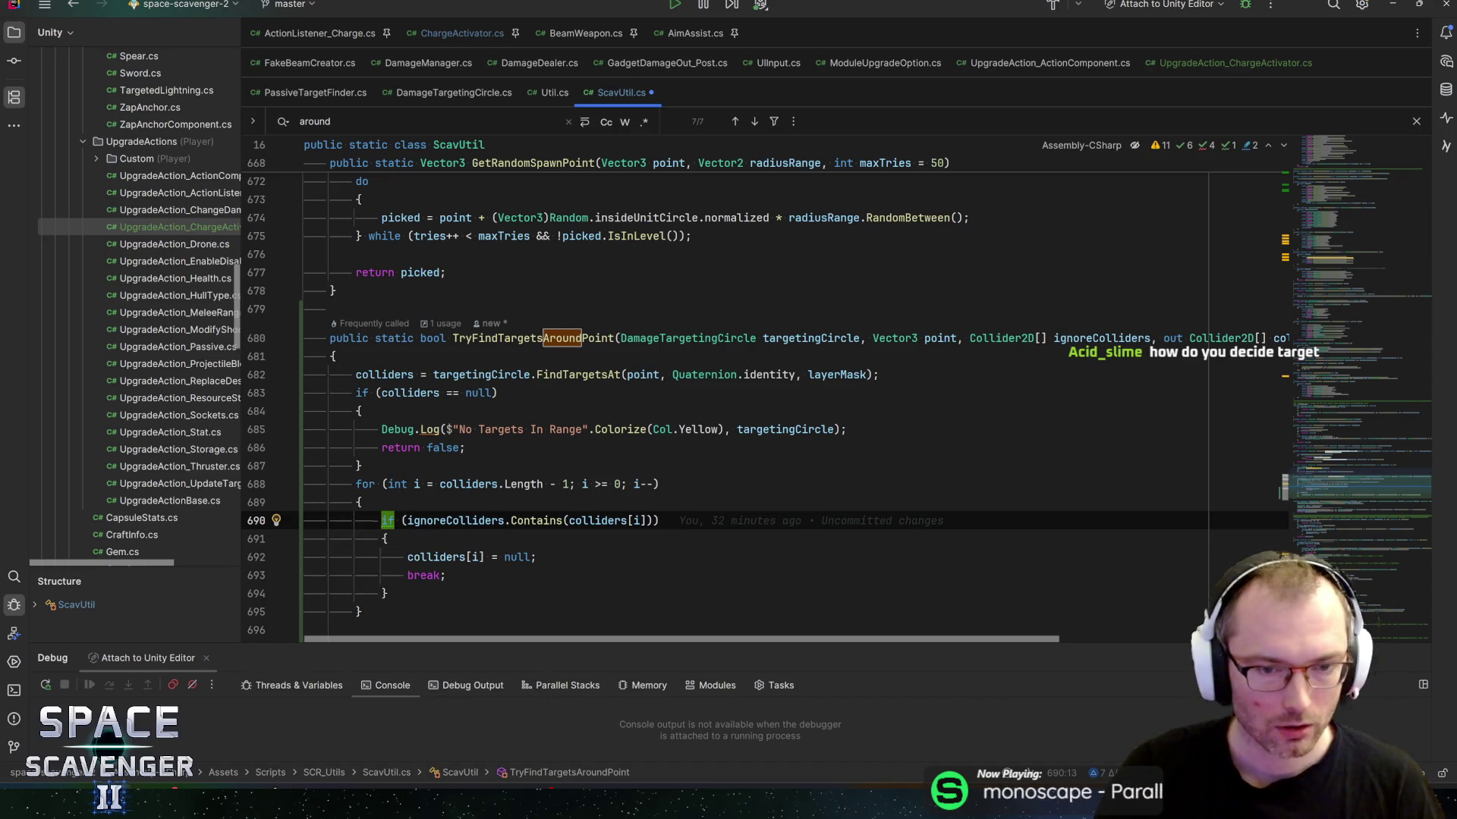
left_click(455, 521)
left_click(536, 520)
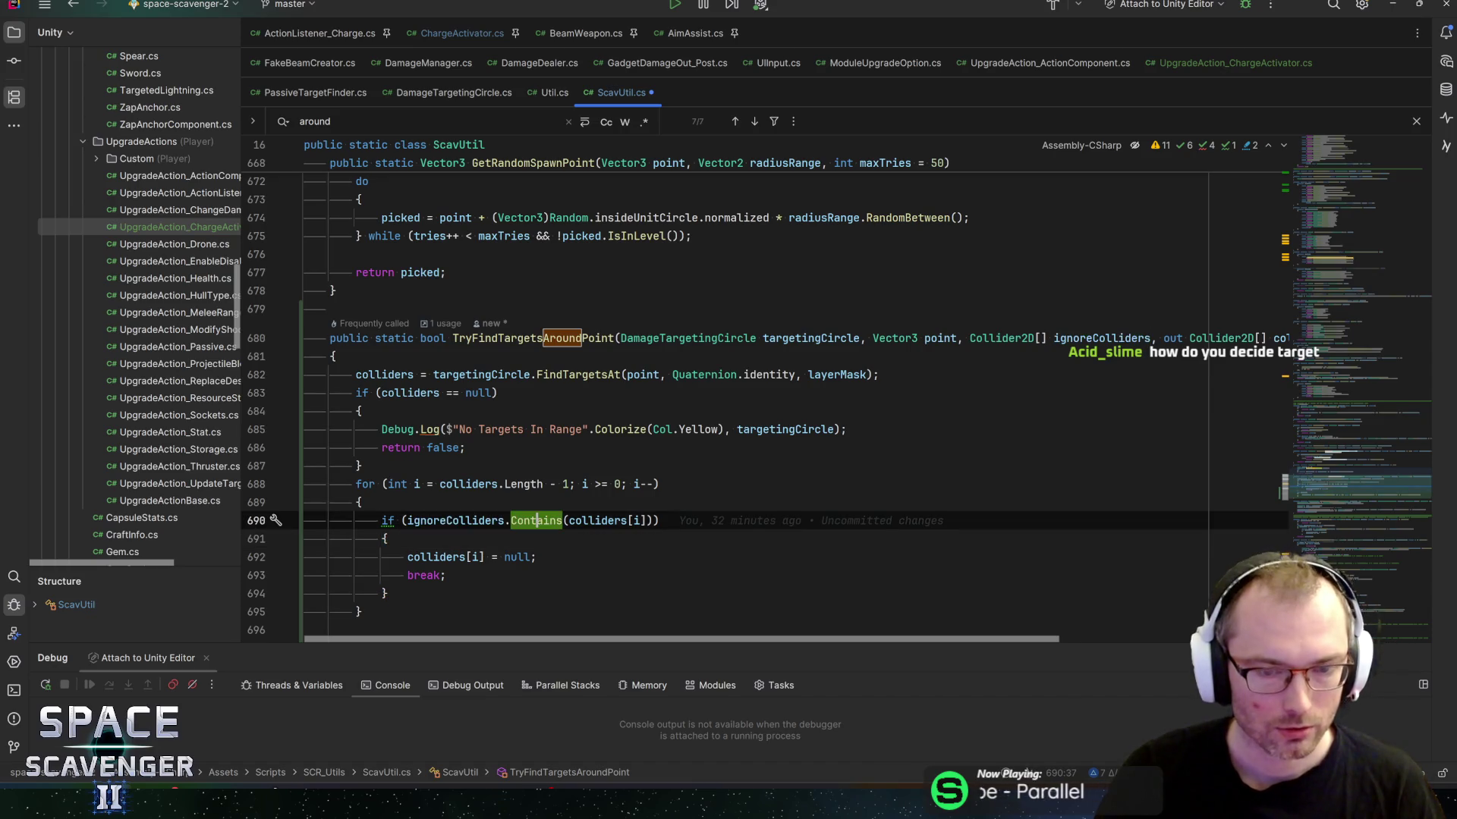
left_click(467, 557)
key("End")
scroll(759, 394, "down", 6)
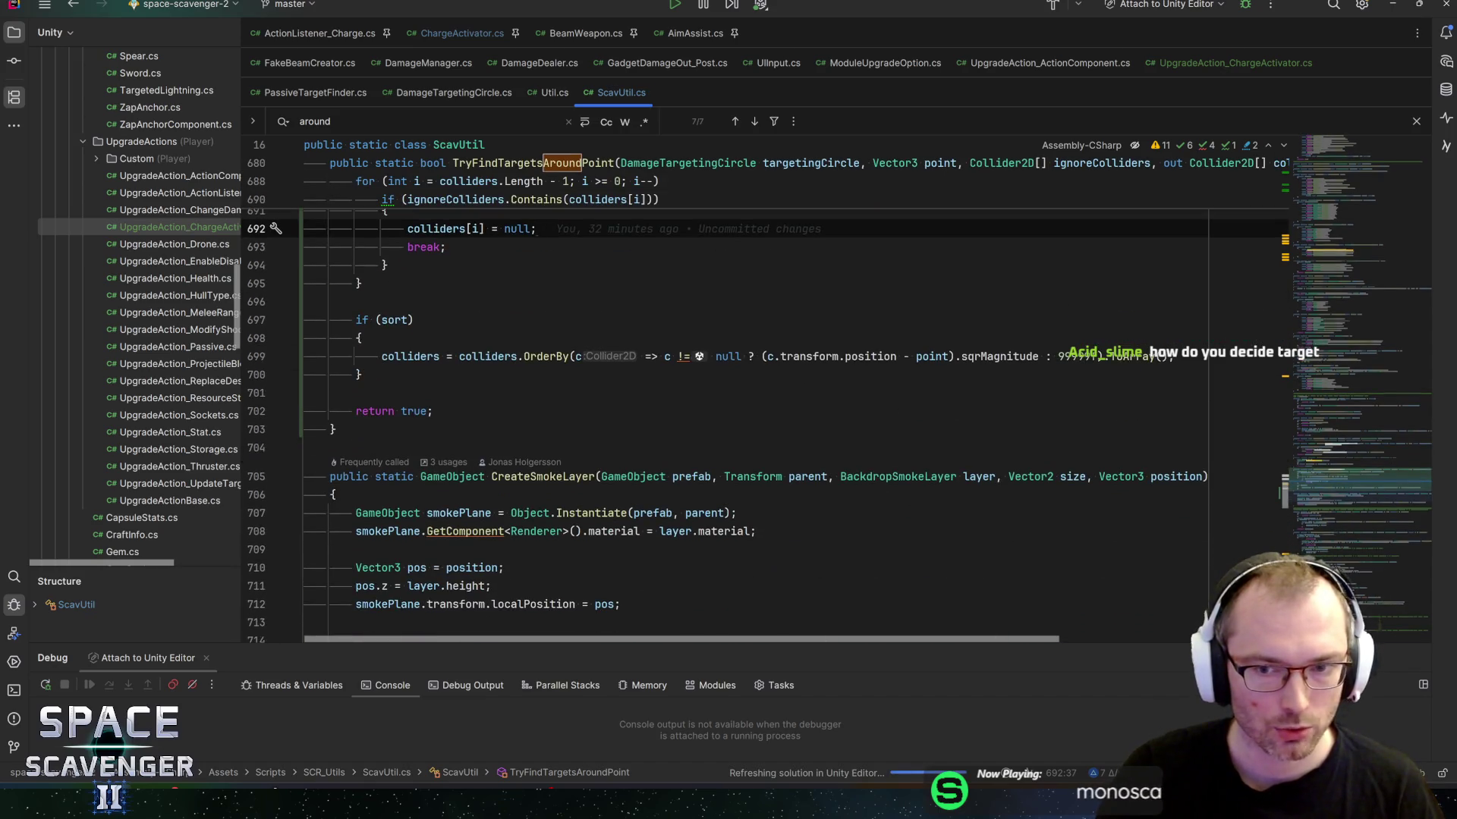
left_click(360, 337)
scroll(759, 394, "up", 2)
scroll(759, 394, "down", 2)
key("ctrl+alt+Left")
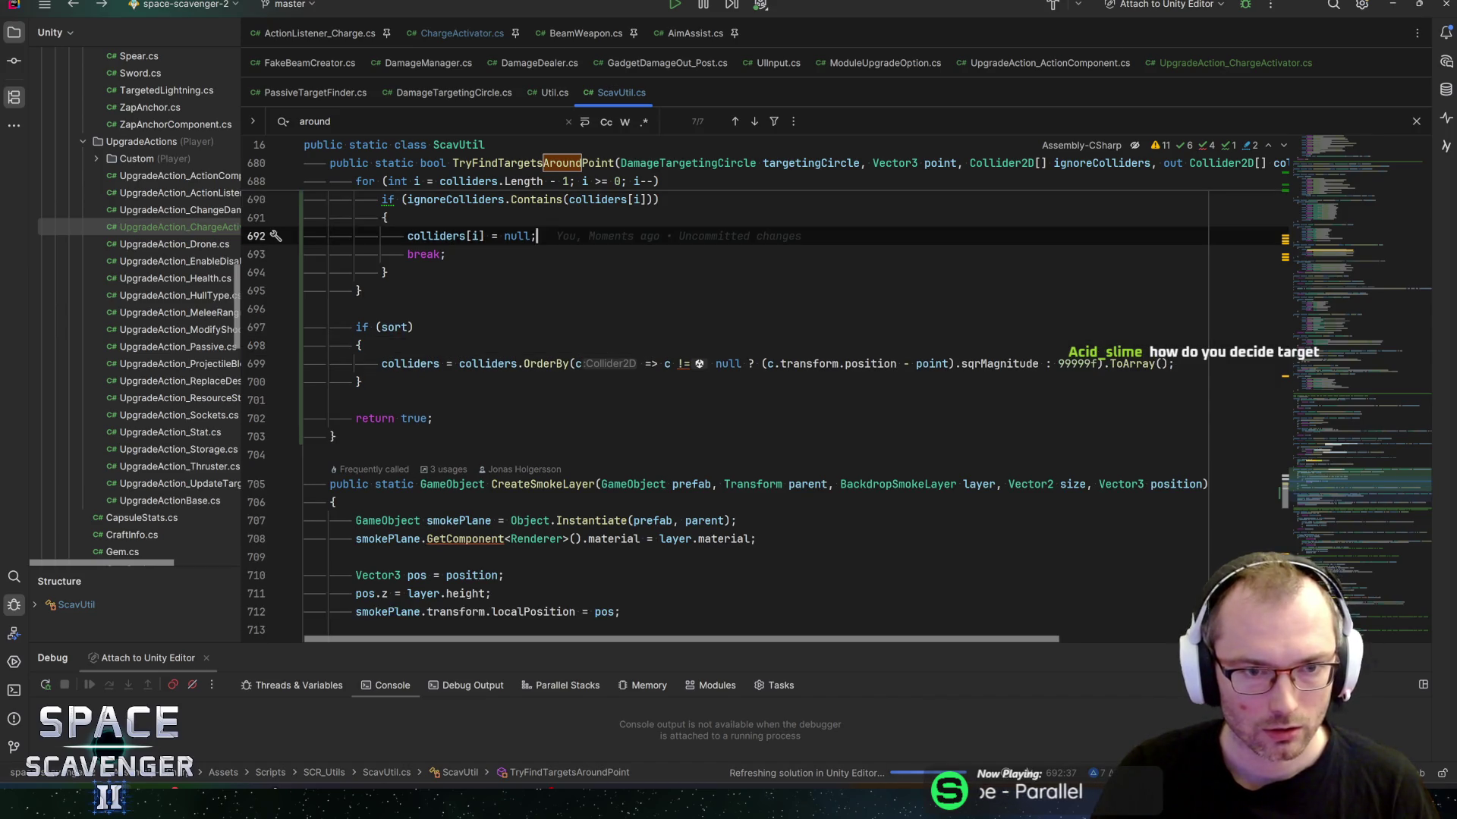
key("ctrl+alt+Left")
Step: Return to the ChargeActivator.cs call and set a breakpoint on the line 110 results check
key("alt+Tab")
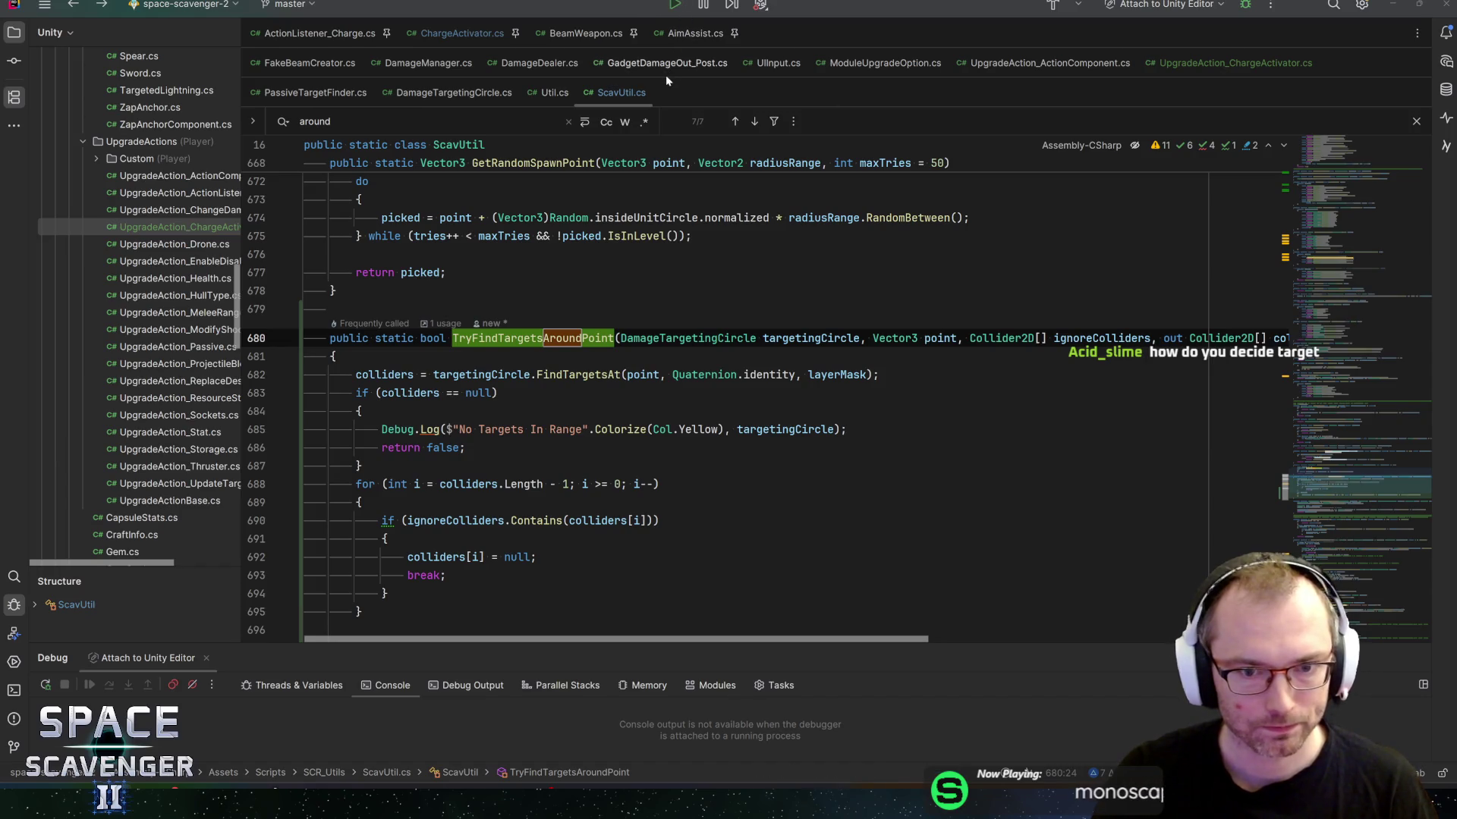
key("alt+Tab")
key("alt+Tab")
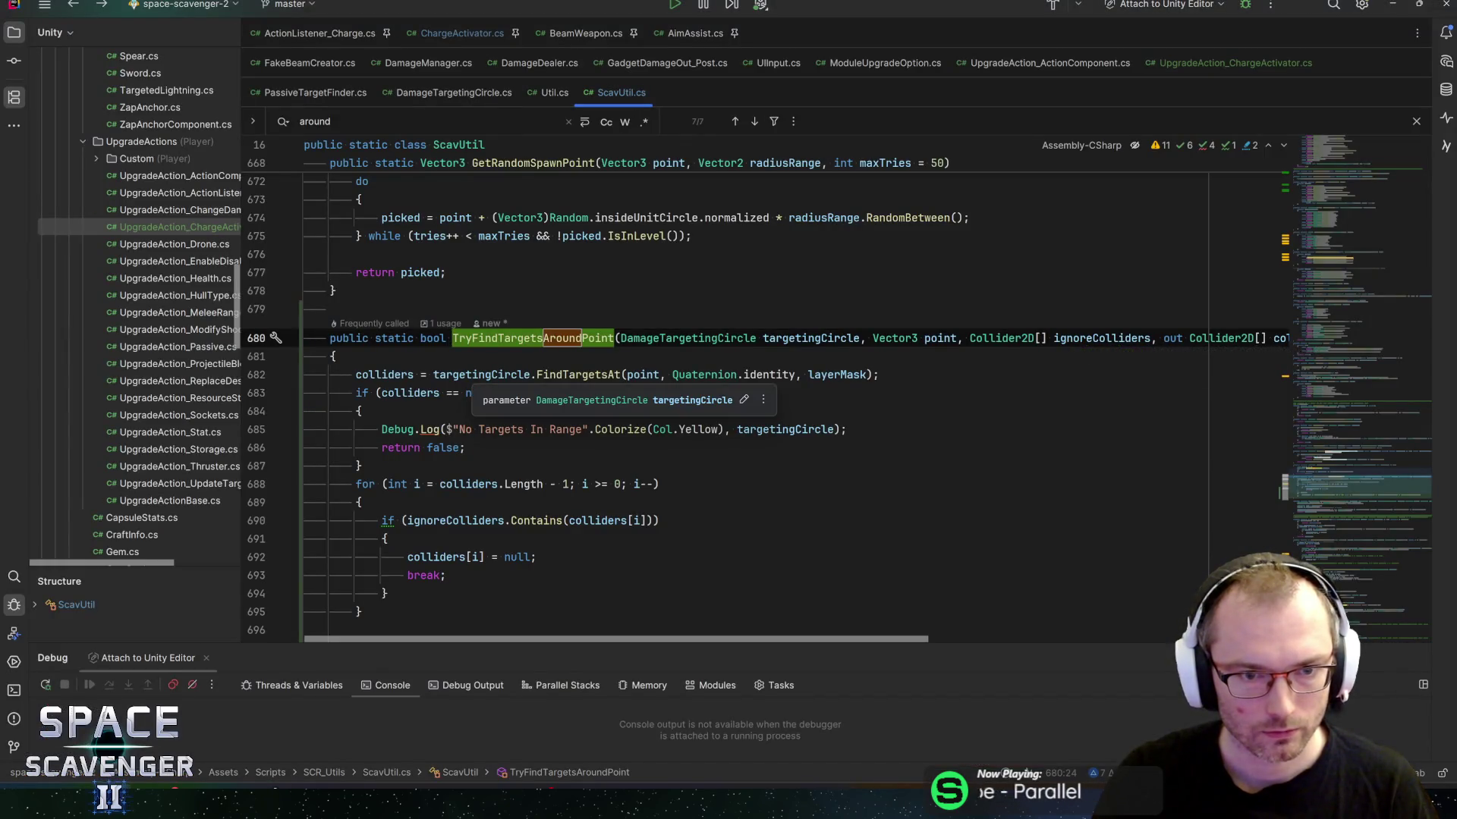
key("ctrl+b")
left_click(485, 386)
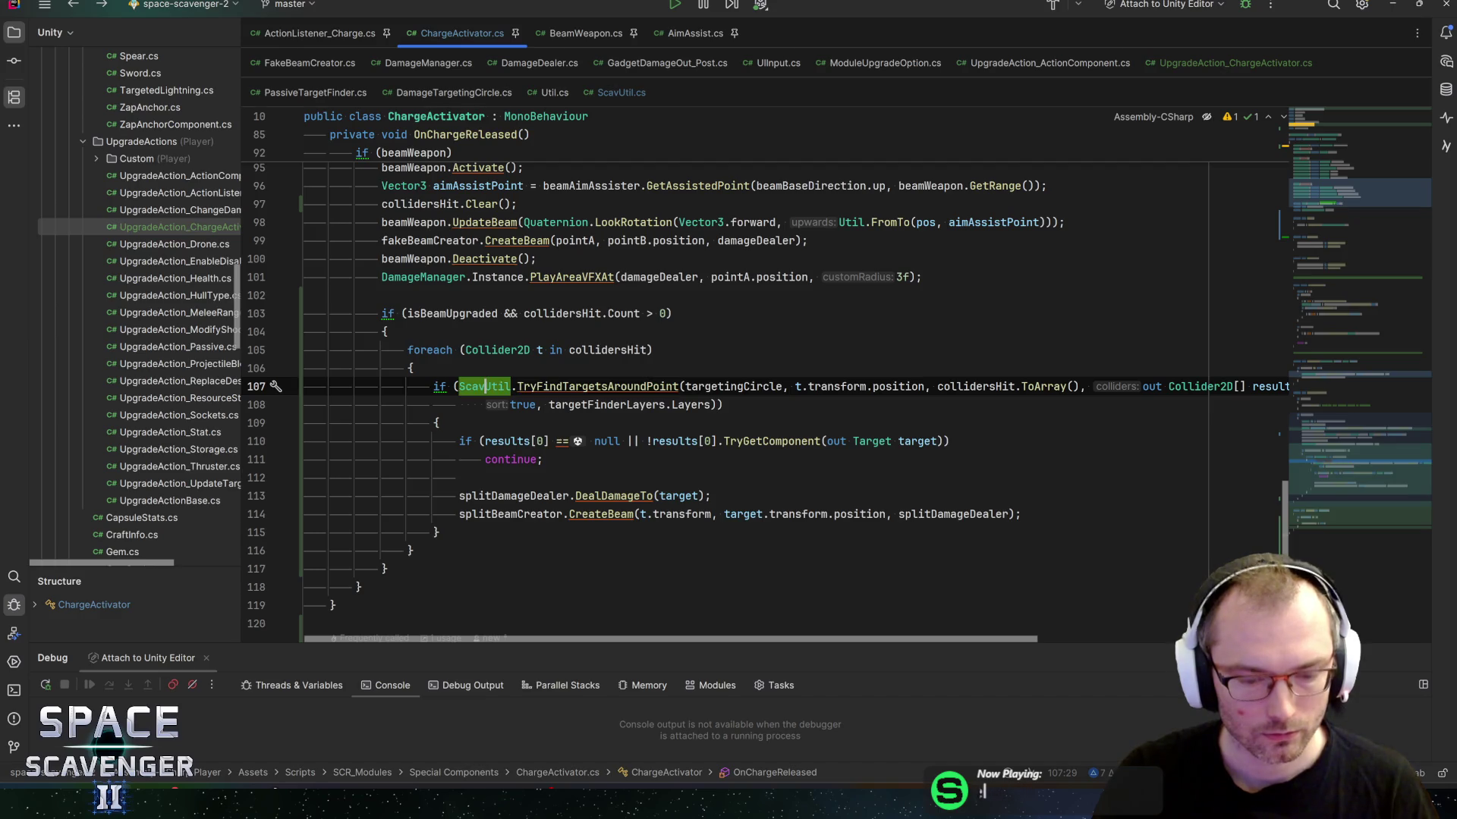
left_click(486, 441)
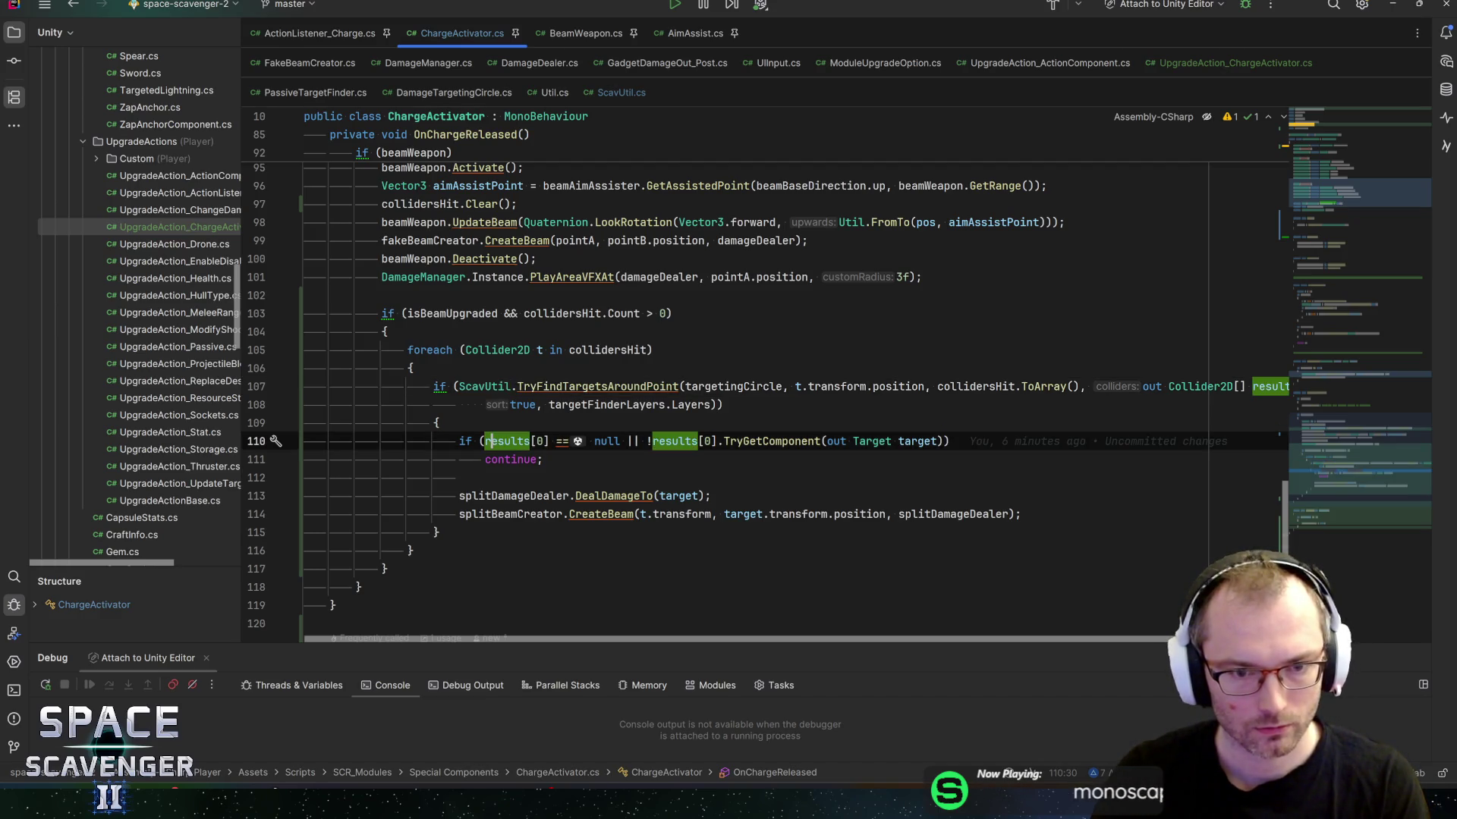
key("ctrl+F8")
left_click(770, 441)
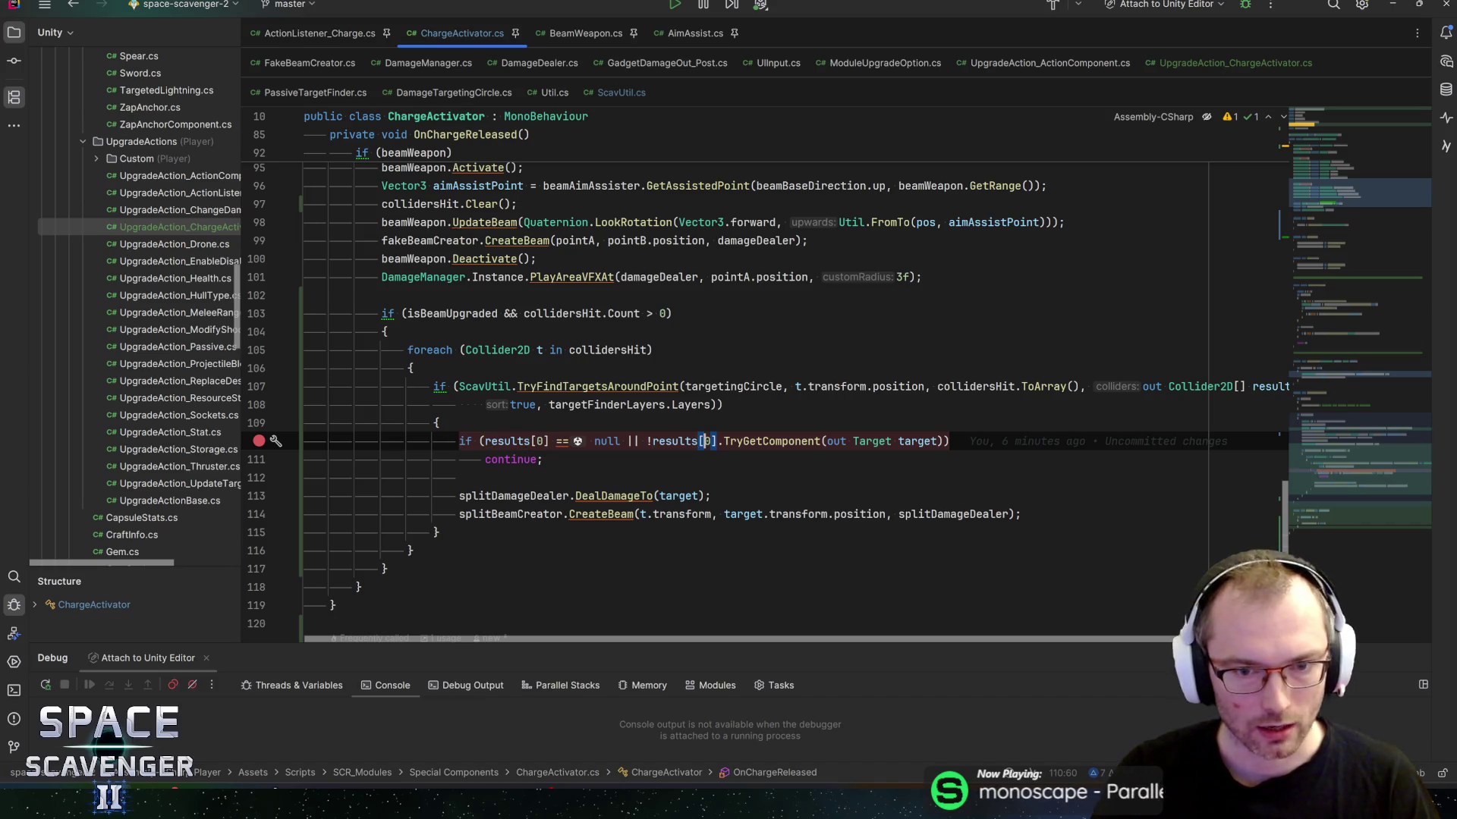
key("alt+Tab")
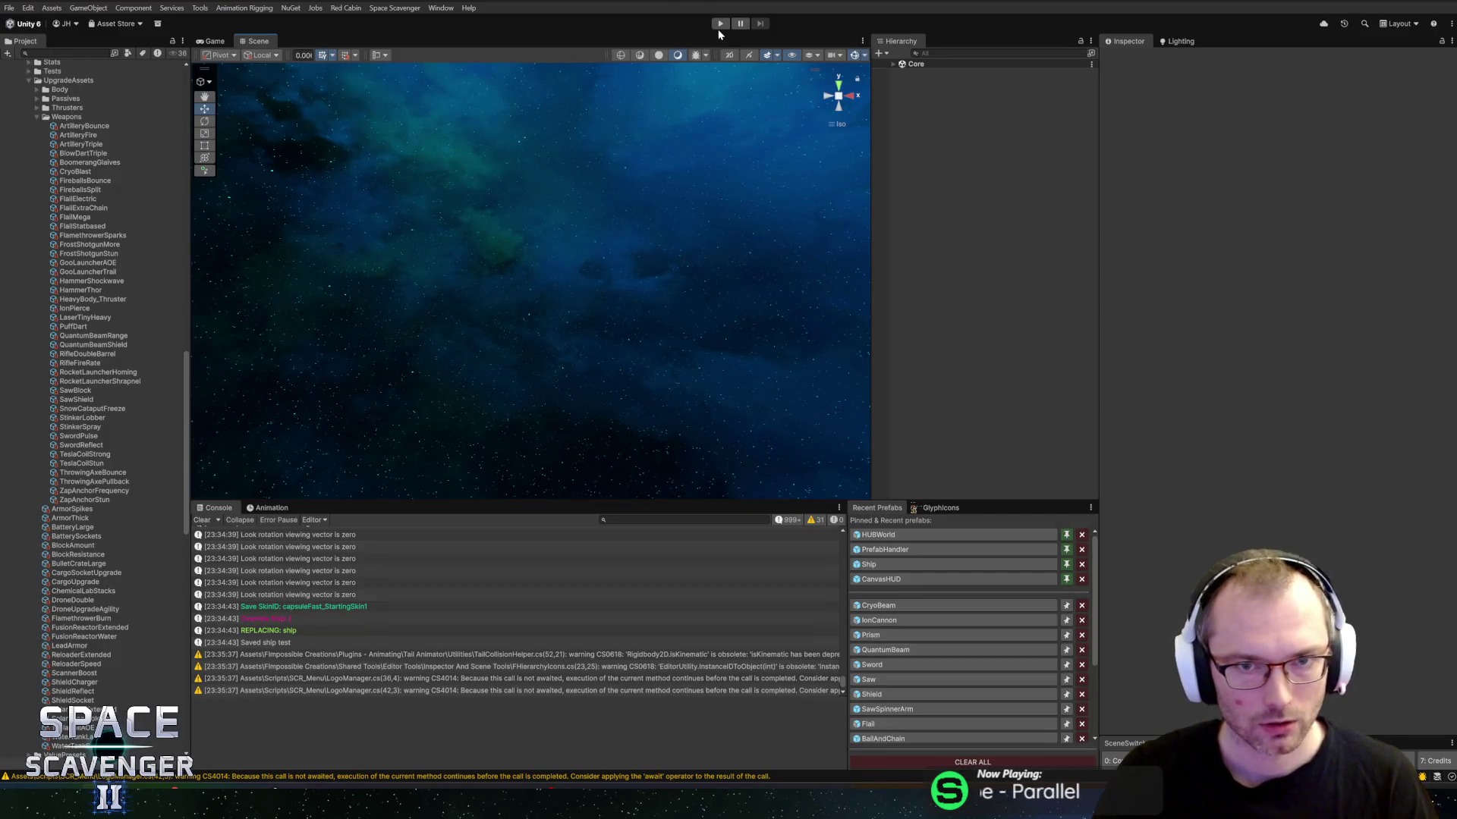
Step: Start Play mode, spawn TrainingDummy_Invincible via the debug console, and attach Rider's debugger to Unity
left_click(720, 24)
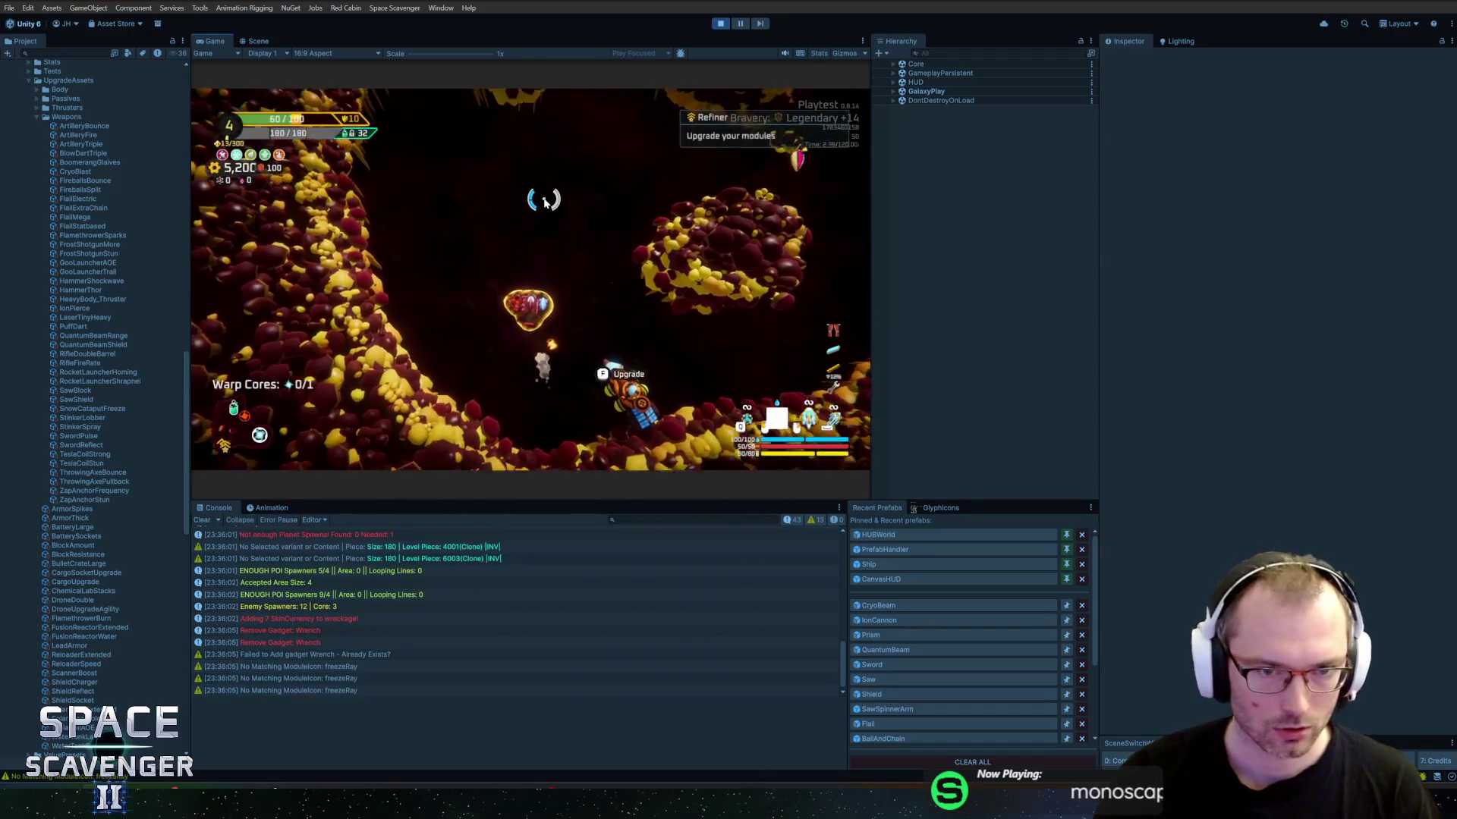
type("s")
key("grave")
type("spawn trainin")
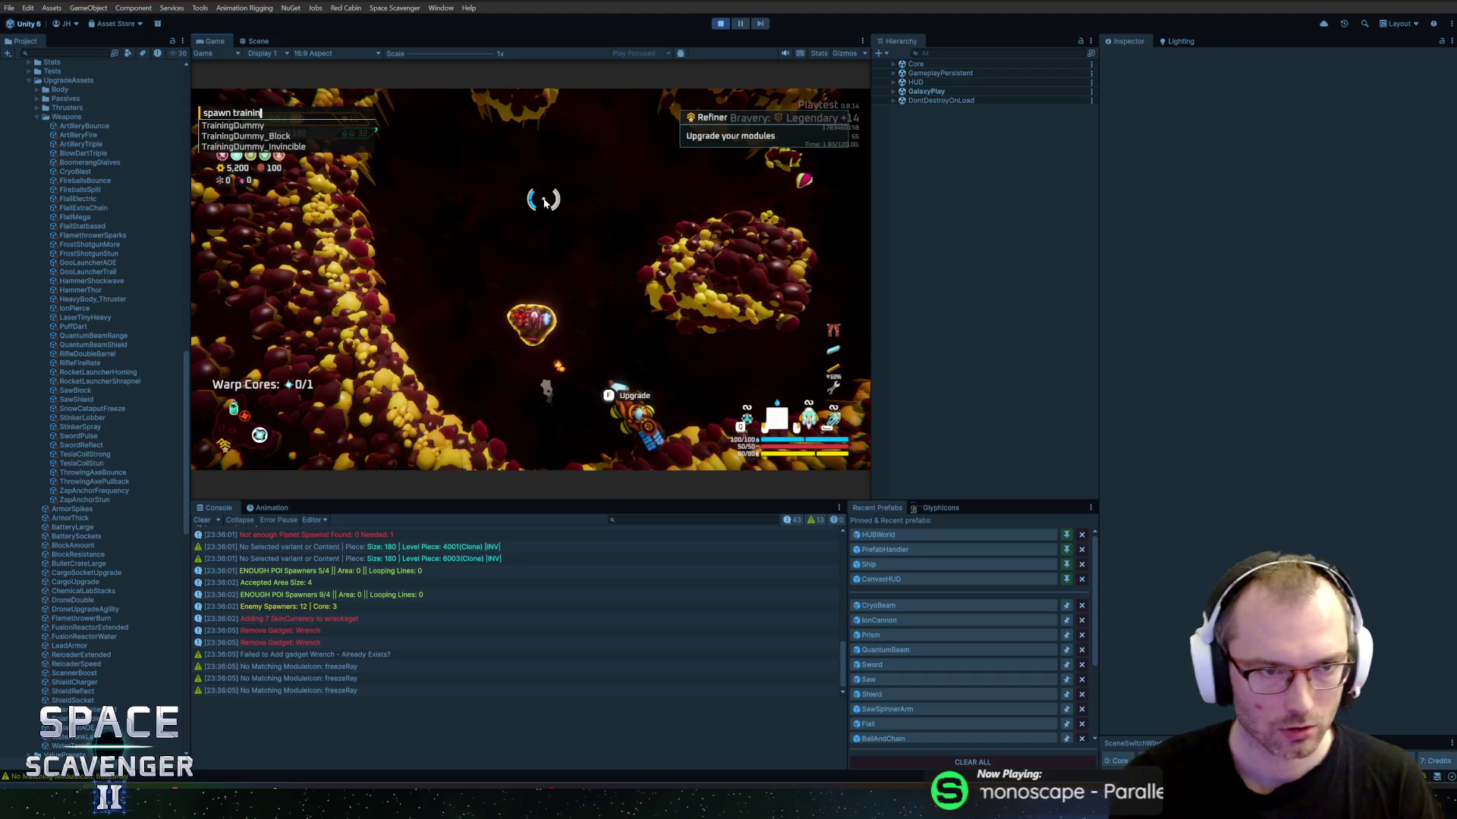
key("Down")
key("Down")
key("Down")
key("Tab")
key("Return")
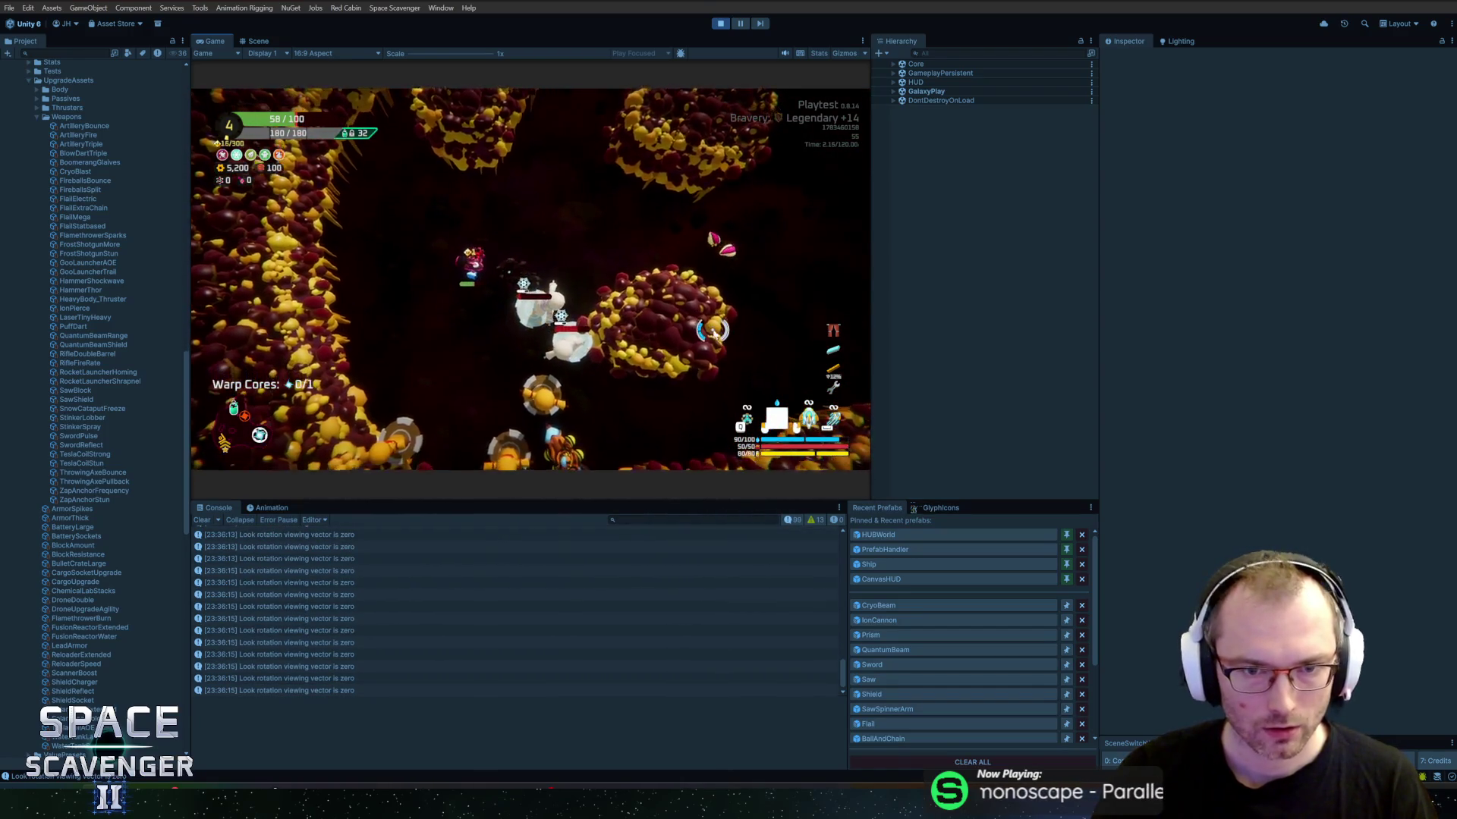
key("alt+Tab")
left_click(1248, 4)
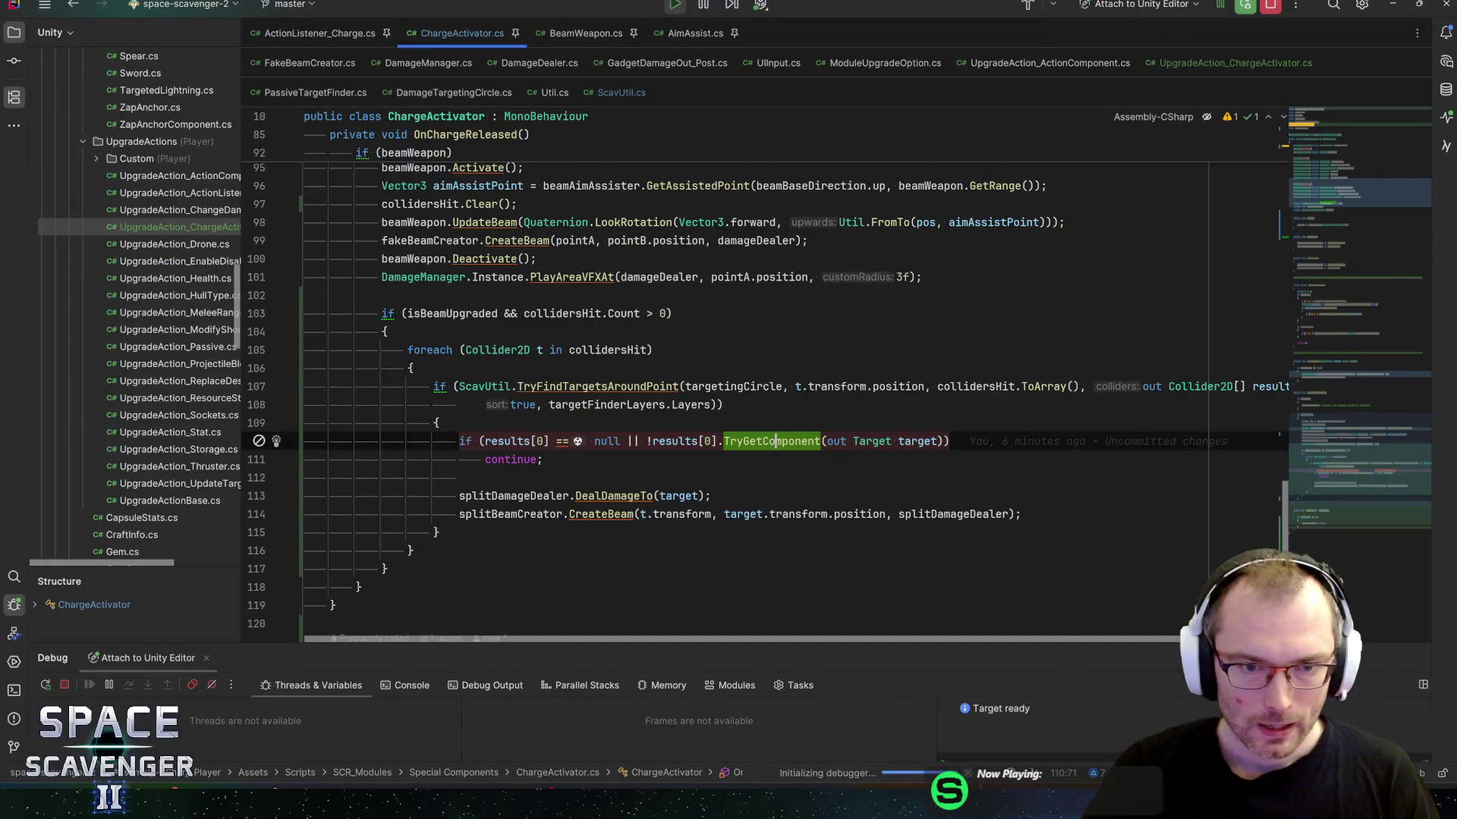
Step: Hit the beam breakpoint and expand the results array to inspect its entries
key("alt+Tab")
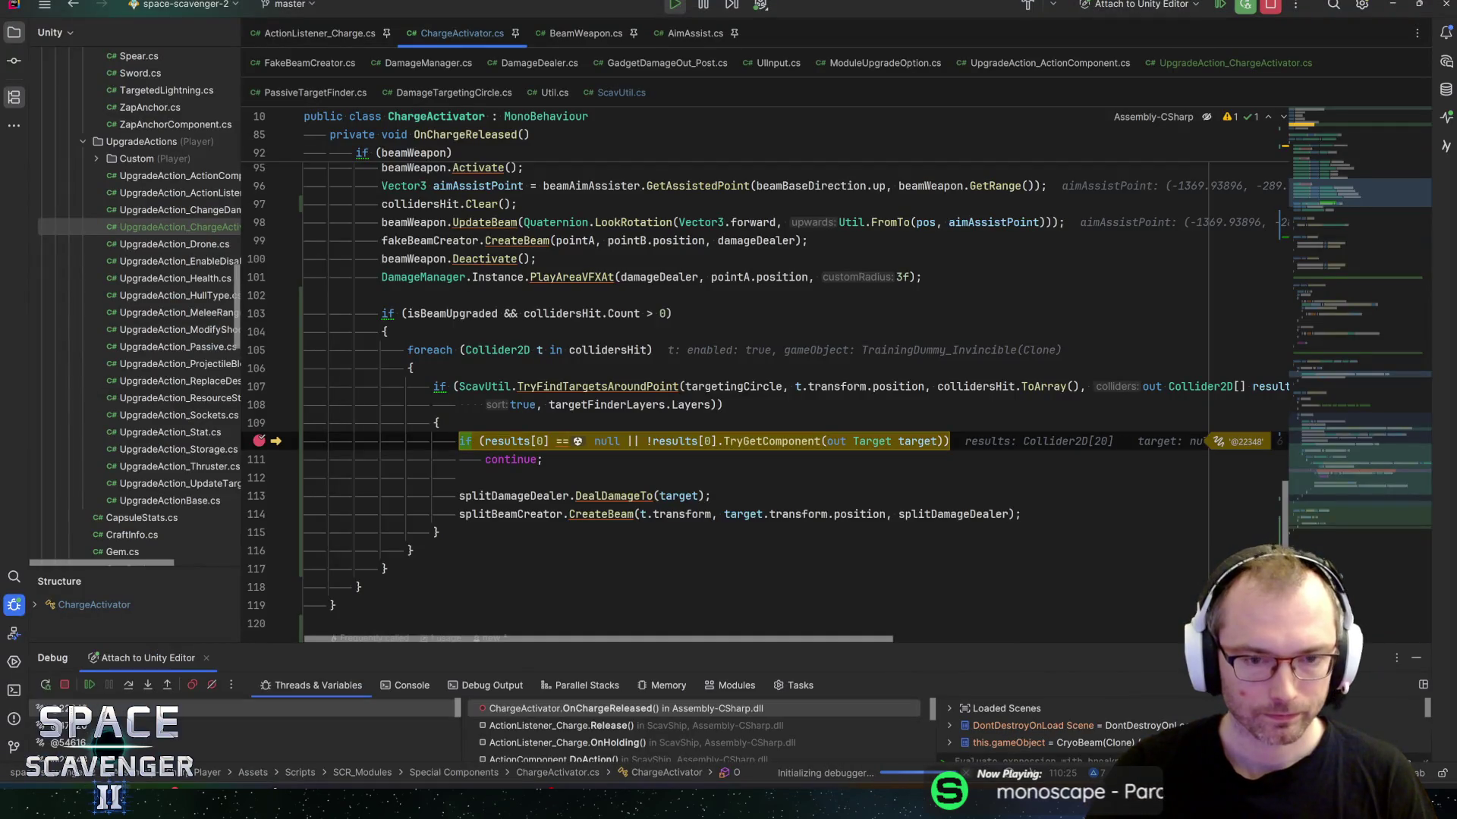
mouse_move(507, 443)
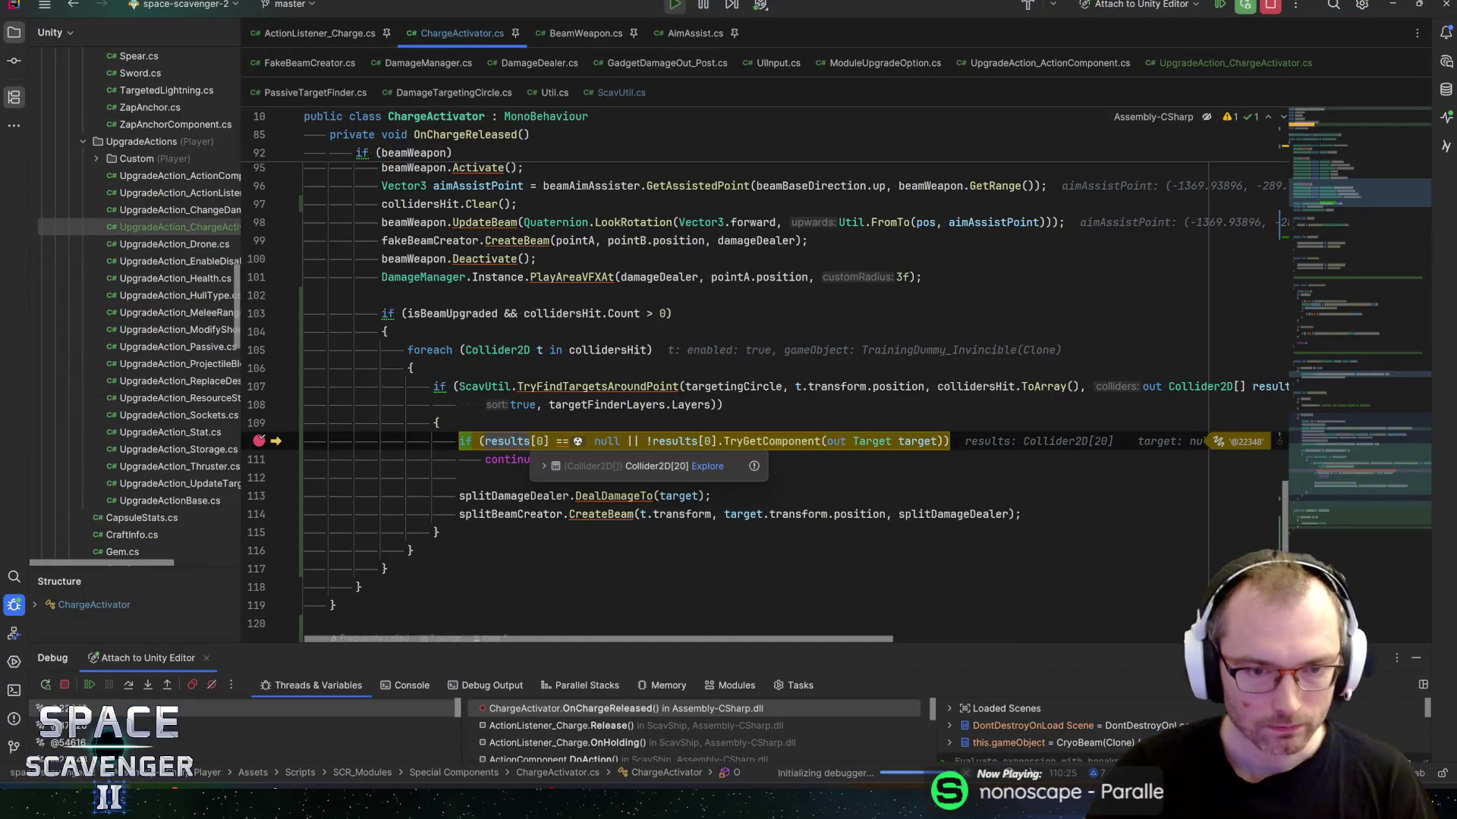
left_click(540, 466)
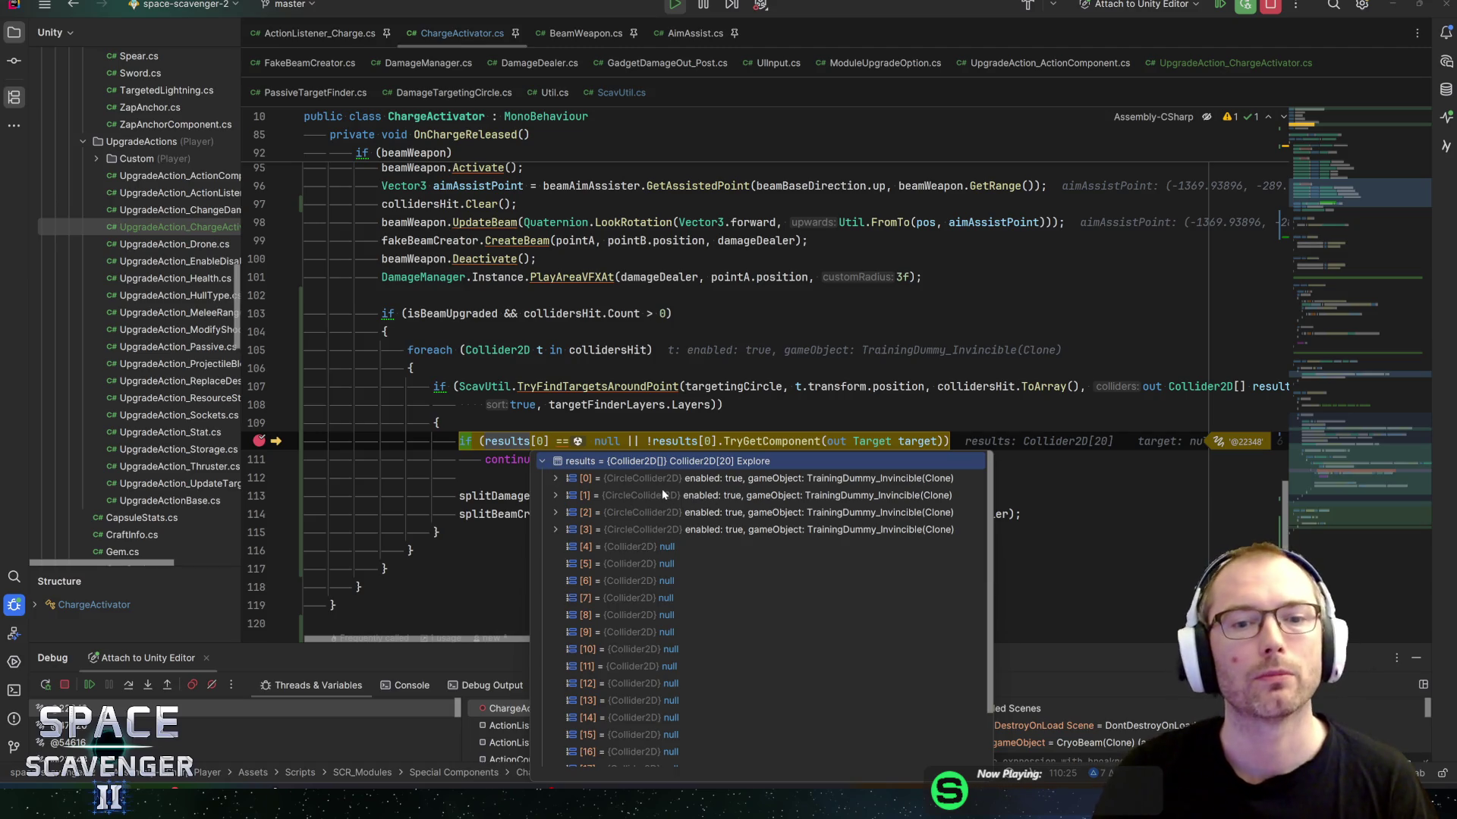
Step: Go to TryFindTargetsAroundPoint, breakpoint the ignoreColliders check on line 690, and run through loop iterations
left_click(577, 386, "ctrl")
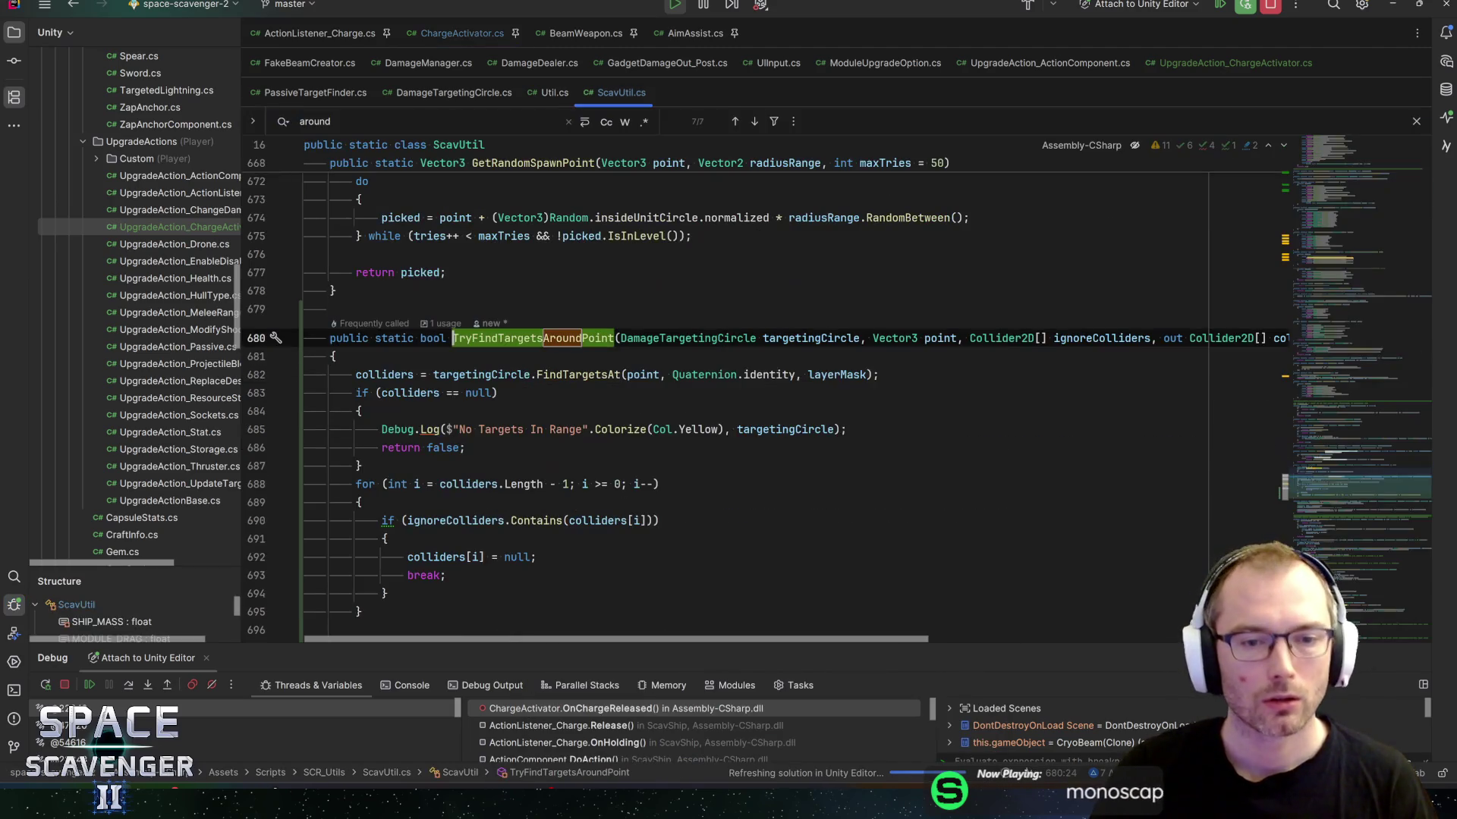
left_click(491, 375)
left_click(440, 520)
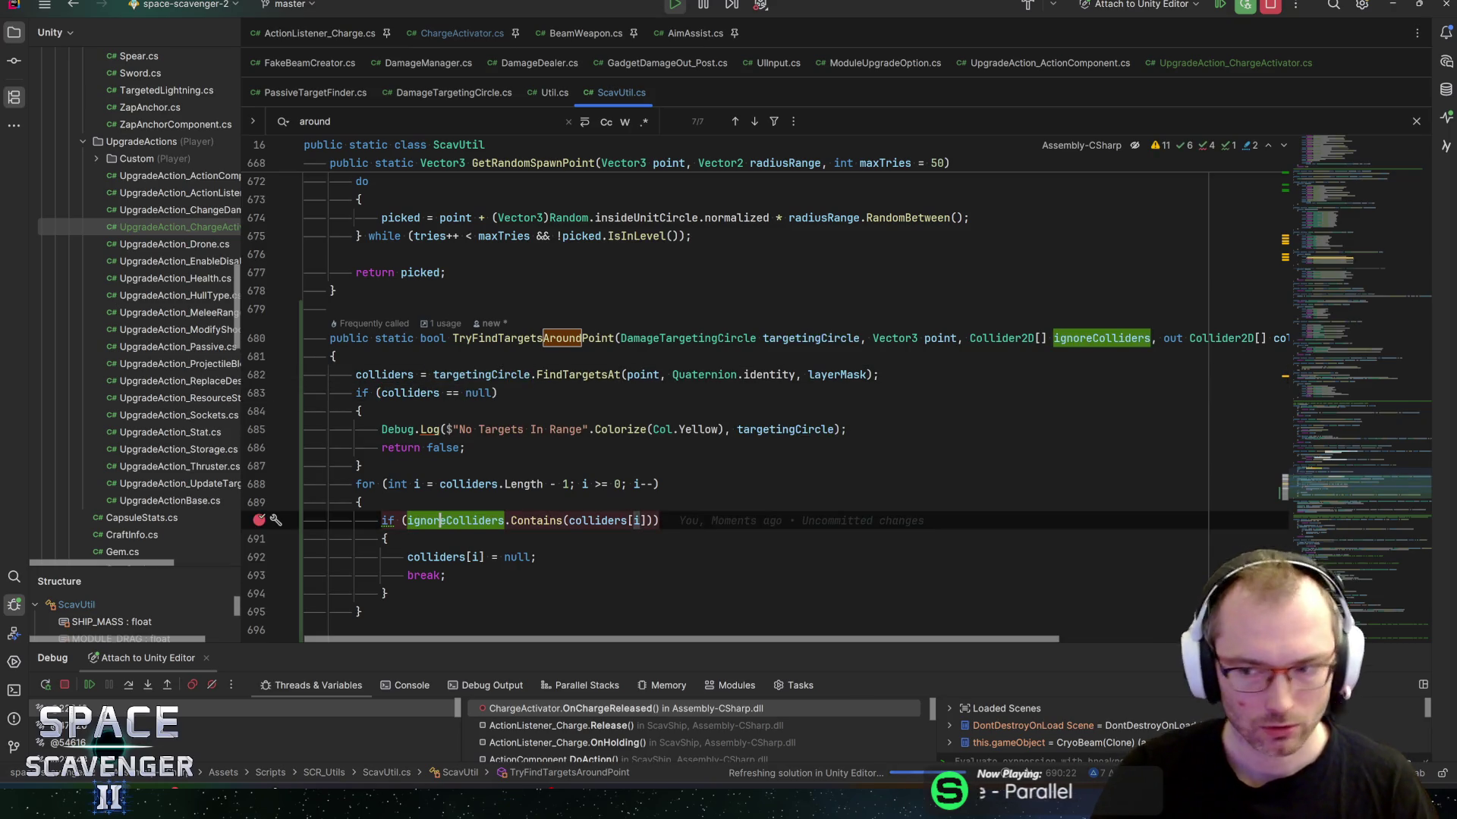
key("F9")
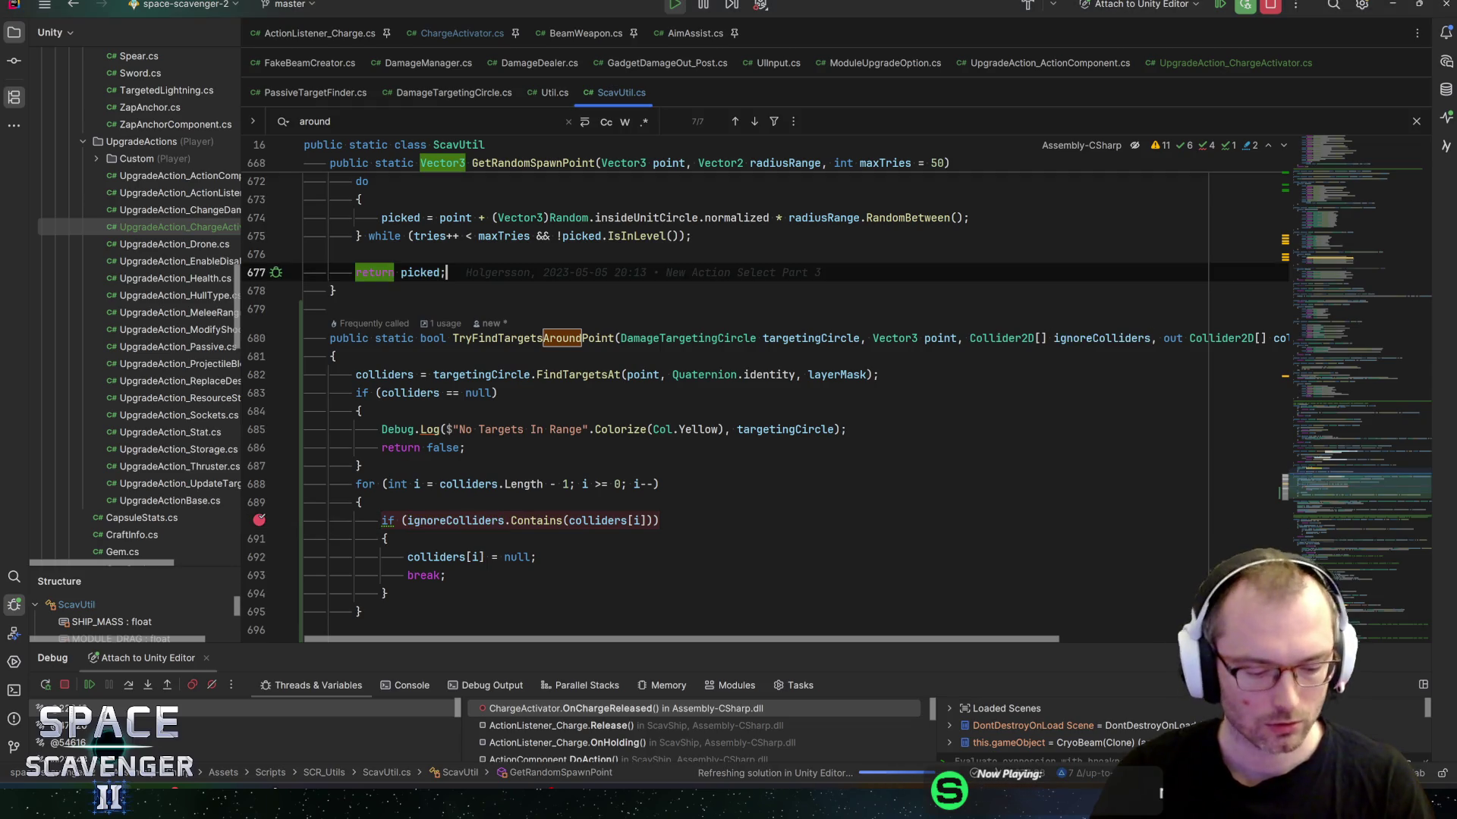
key("F9")
key("F9")
key("F9")
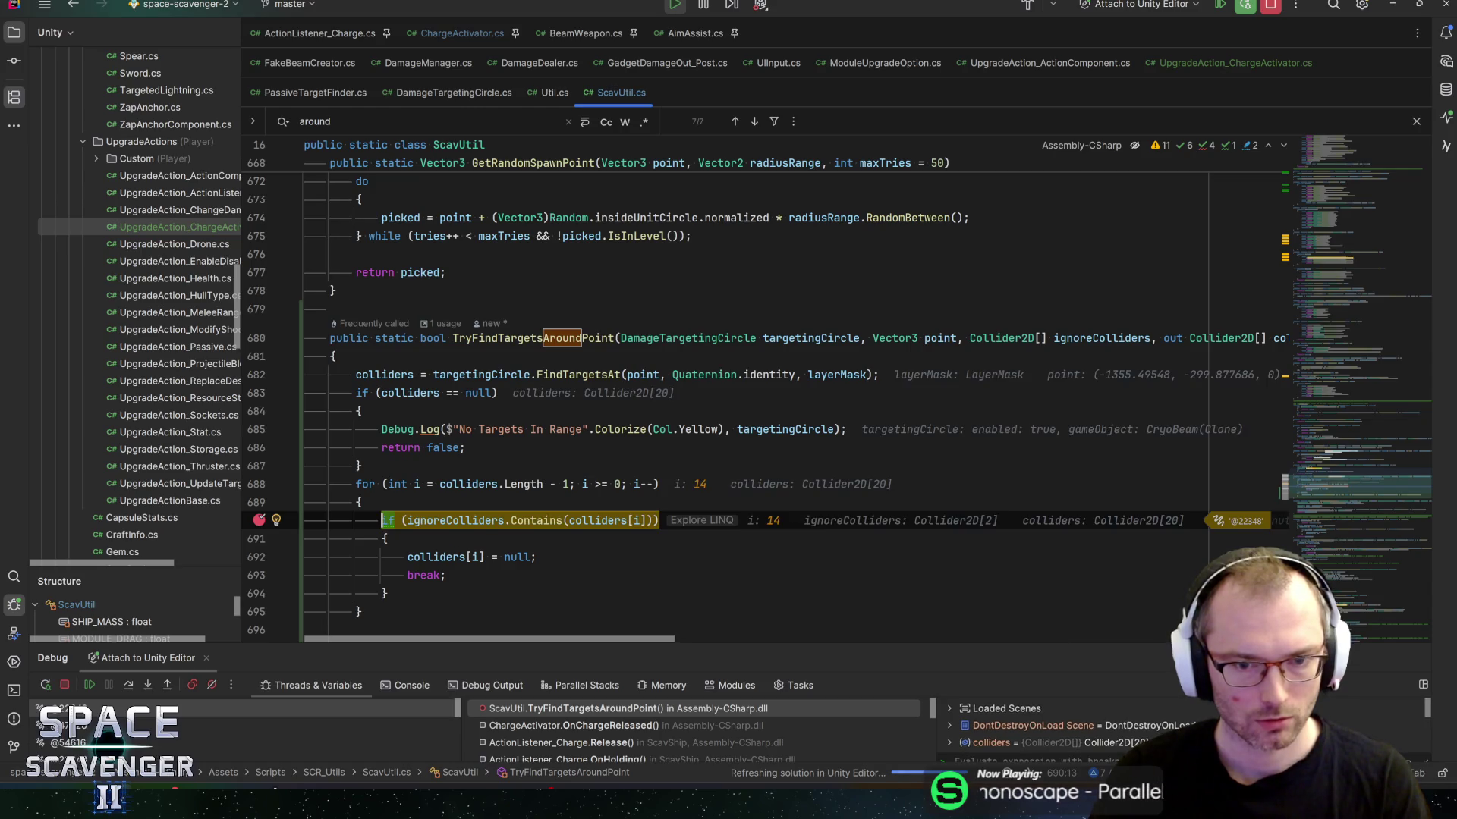
key("F9")
key("F9")
key("F9")
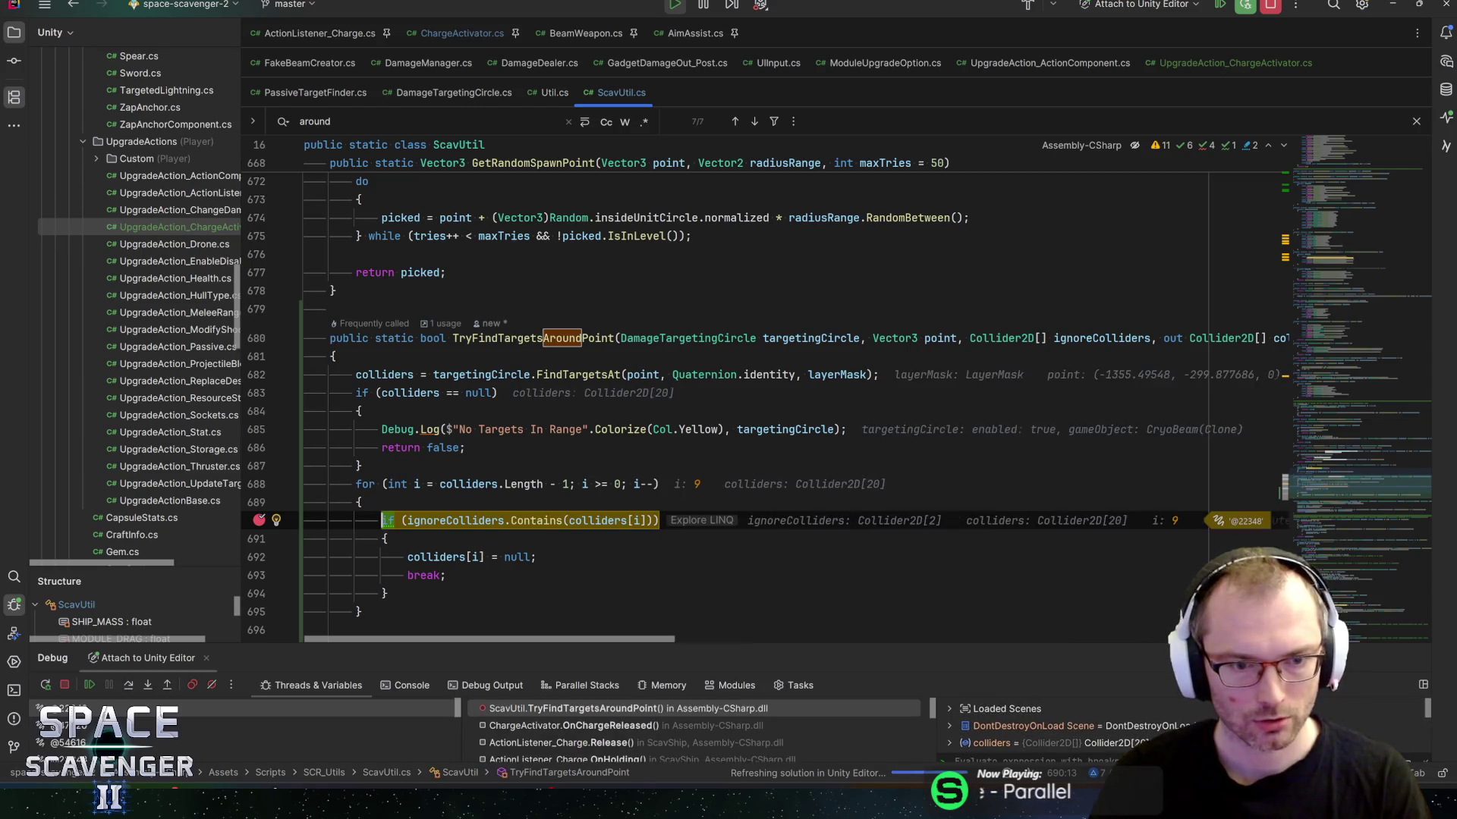
key("F9")
key("F9")
key("F9")
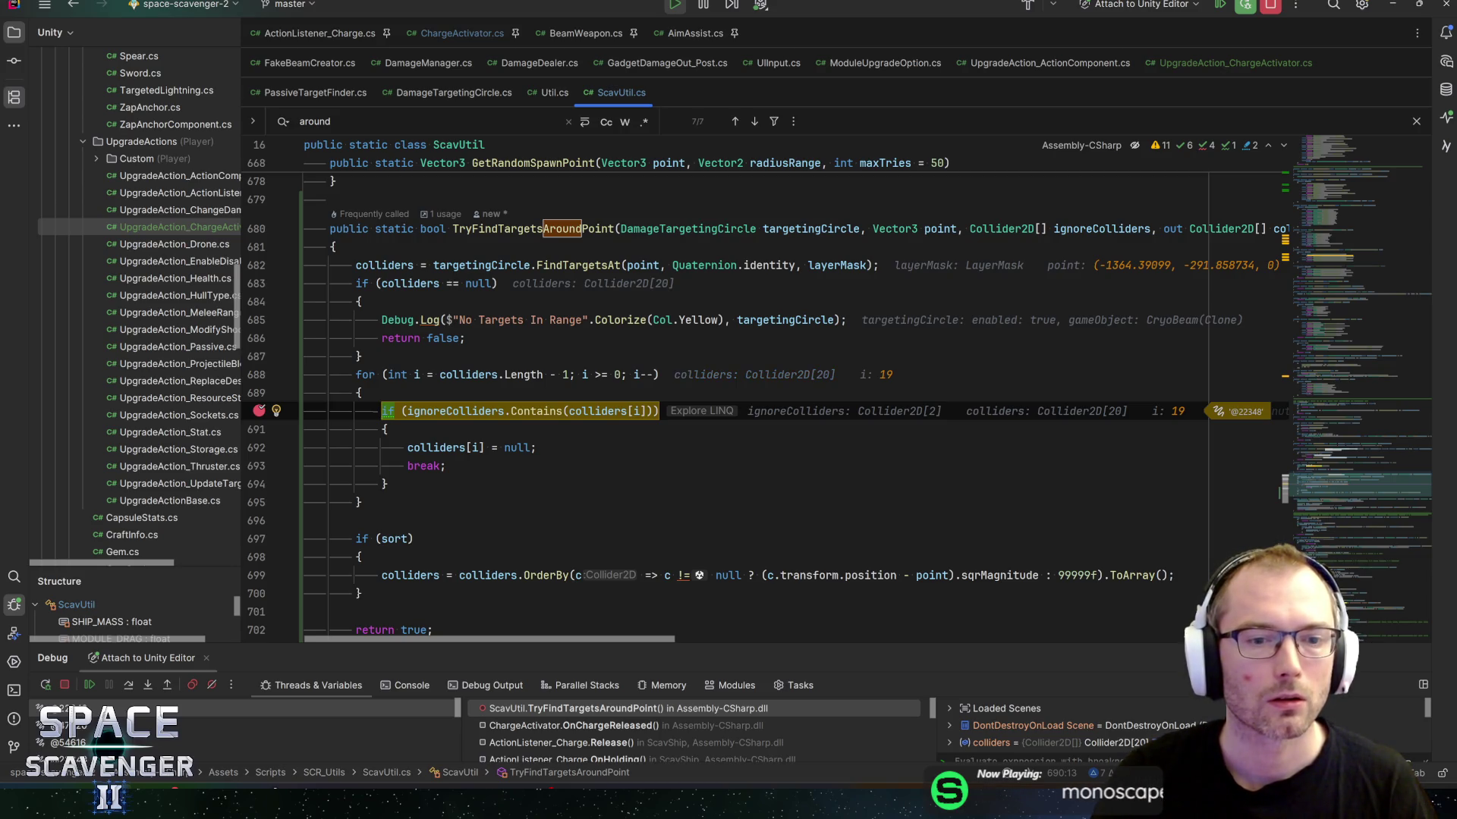
Step: Expand the colliders array (i = 19 of 20 slots) and select the break on line 693
mouse_move(456, 411)
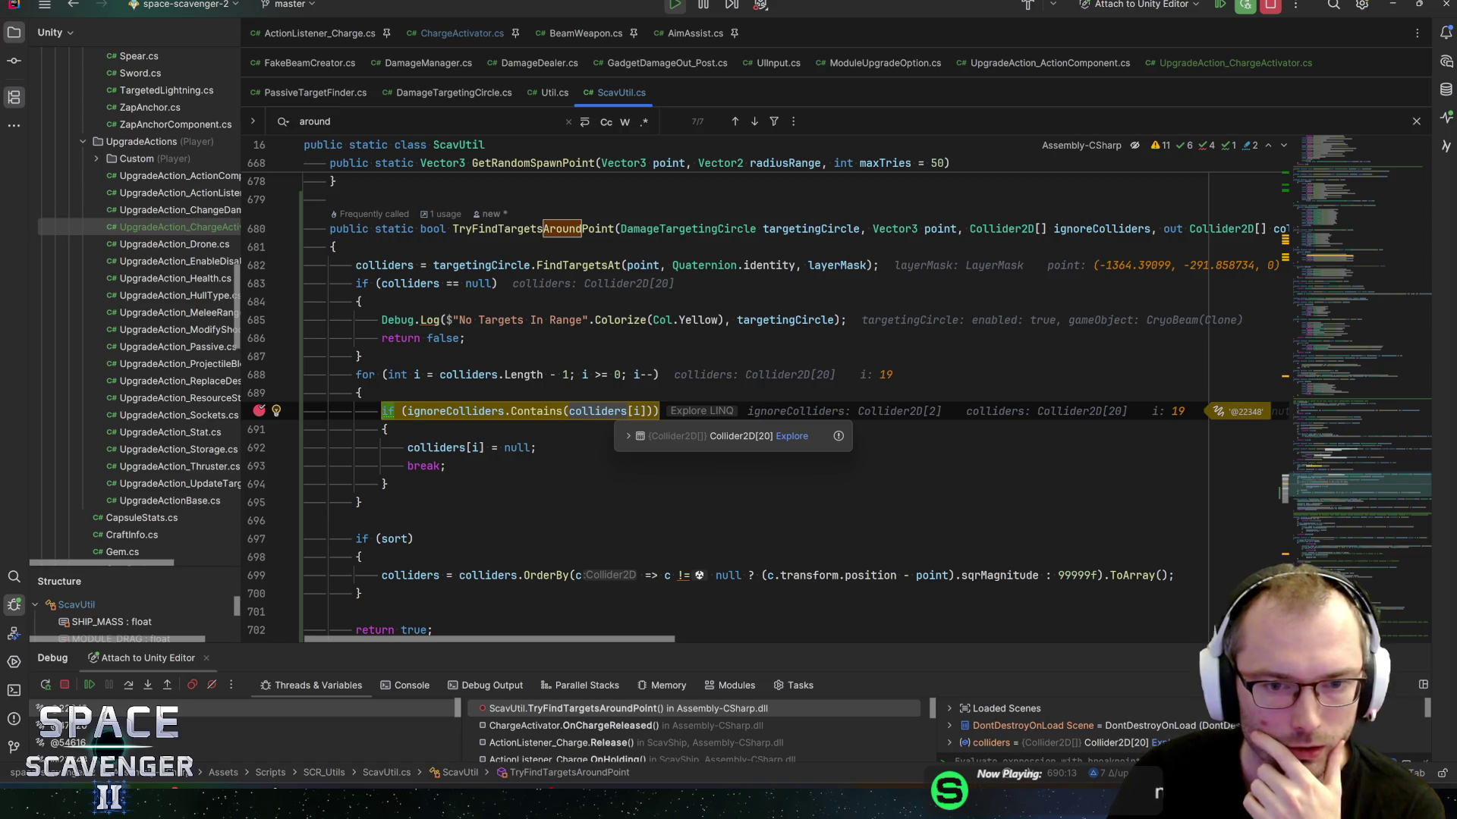
left_click(615, 411)
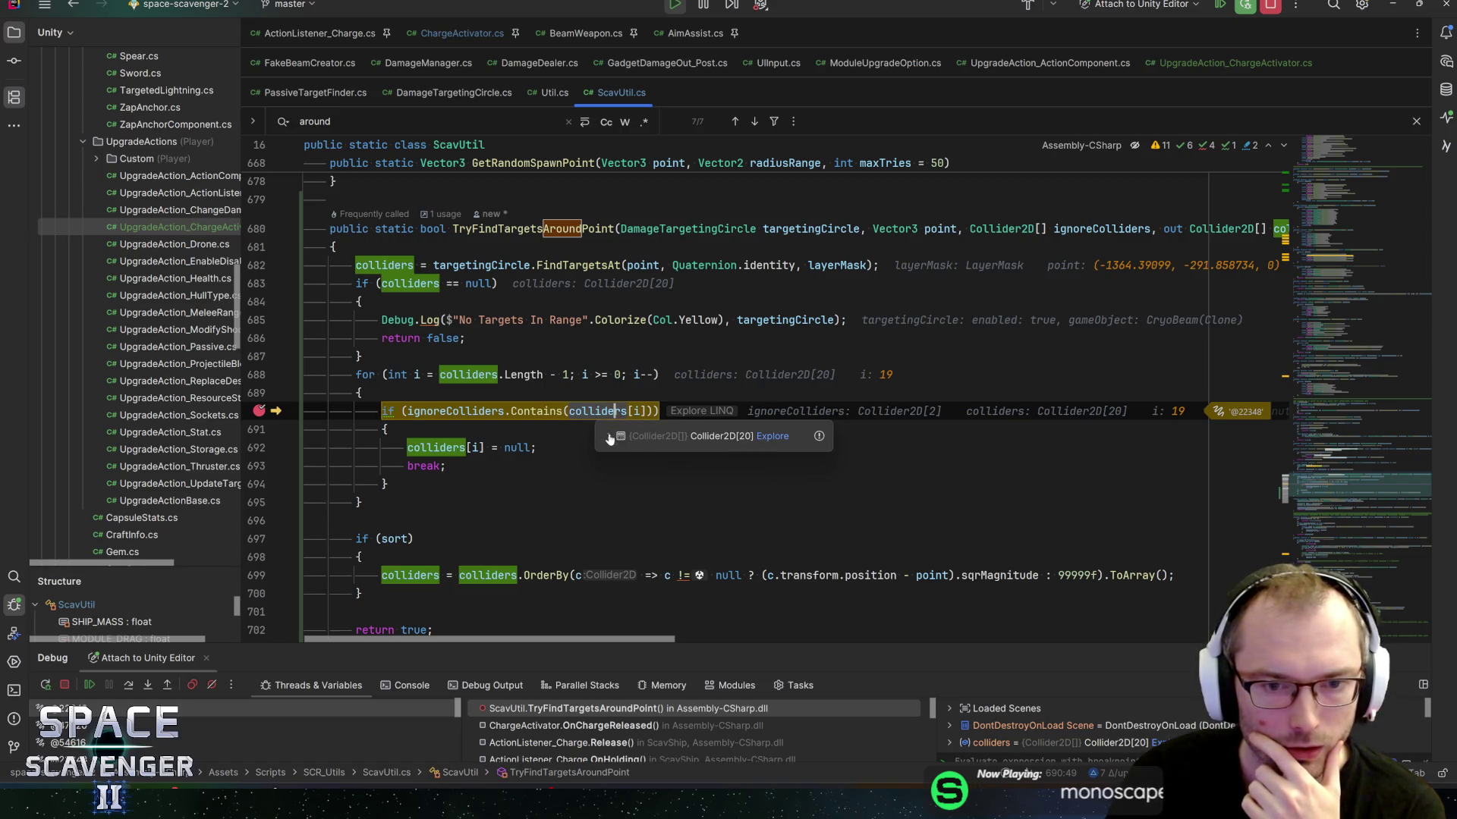
left_click(608, 432)
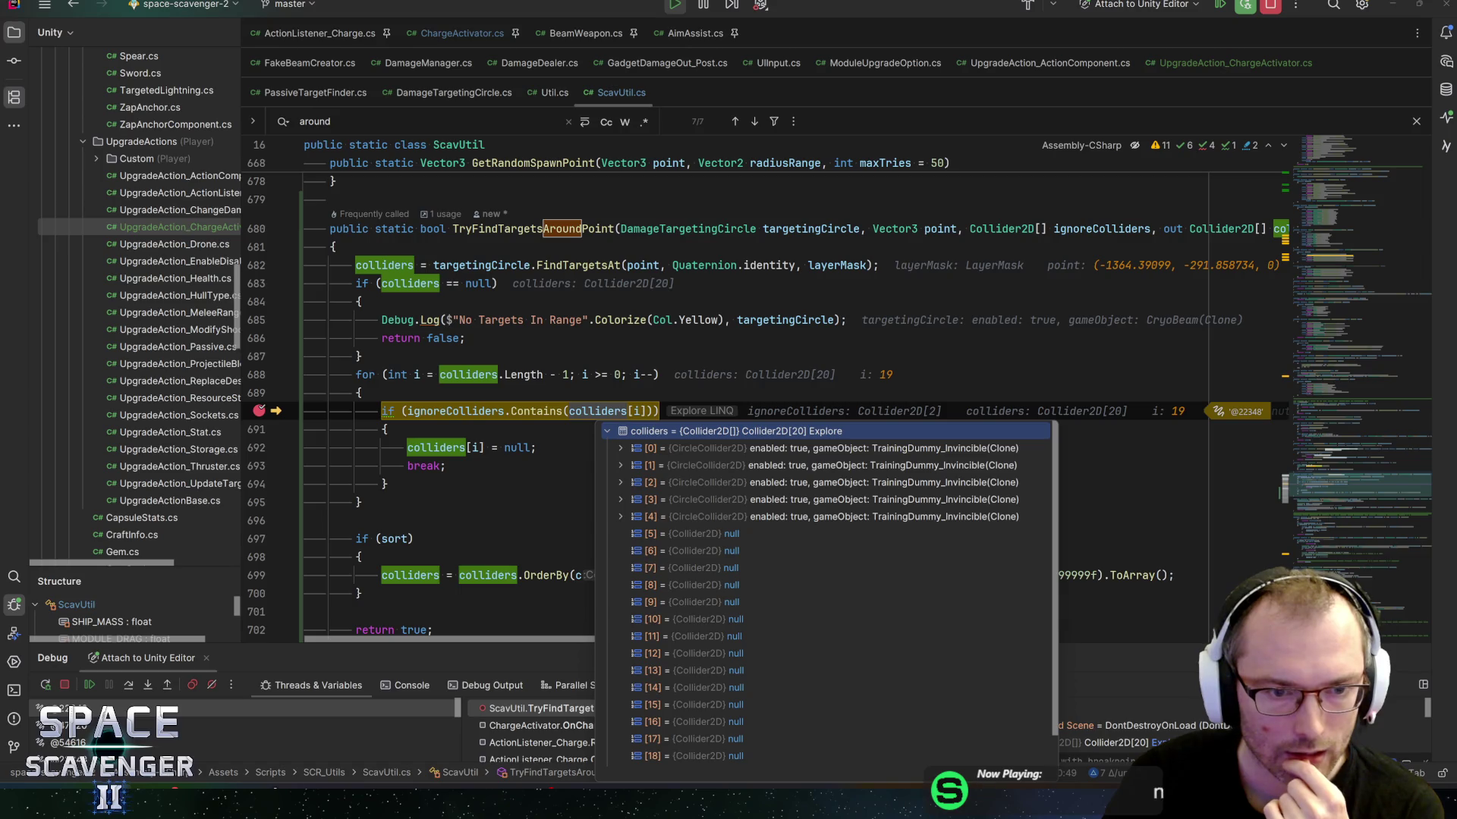
left_click(446, 466)
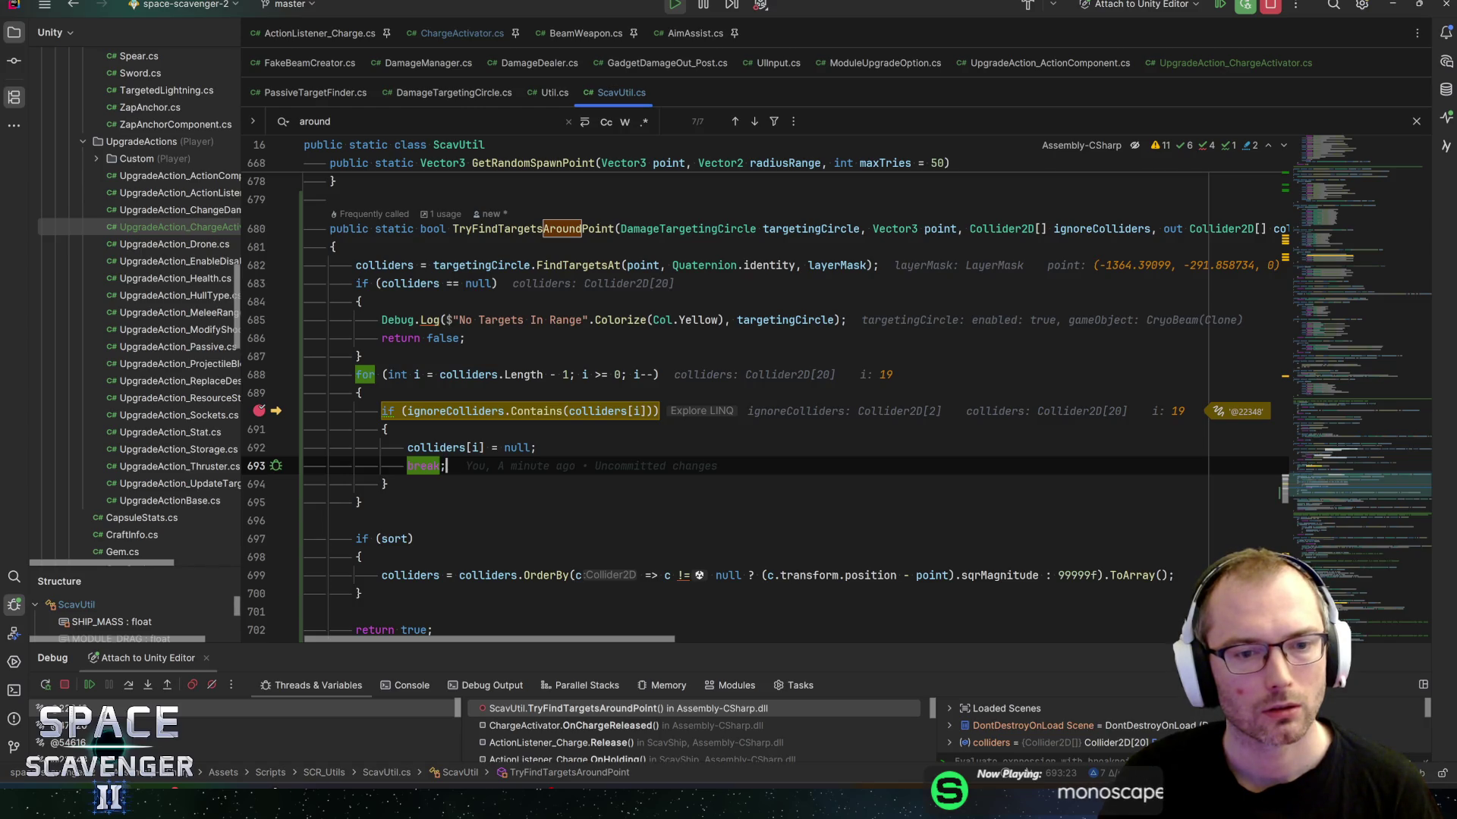
key("shift+Home")
key("shift+Home")
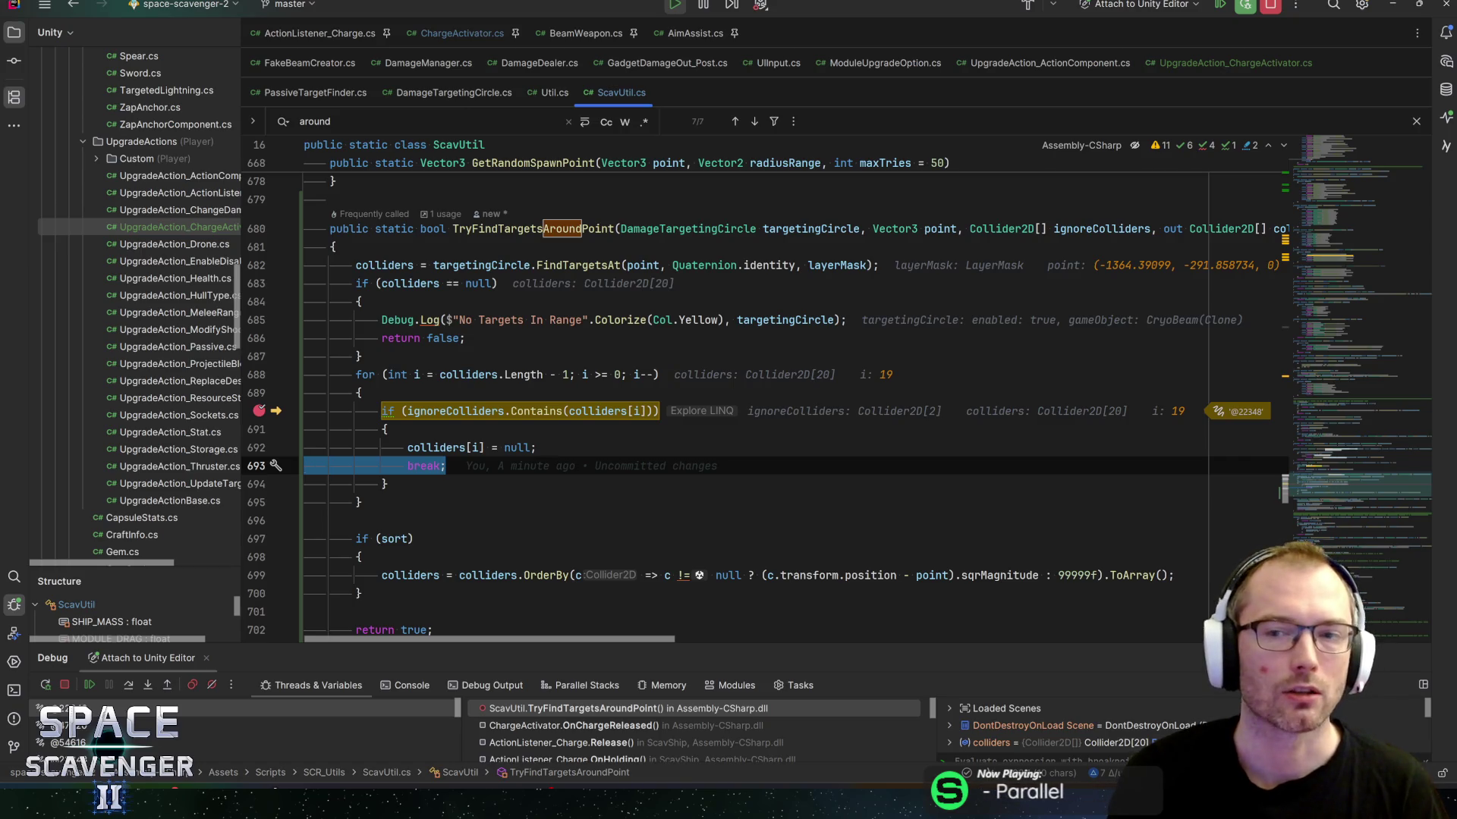
Step: Delete the stray break on line 693, resume the debugger, and return to Unity to recompile
key("F5")
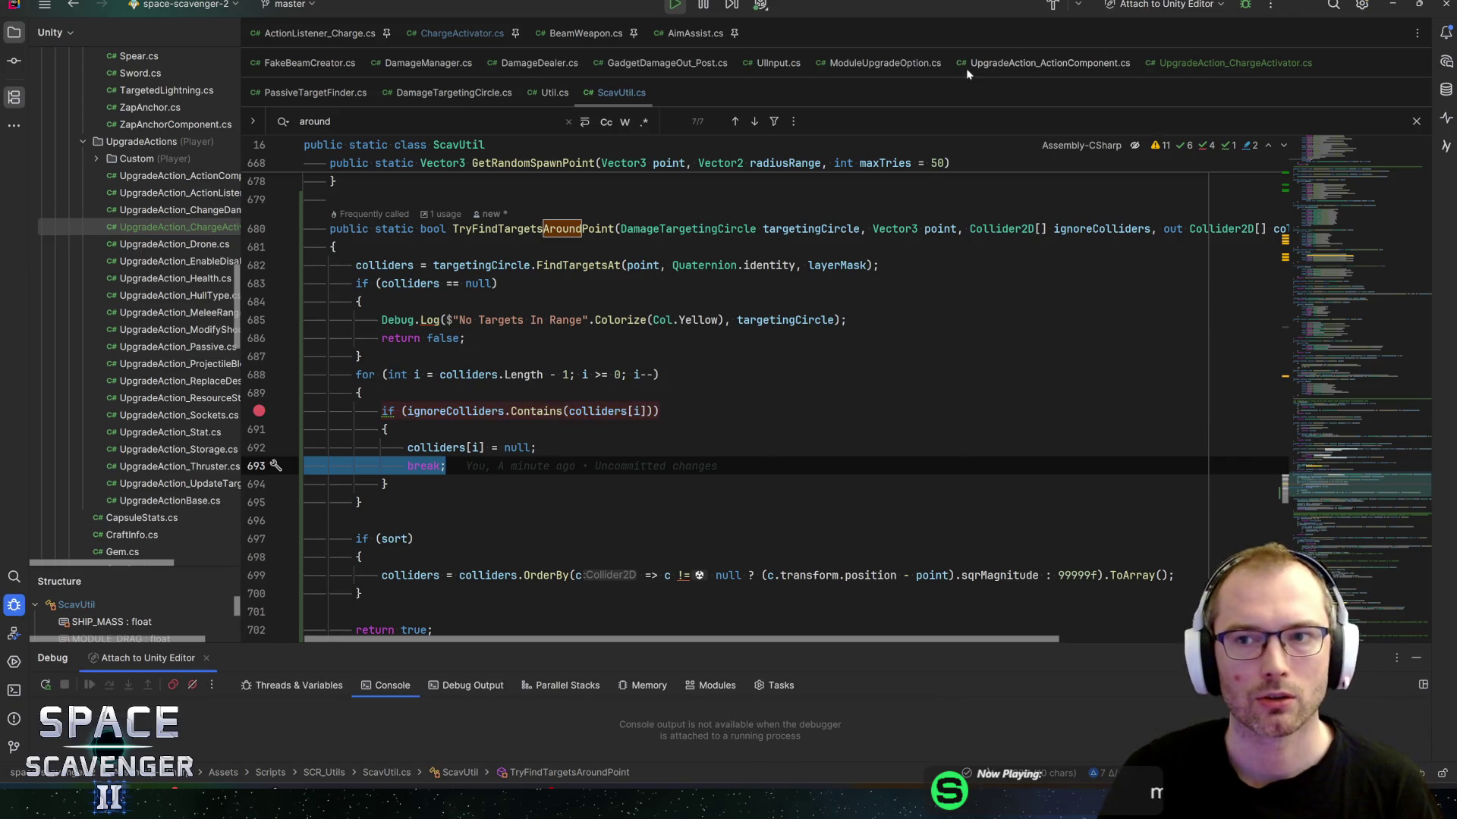
key("ctrl+alt+Tab")
key("Return")
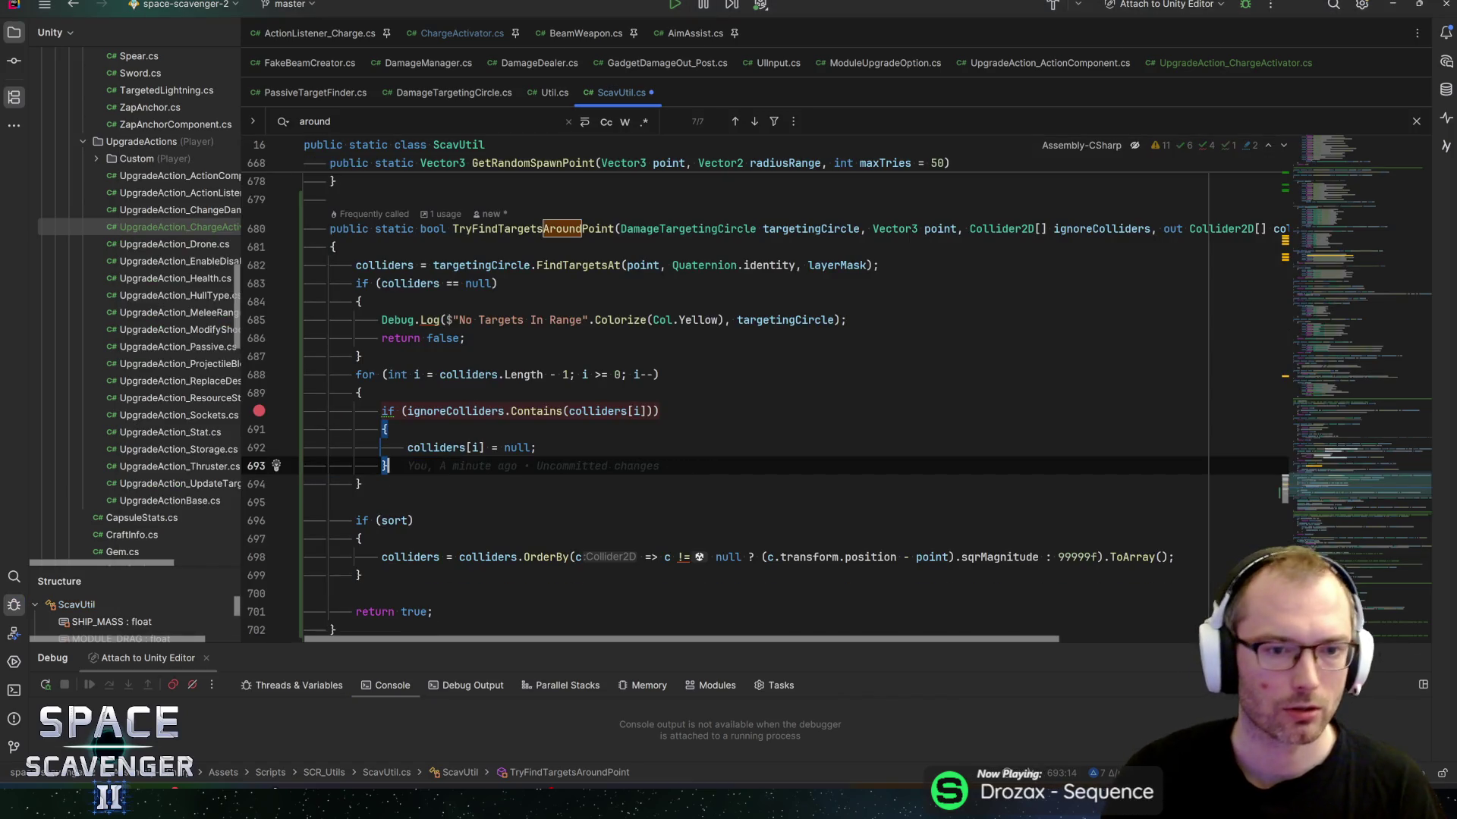
key("alt+Tab")
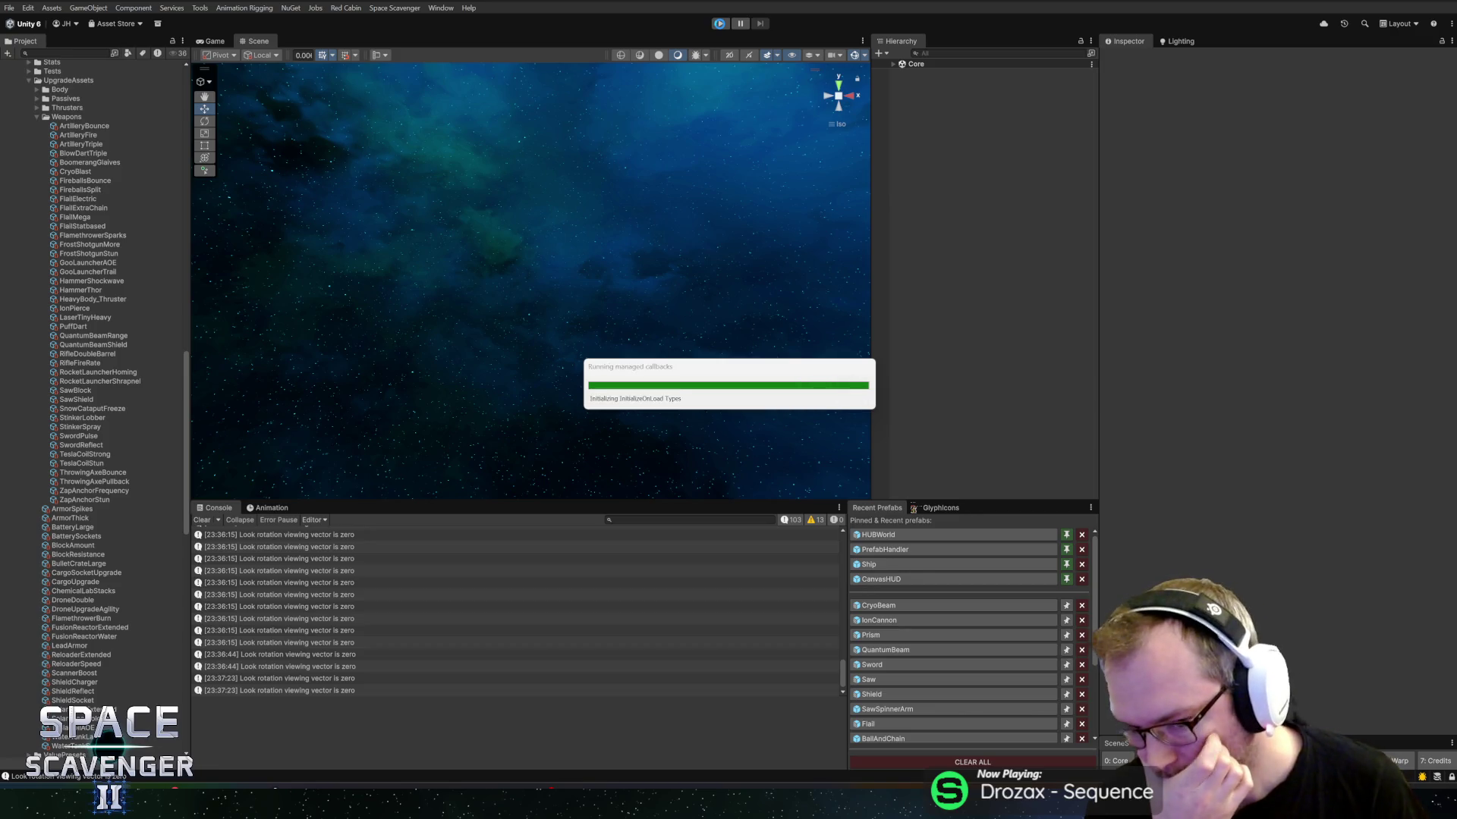
Step: Restart Play mode with the recompiled scripts and maximize the Game view
left_click(719, 23)
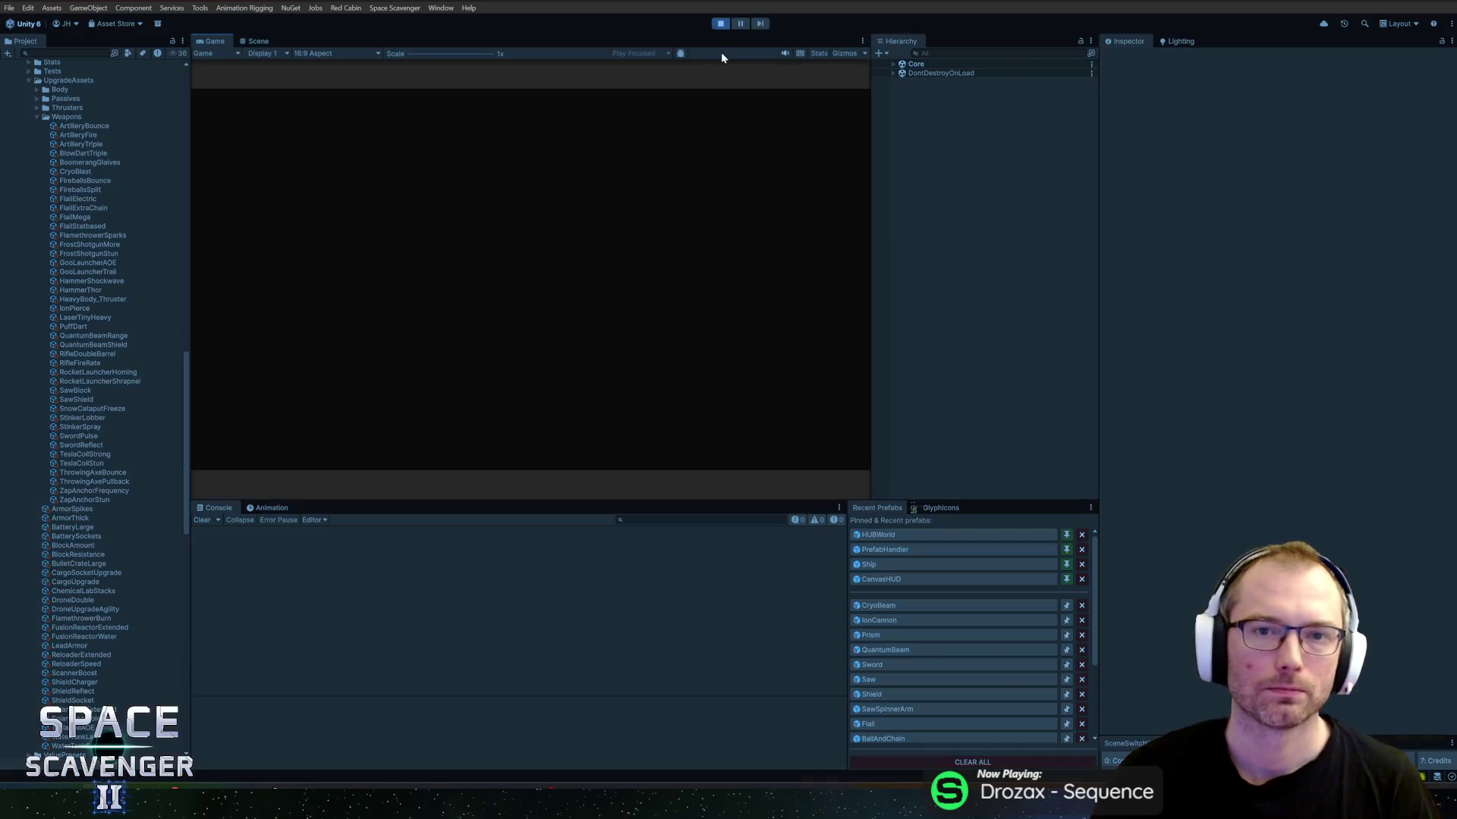
double_click(215, 45)
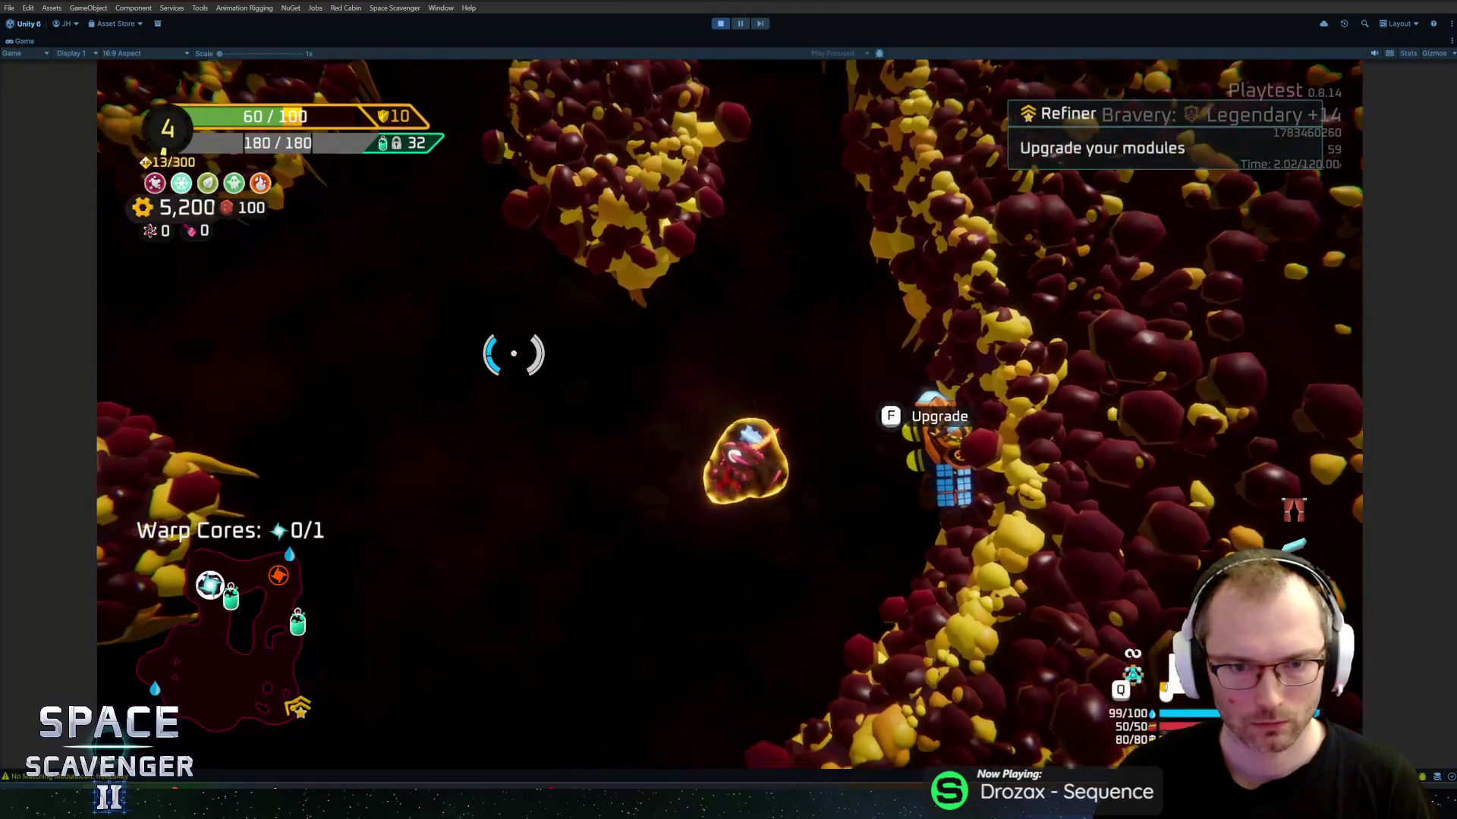
key("grave")
Step: Run 'spawn TrainingDummy_Invincible 4' in the dev console to spawn four invincible dummies
type("spawn train")
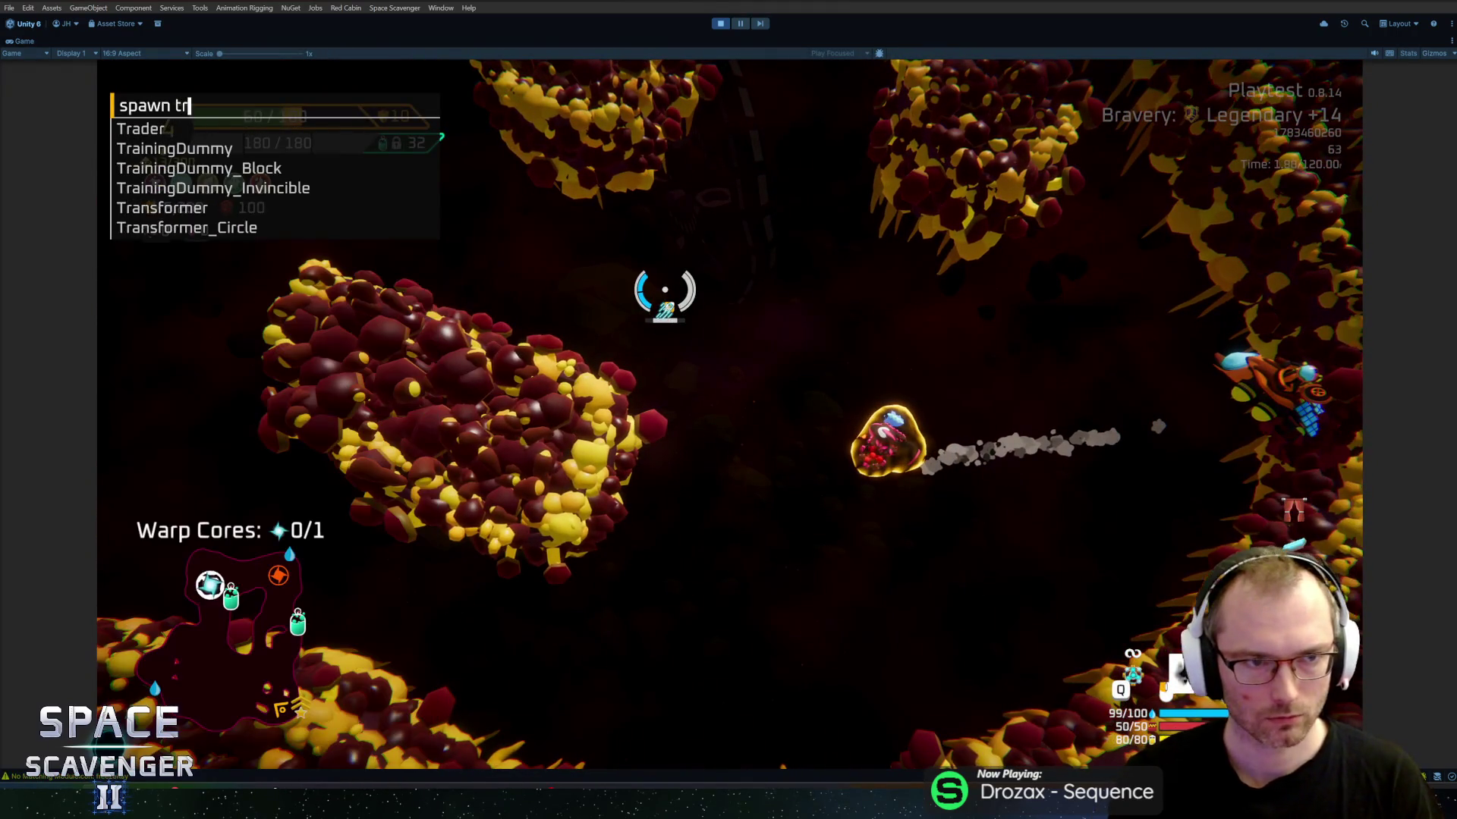
key("Down")
key("Down")
key("Down")
key("Tab")
type("4")
key("Return")
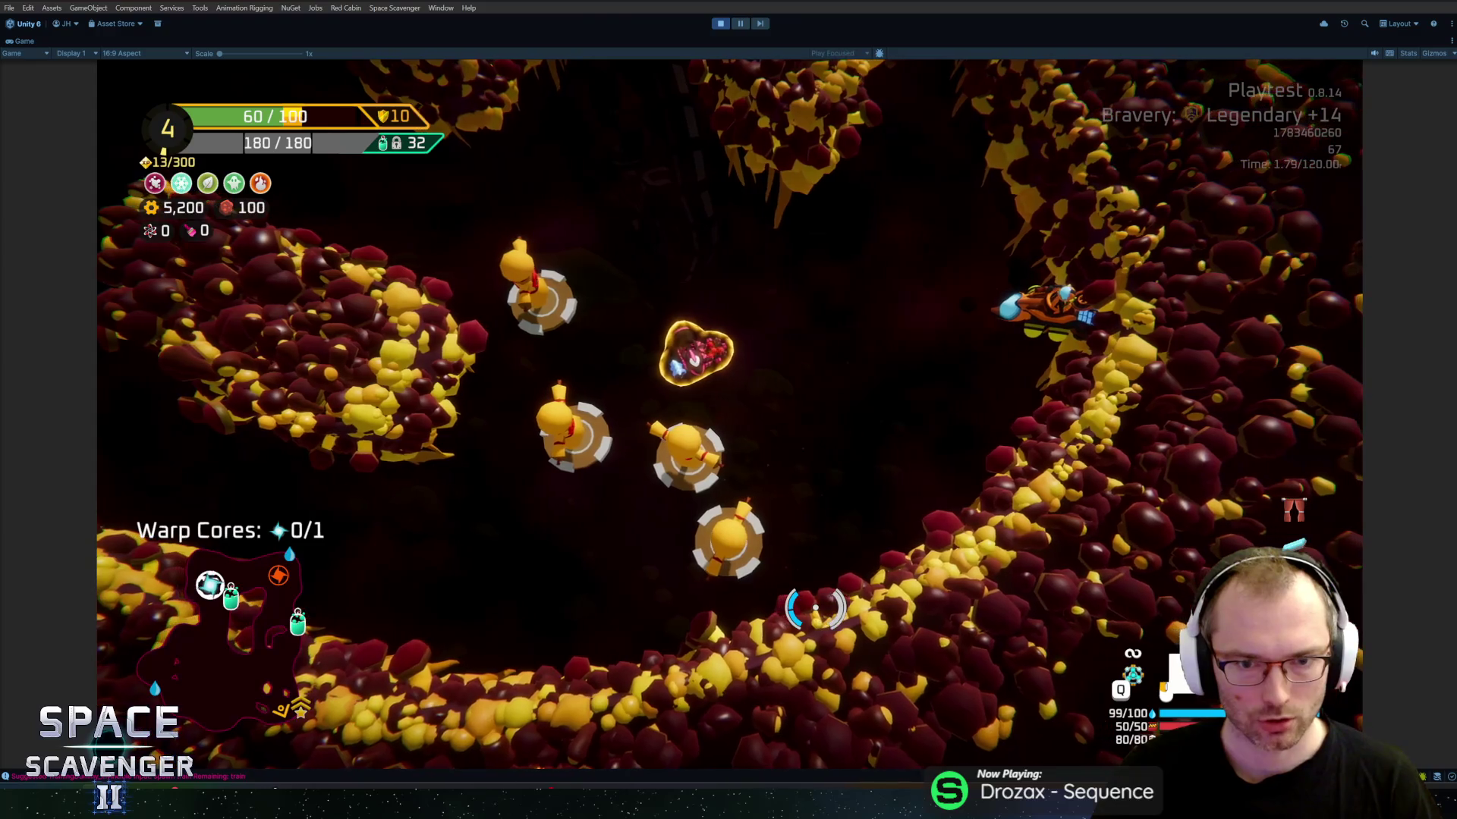
Step: Fire the Cryo Beam repeatedly at the dummies, checking it splits for 60 damage per hit
left_click(816, 607)
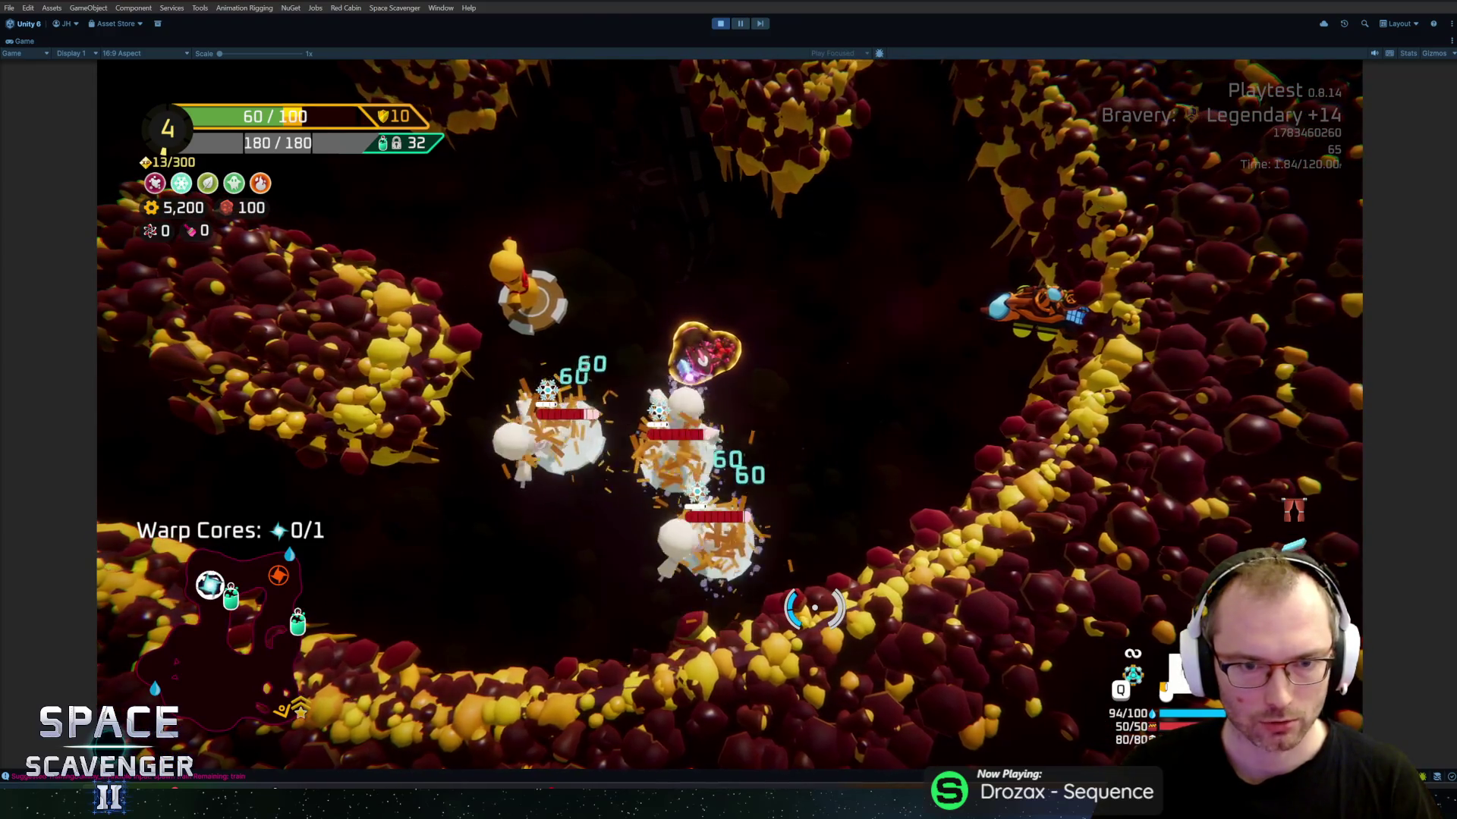
left_click(797, 611)
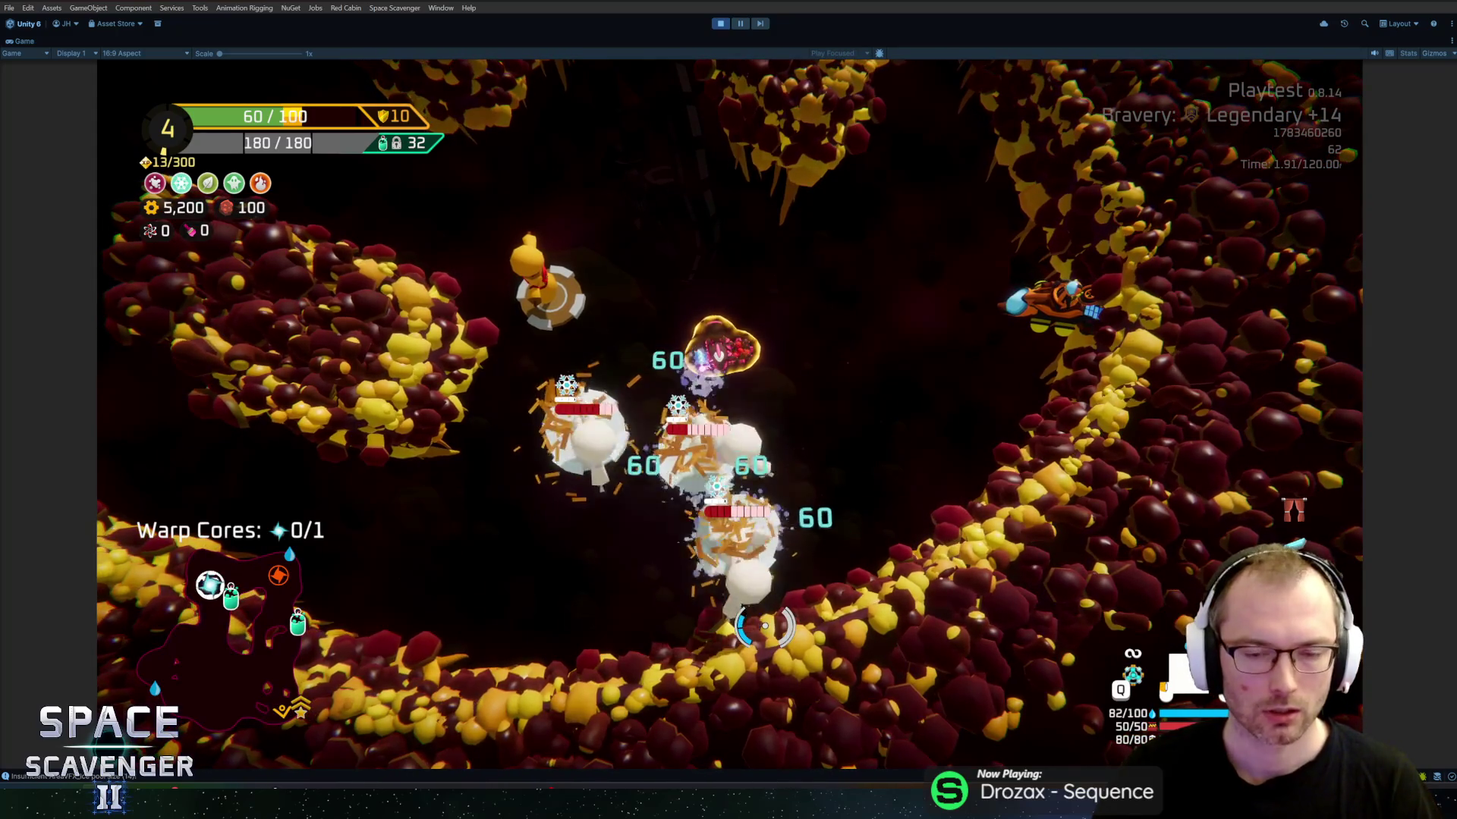
left_click(765, 626)
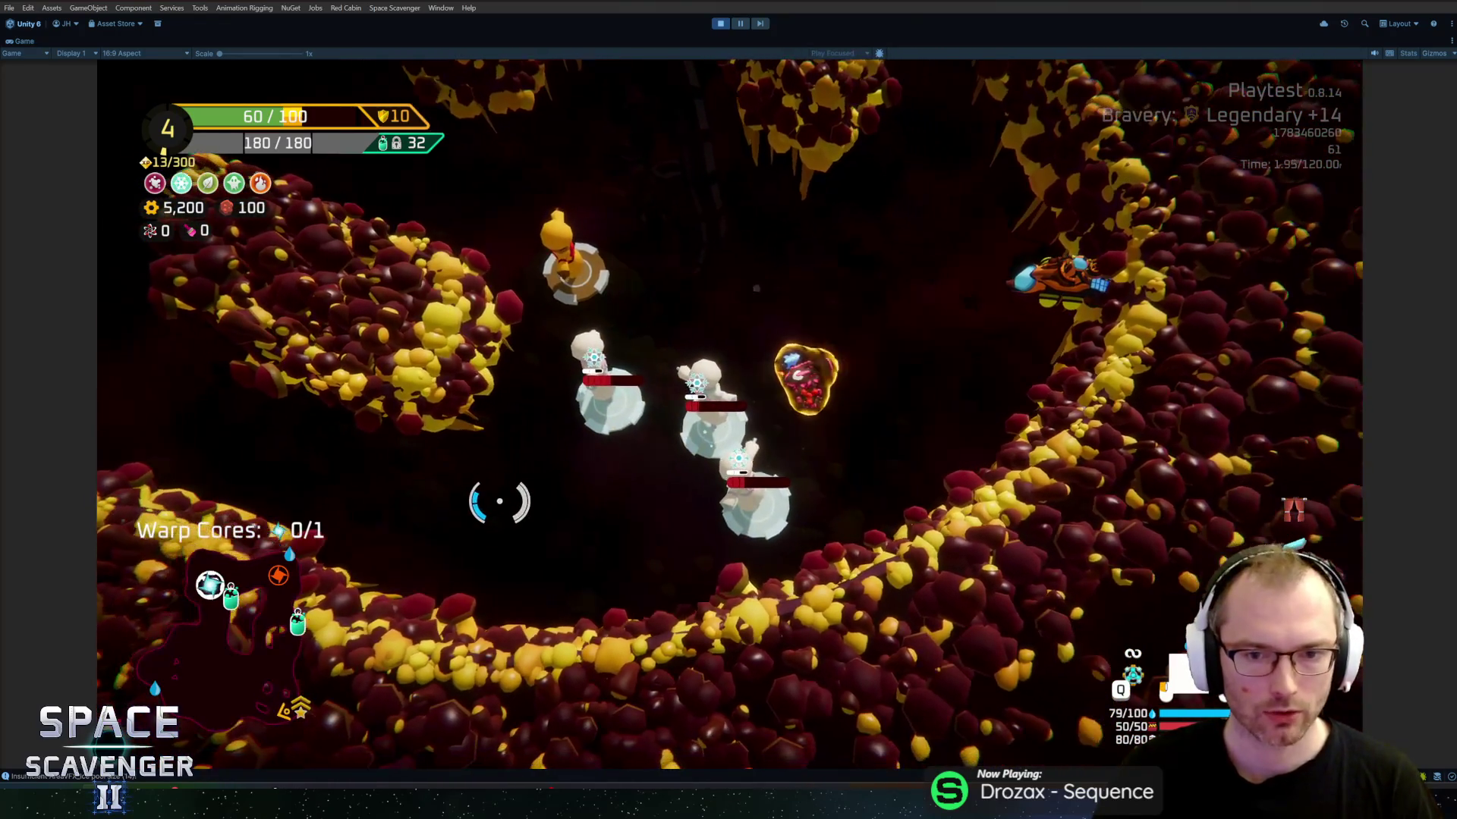
left_click(459, 432)
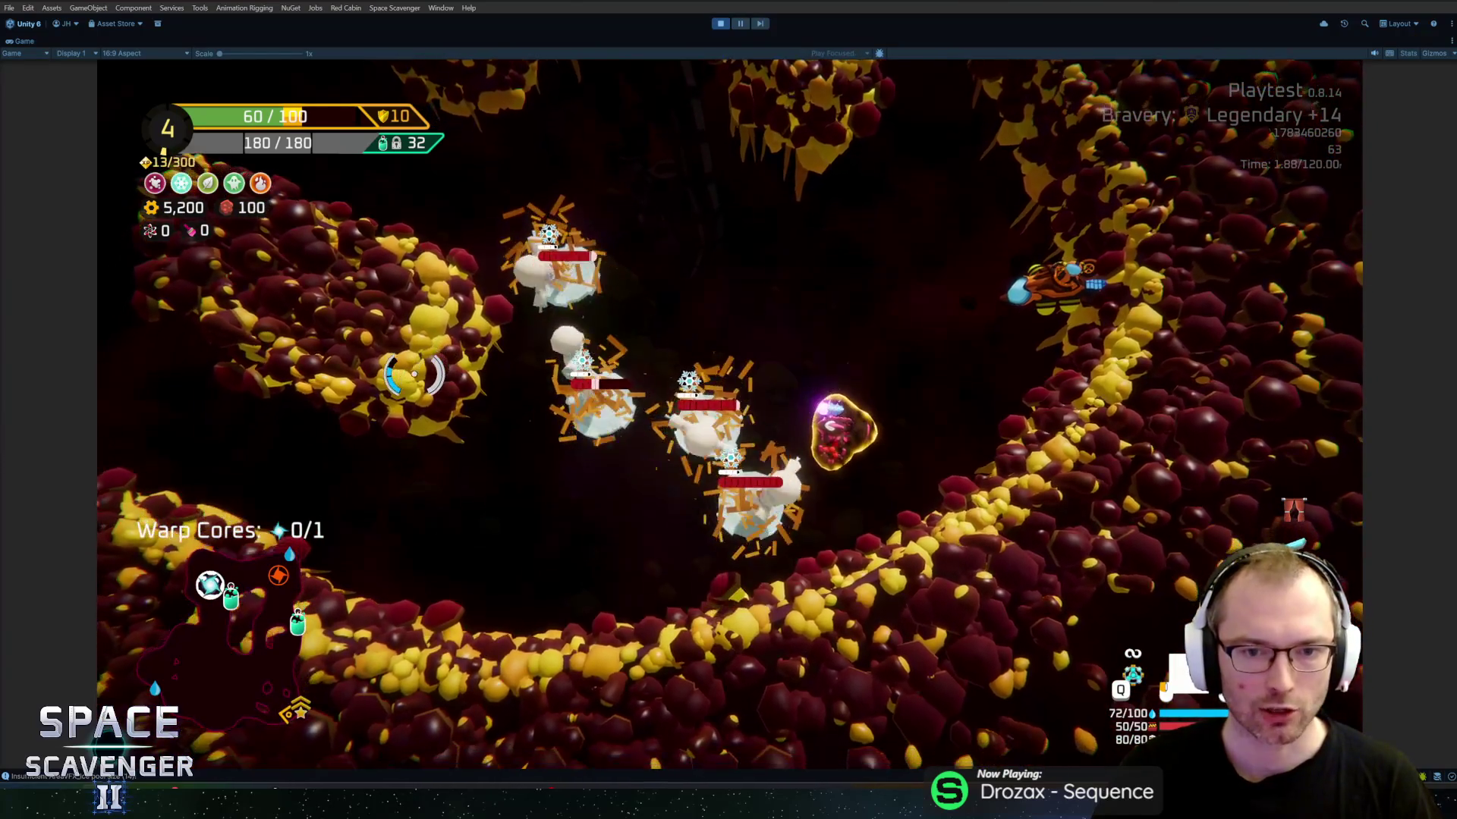
left_click(414, 373)
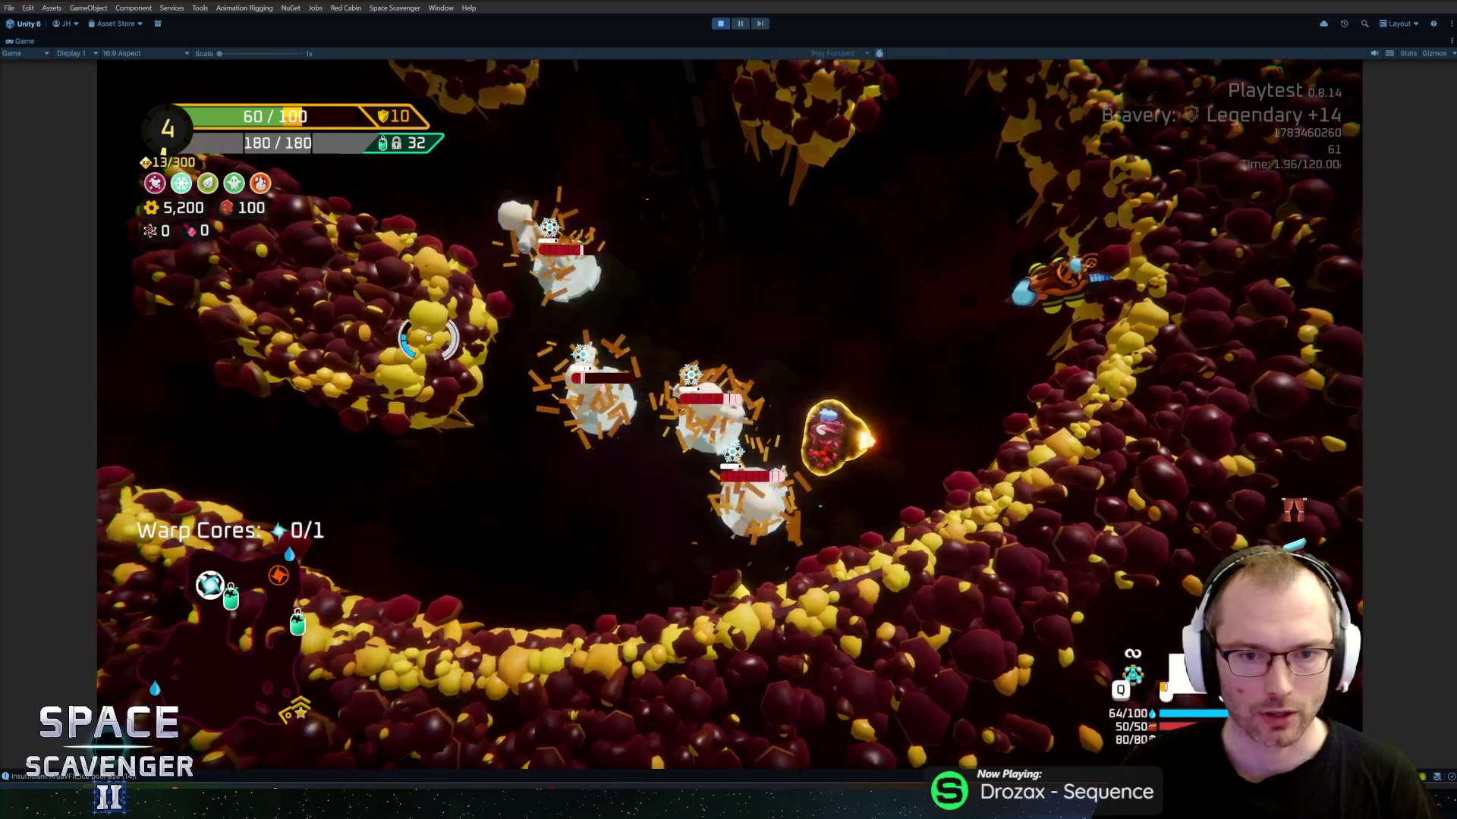
left_click(429, 337)
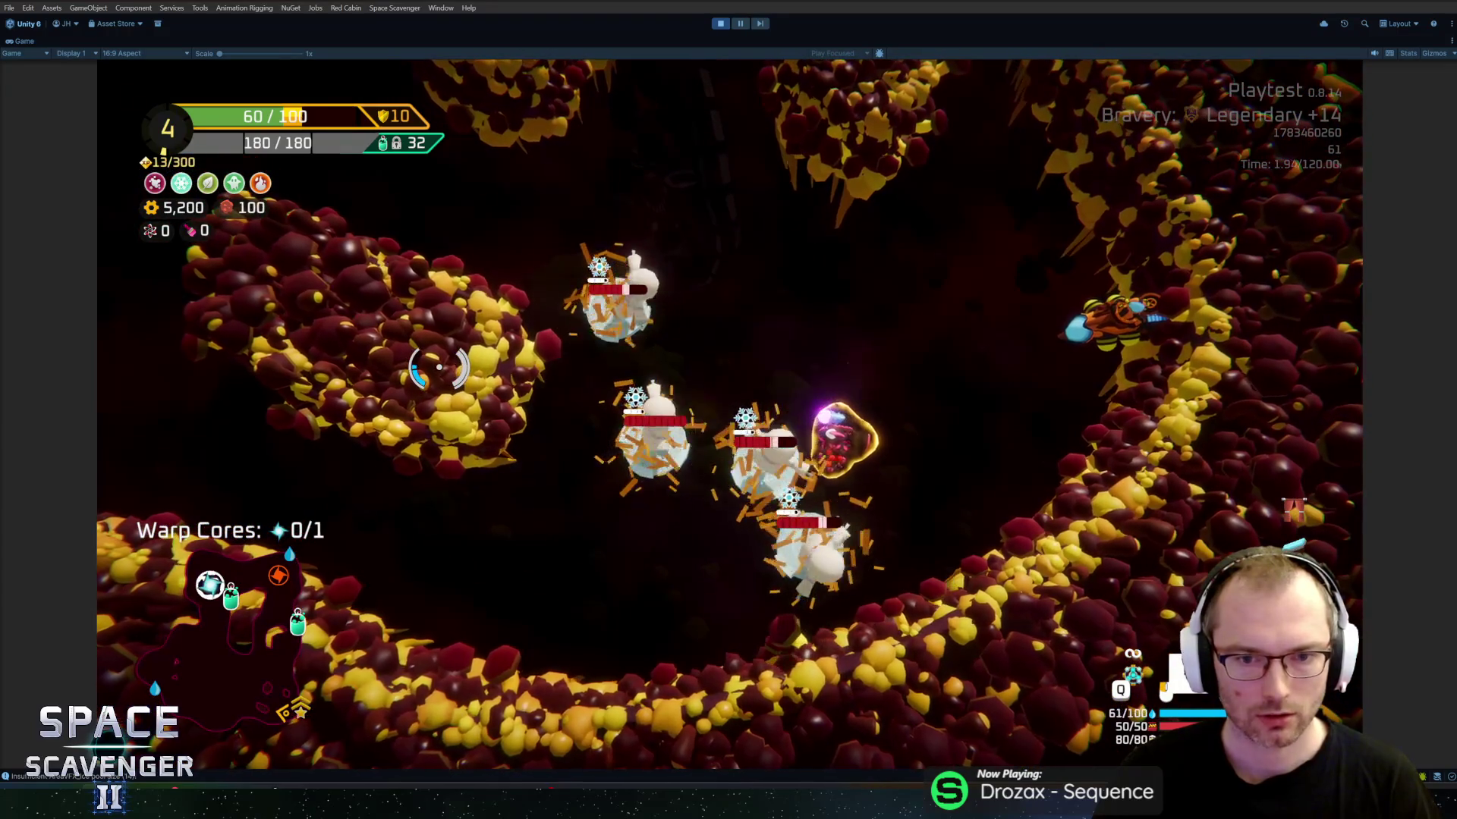
left_click(439, 367)
left_click(414, 338)
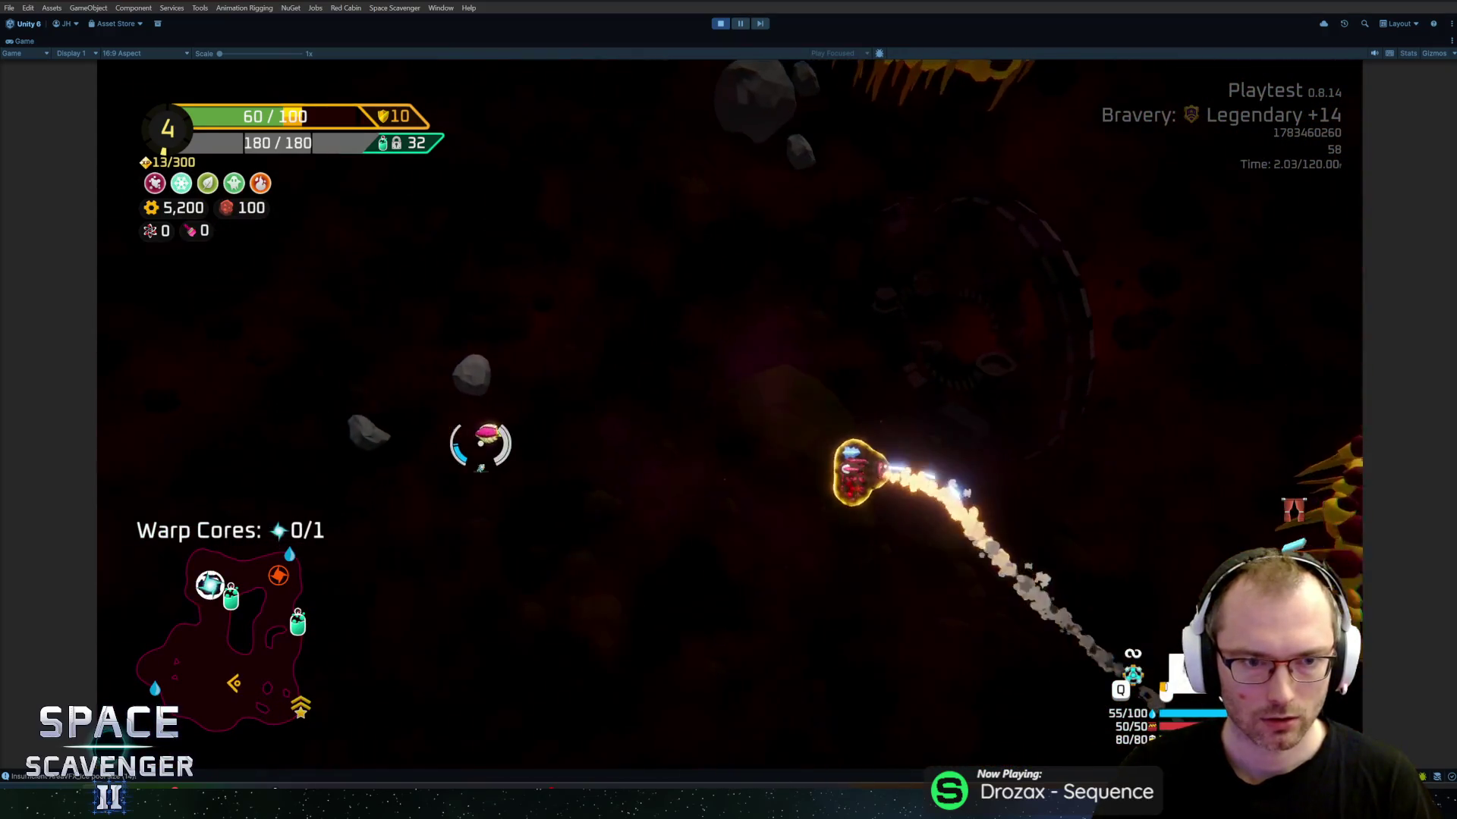
left_click(610, 590)
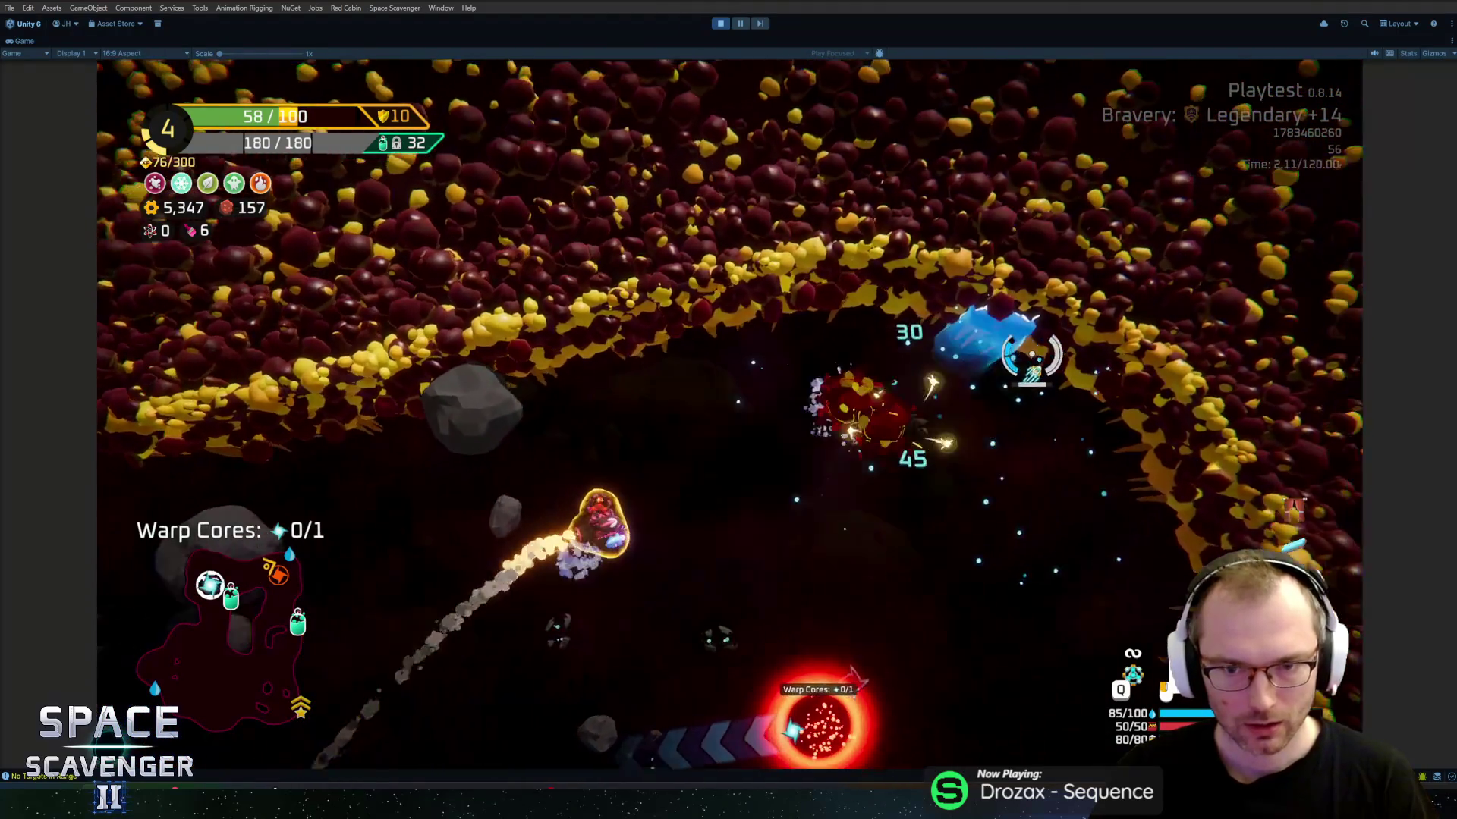
Step: Fly to the Spare Parts, craft them into a Battery module for 40 scrap, and attach it
key("d")
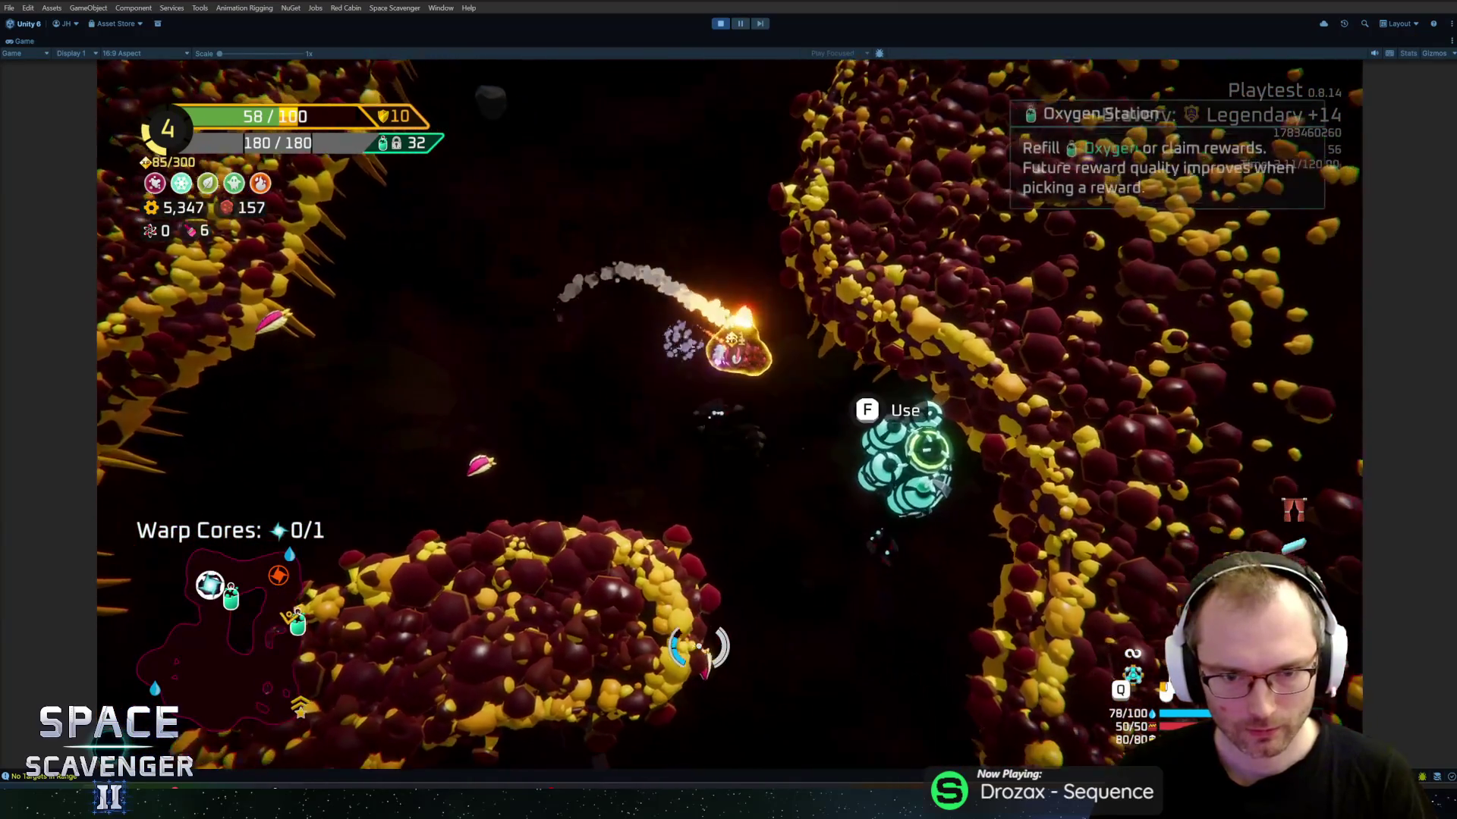
key("s")
key("a")
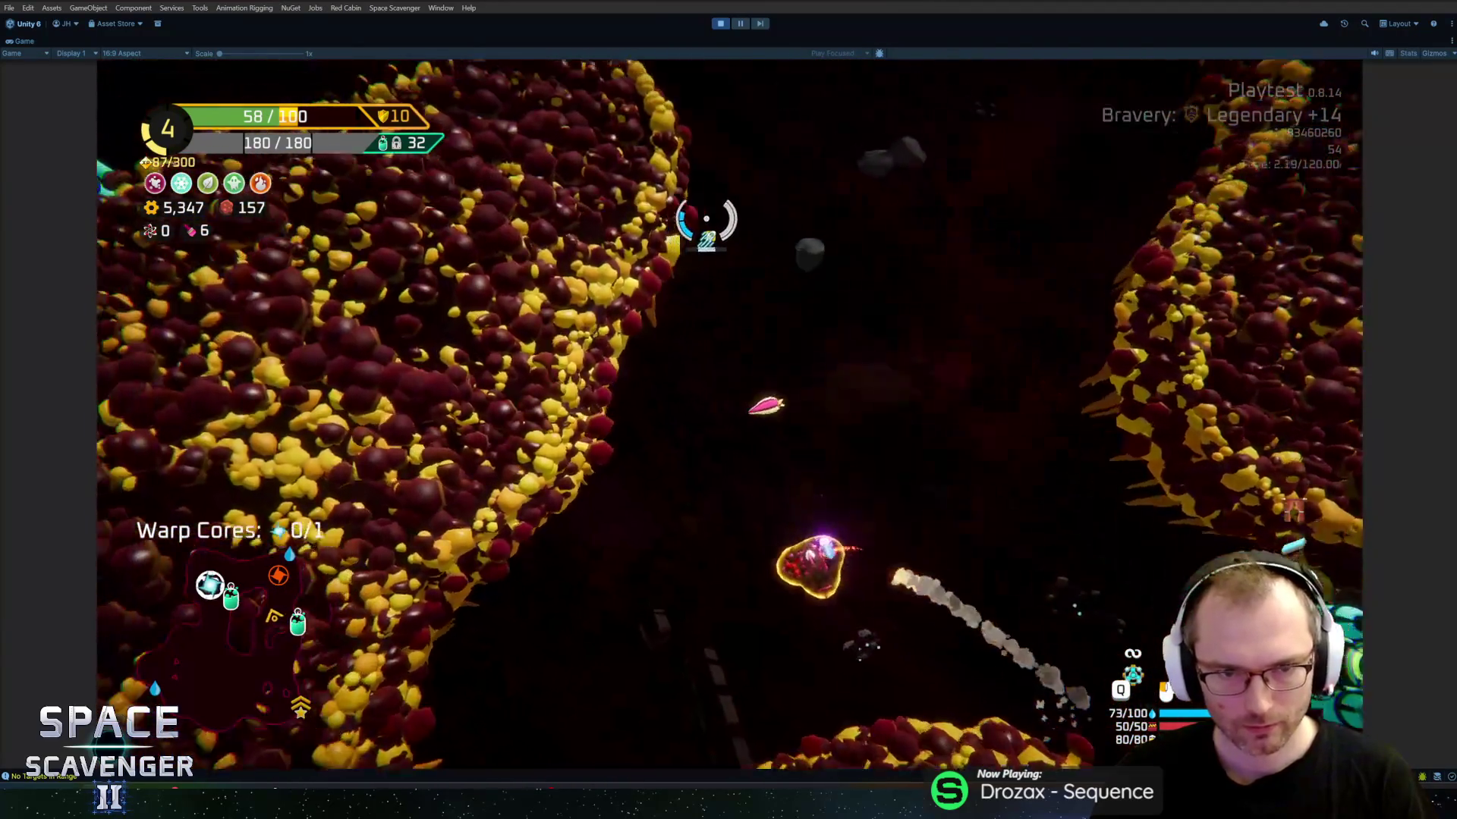
key("d")
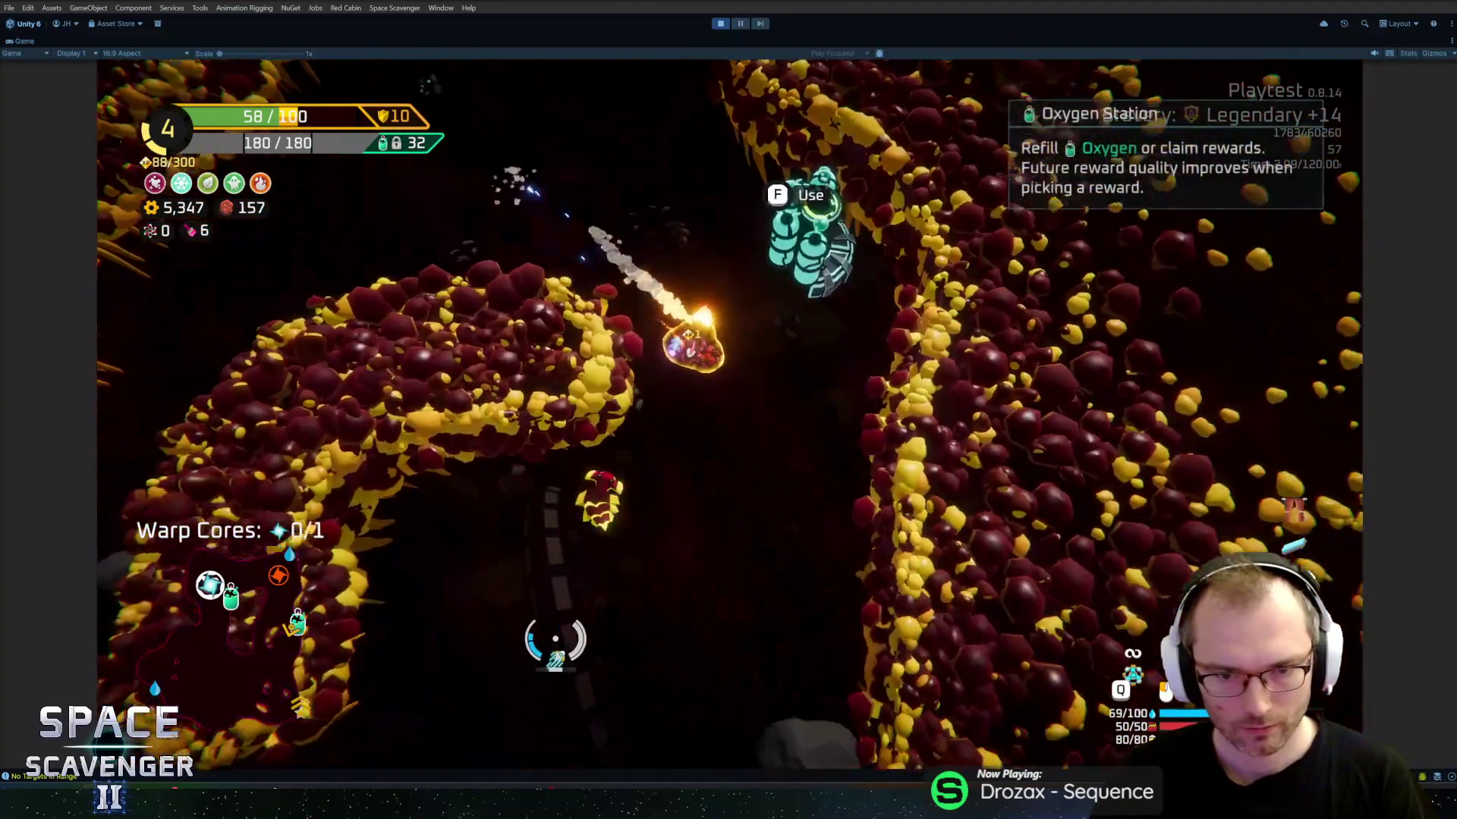
key("d")
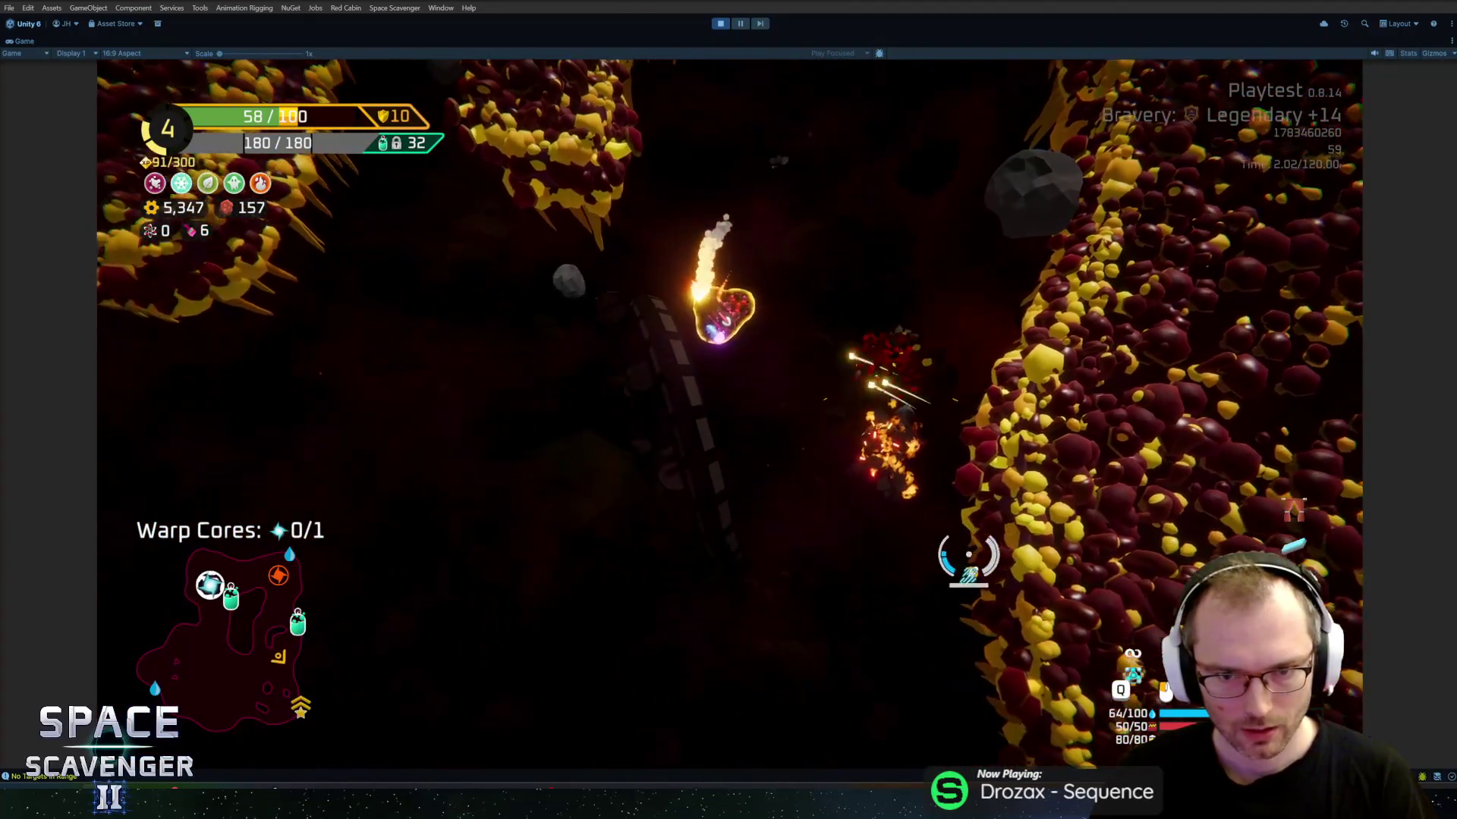
key("w")
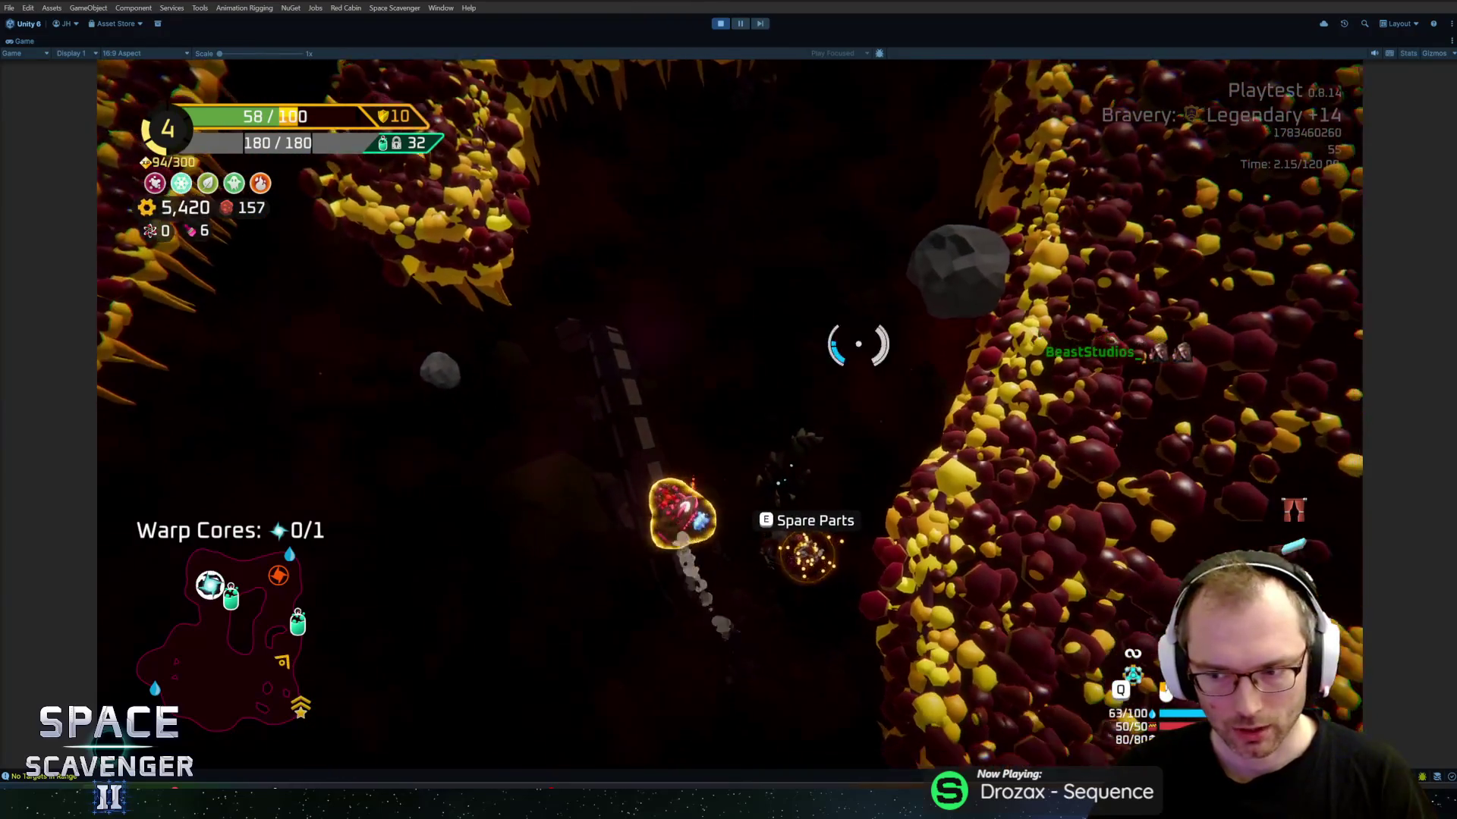
right_click(334, 372)
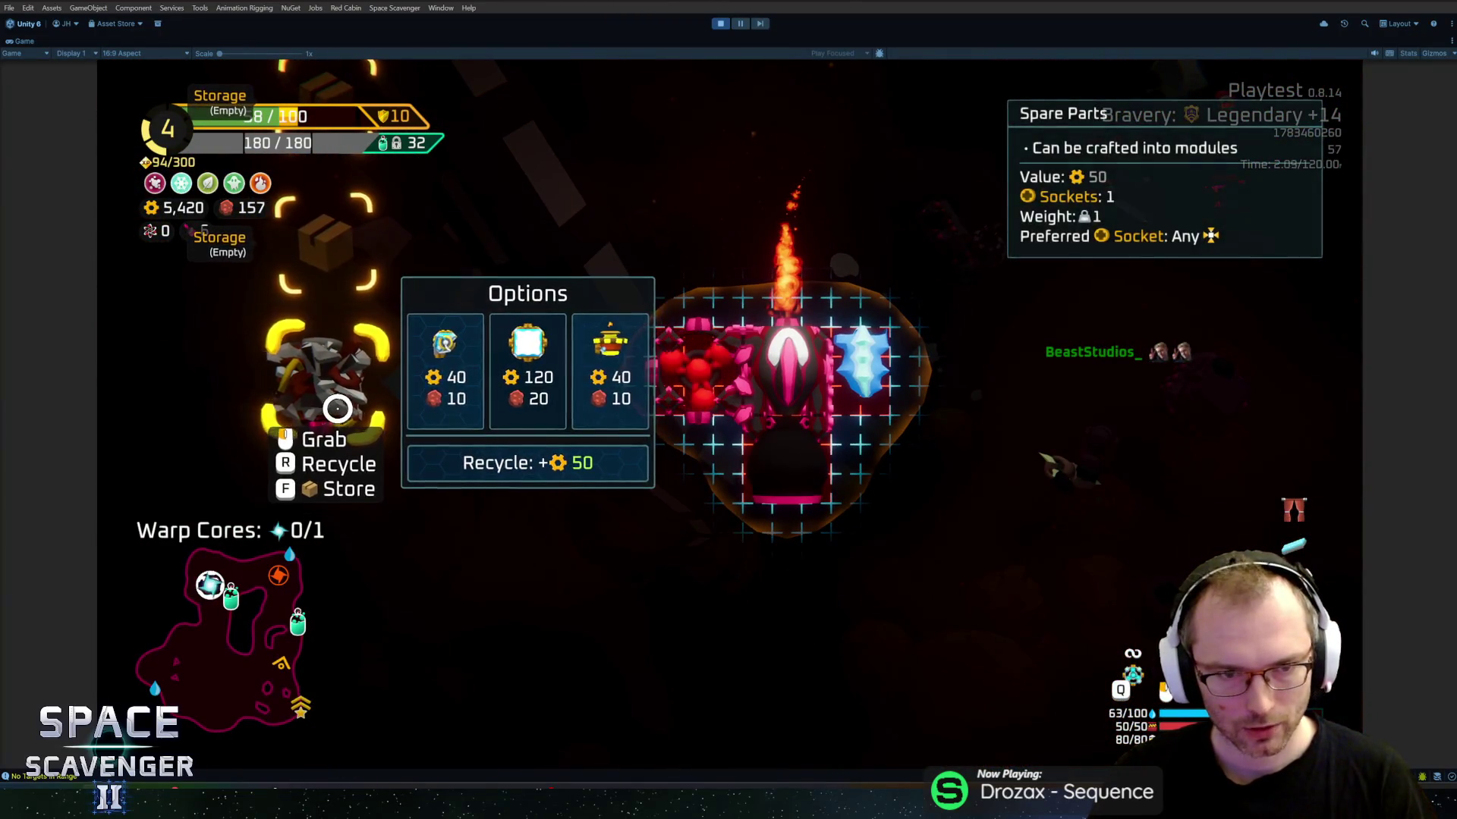
left_click(458, 387)
mouse_move(342, 439)
left_mouse_down()
mouse_move(692, 426)
mouse_move(698, 439)
left_mouse_up()
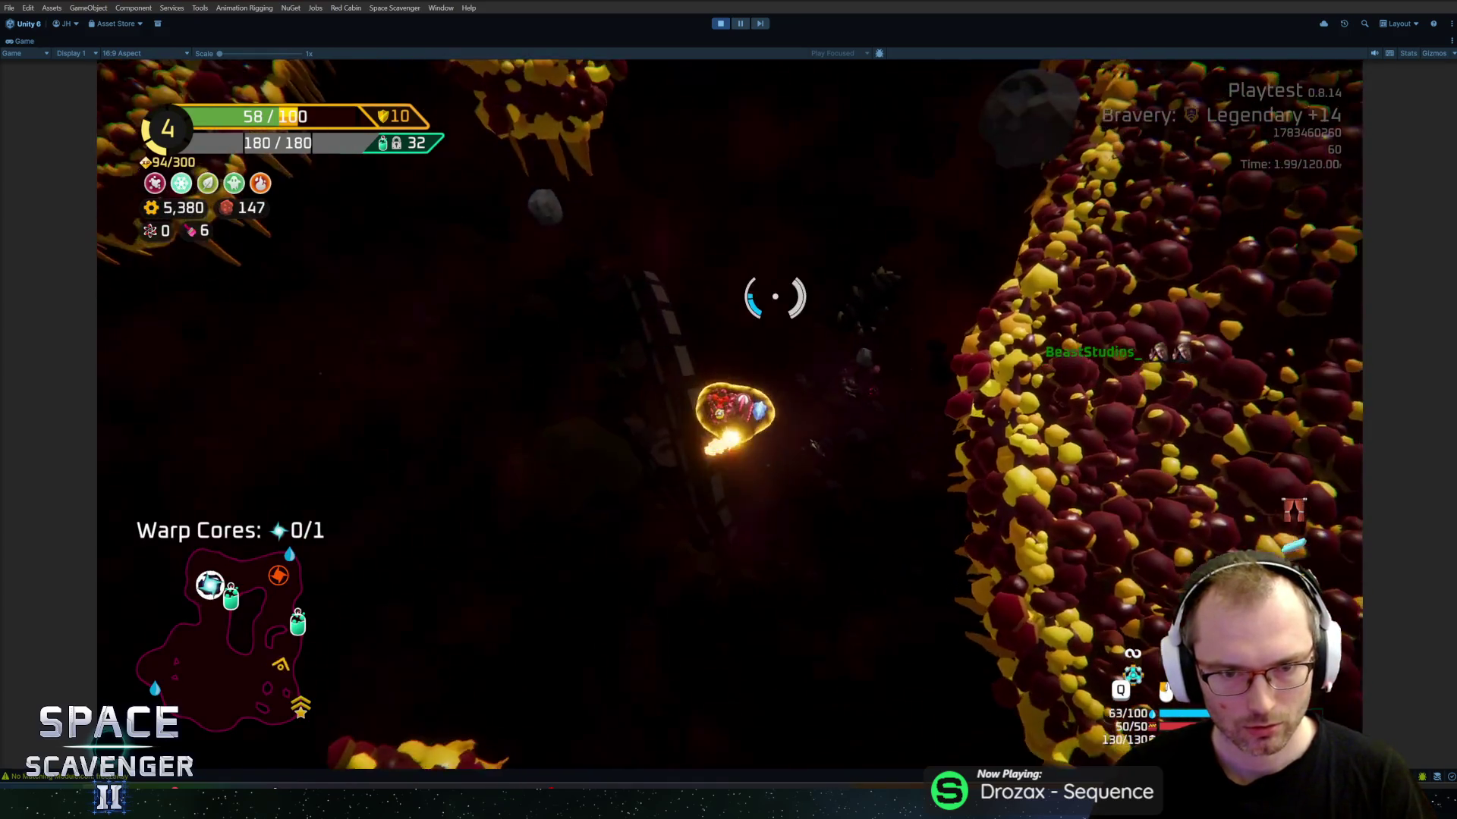
Step: Run the 'level clear' debug command to warp out to the sector map
key("w")
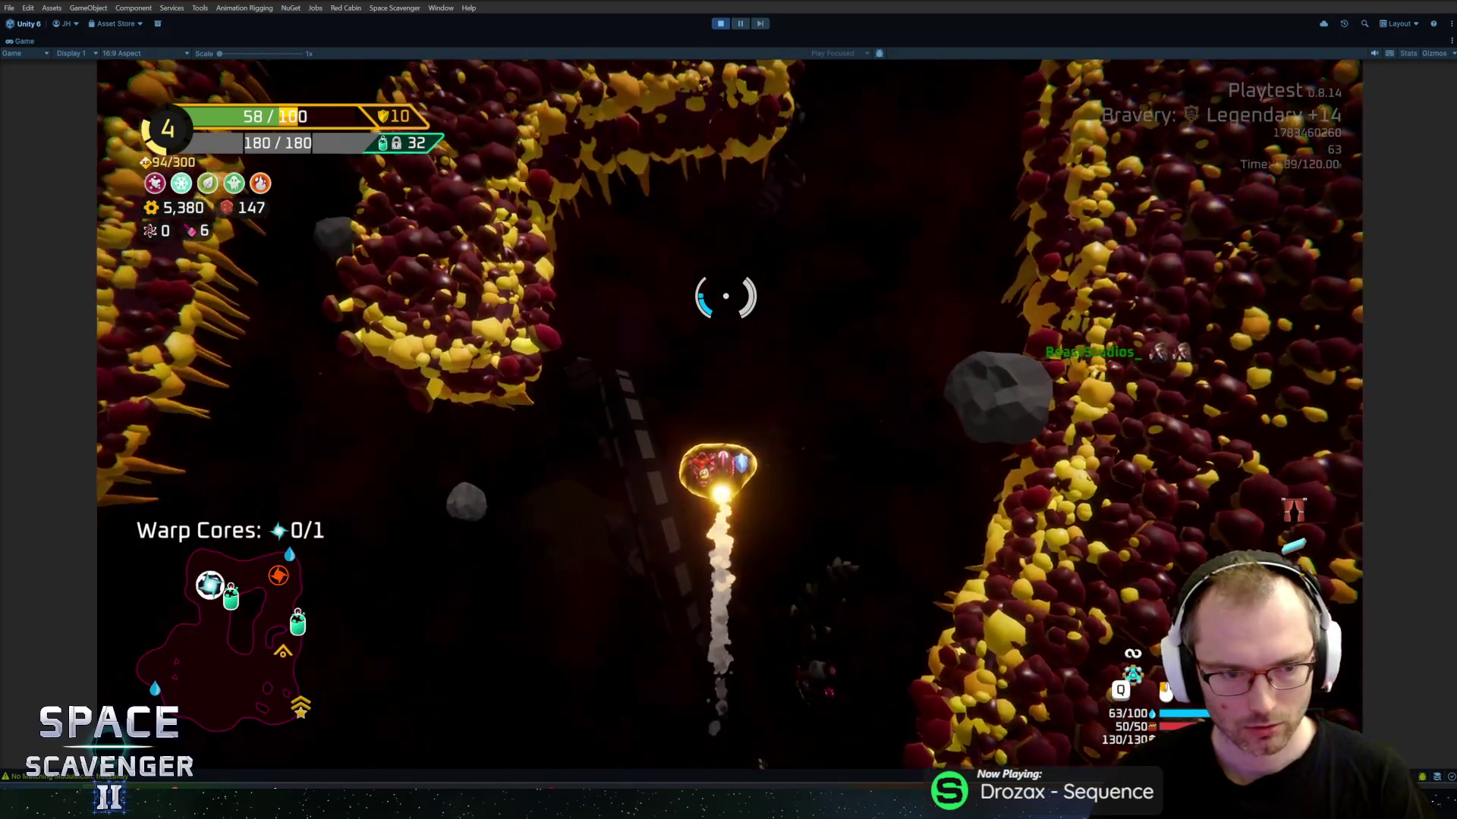
key("grave")
type("level clear")
key("Return")
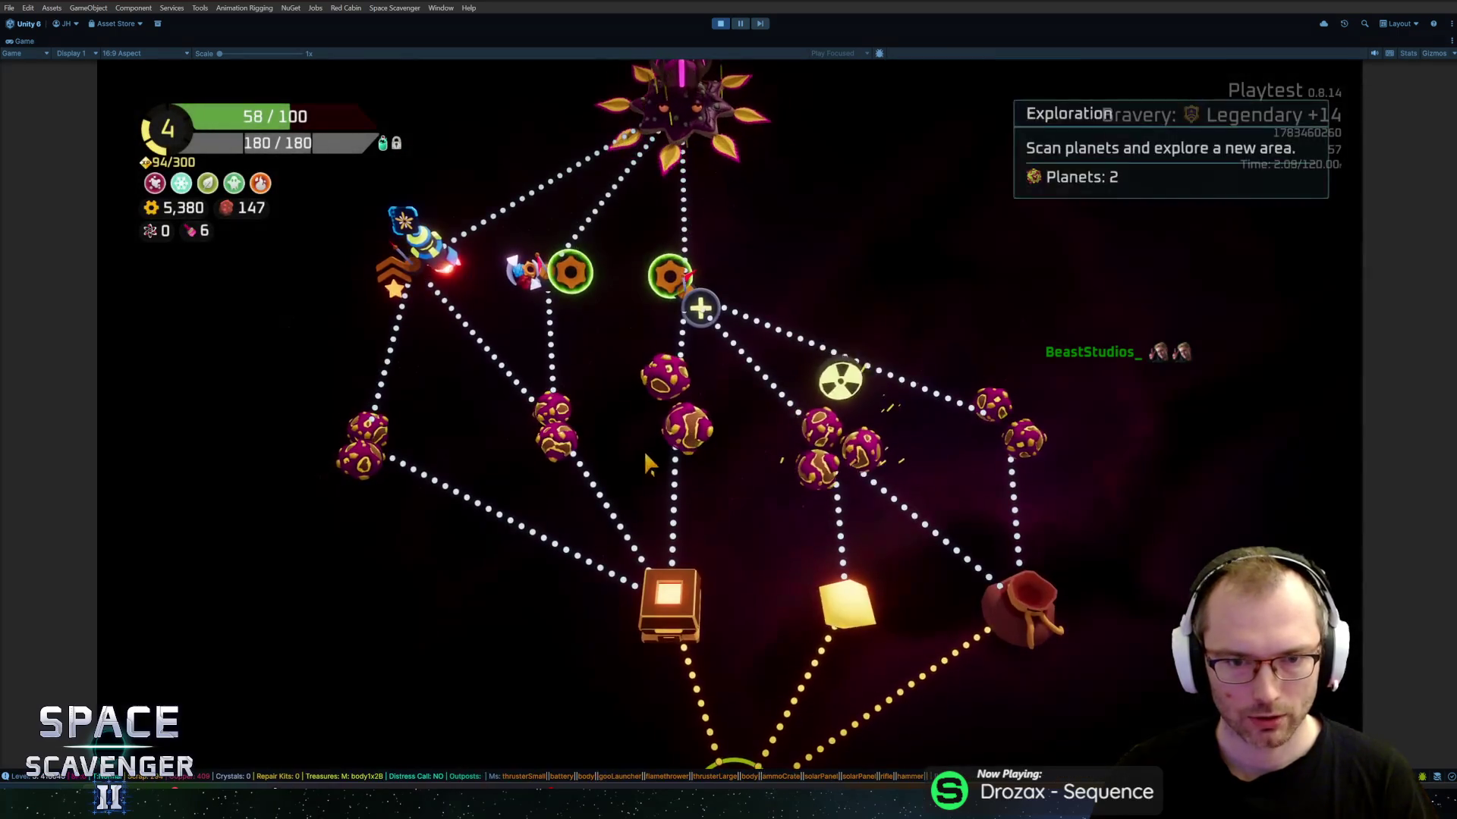
Step: Travel to the next sector, fight around the planet with the Cryo Beam, and collect both Warp Cores
left_click(597, 458)
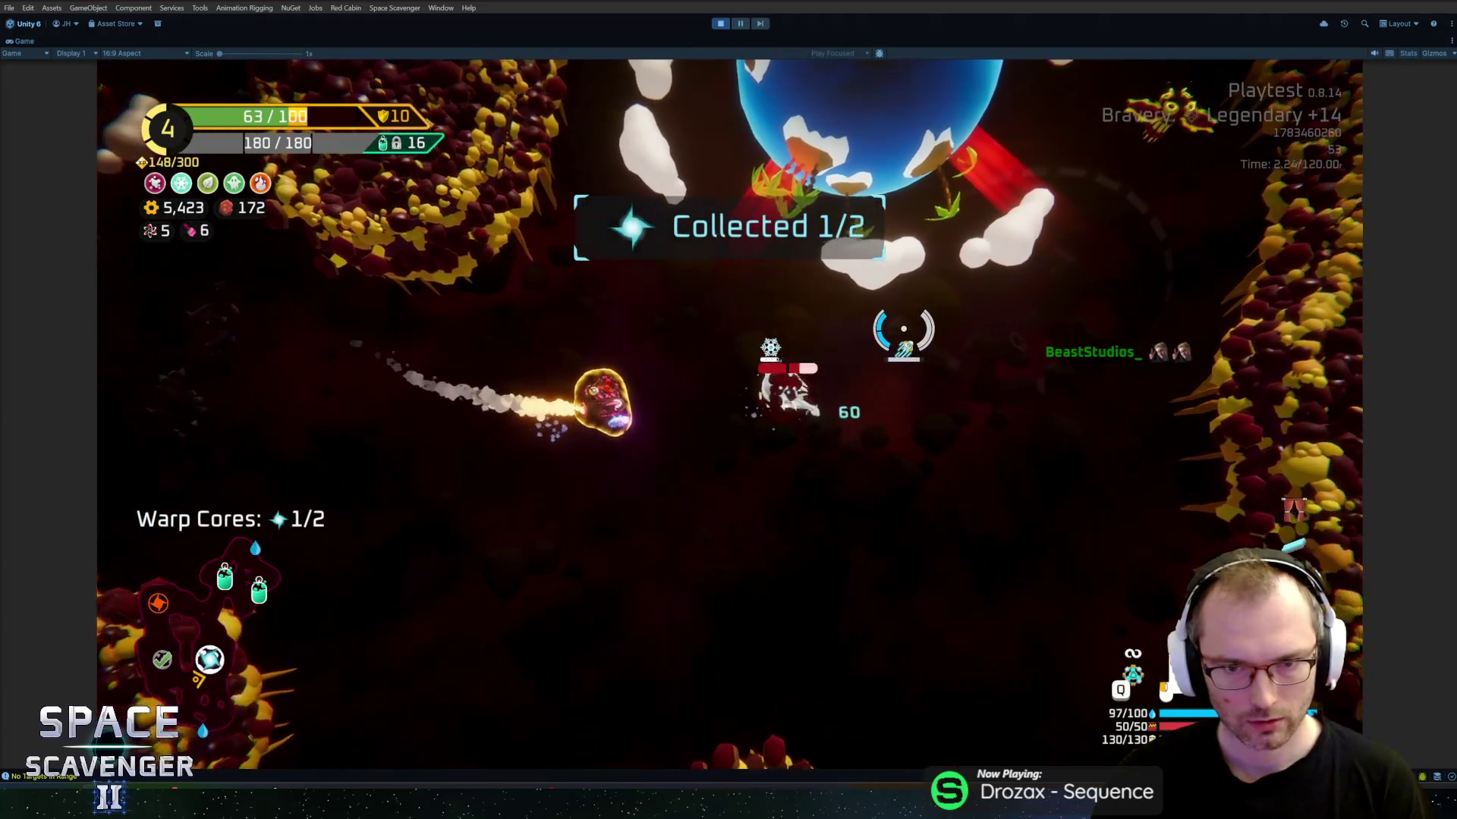
key("d")
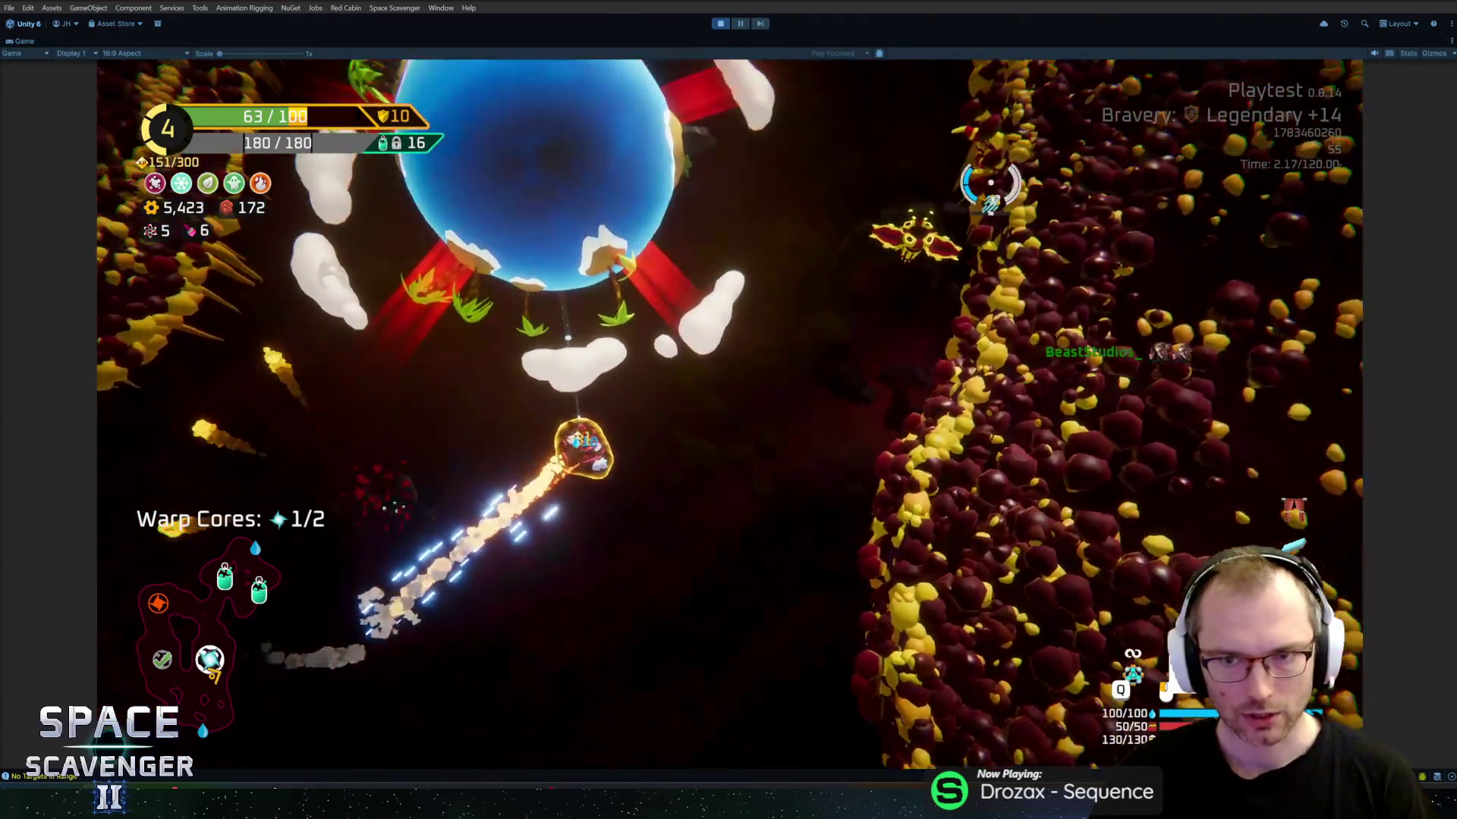
key("w")
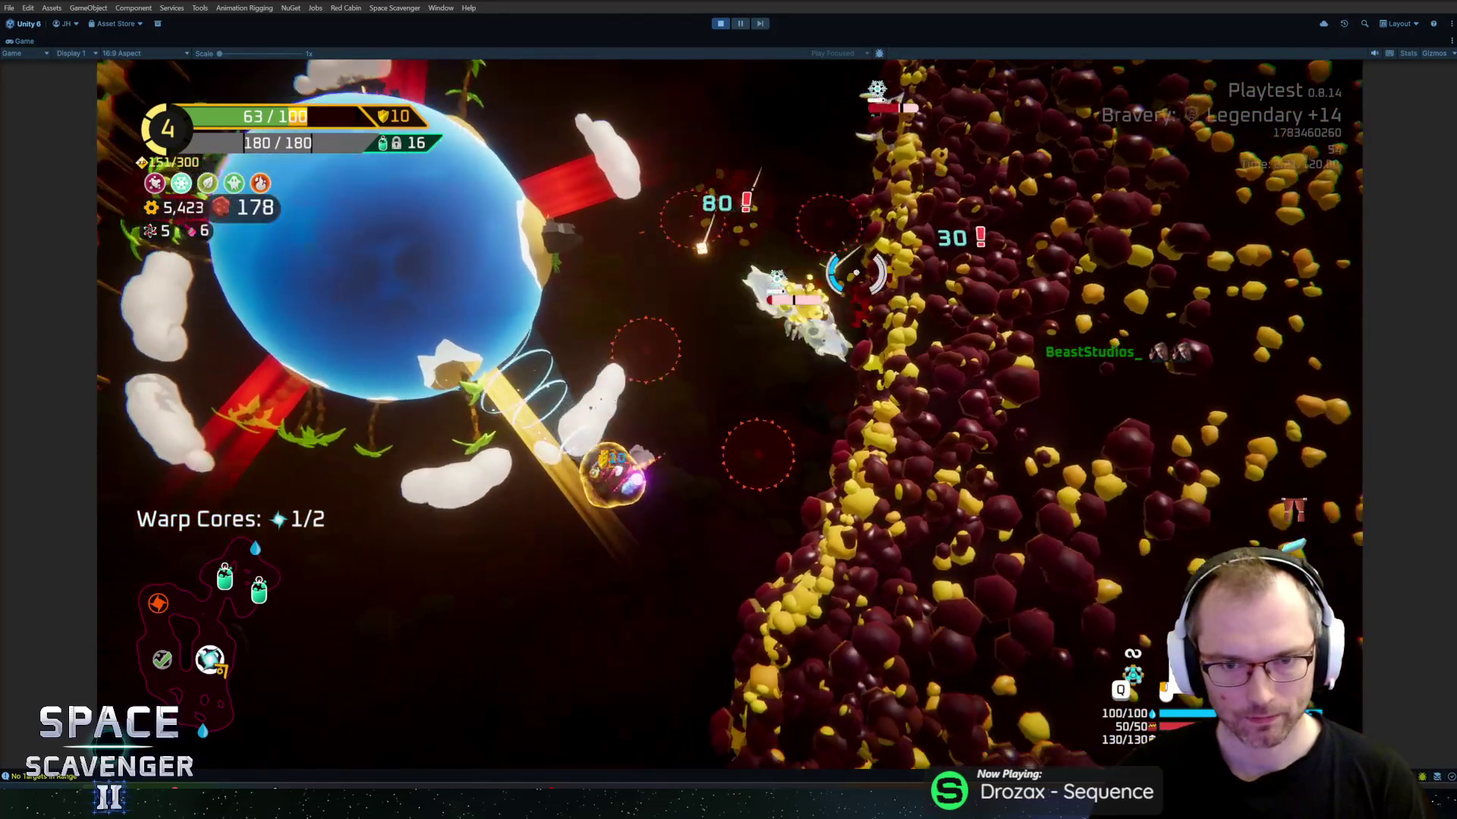
key("a")
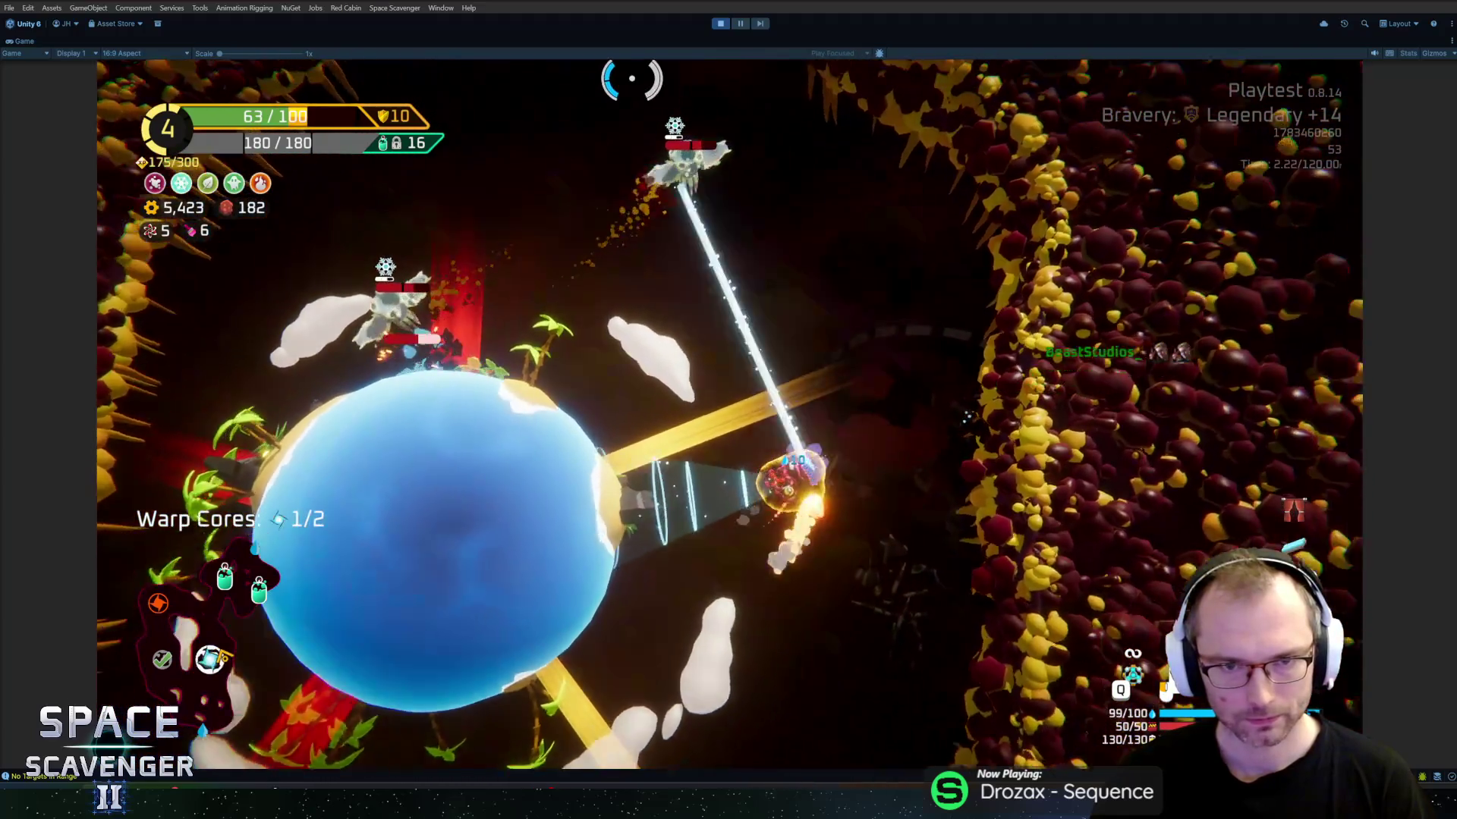
key("w")
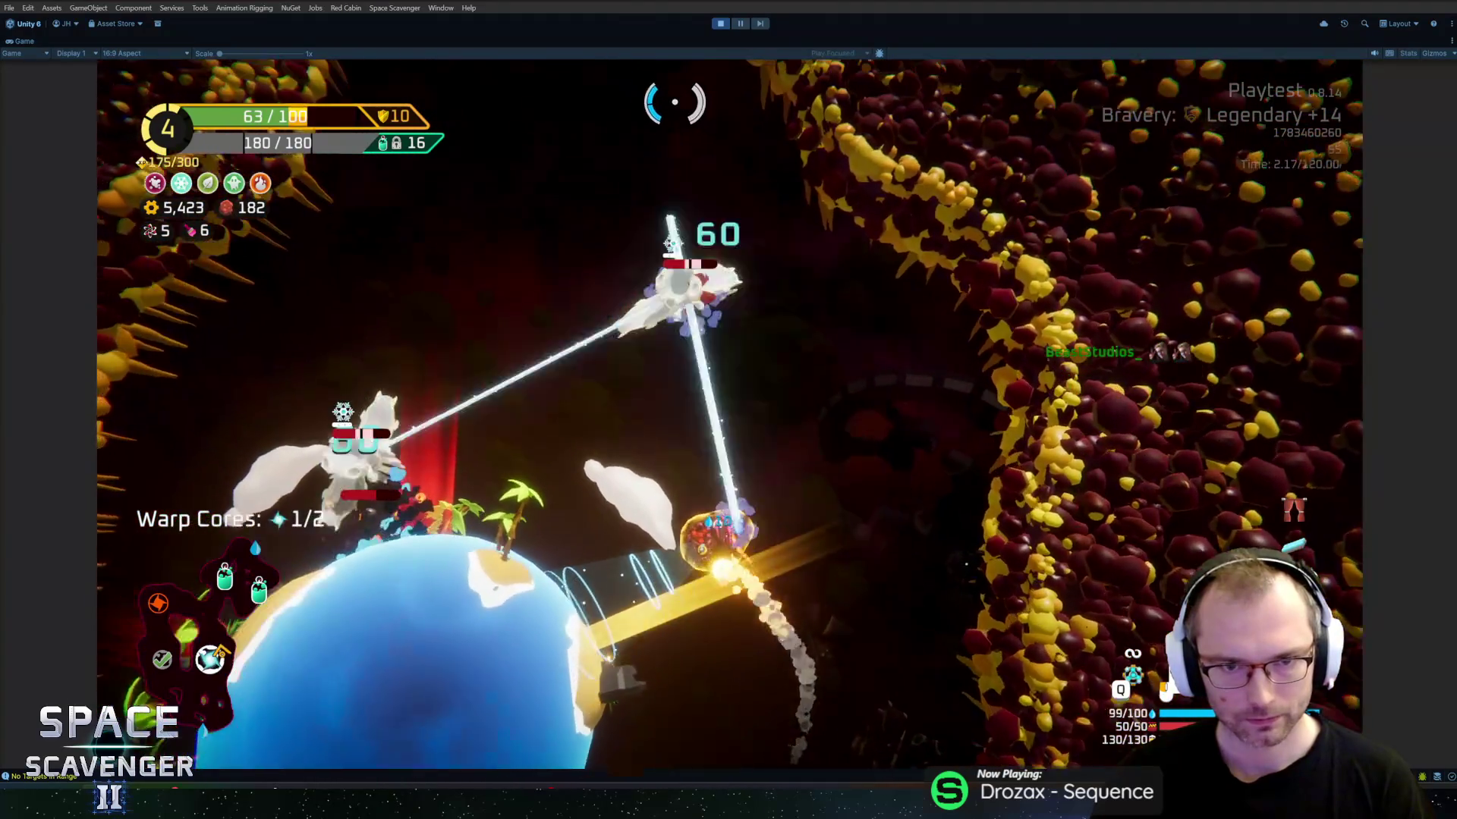
key("s")
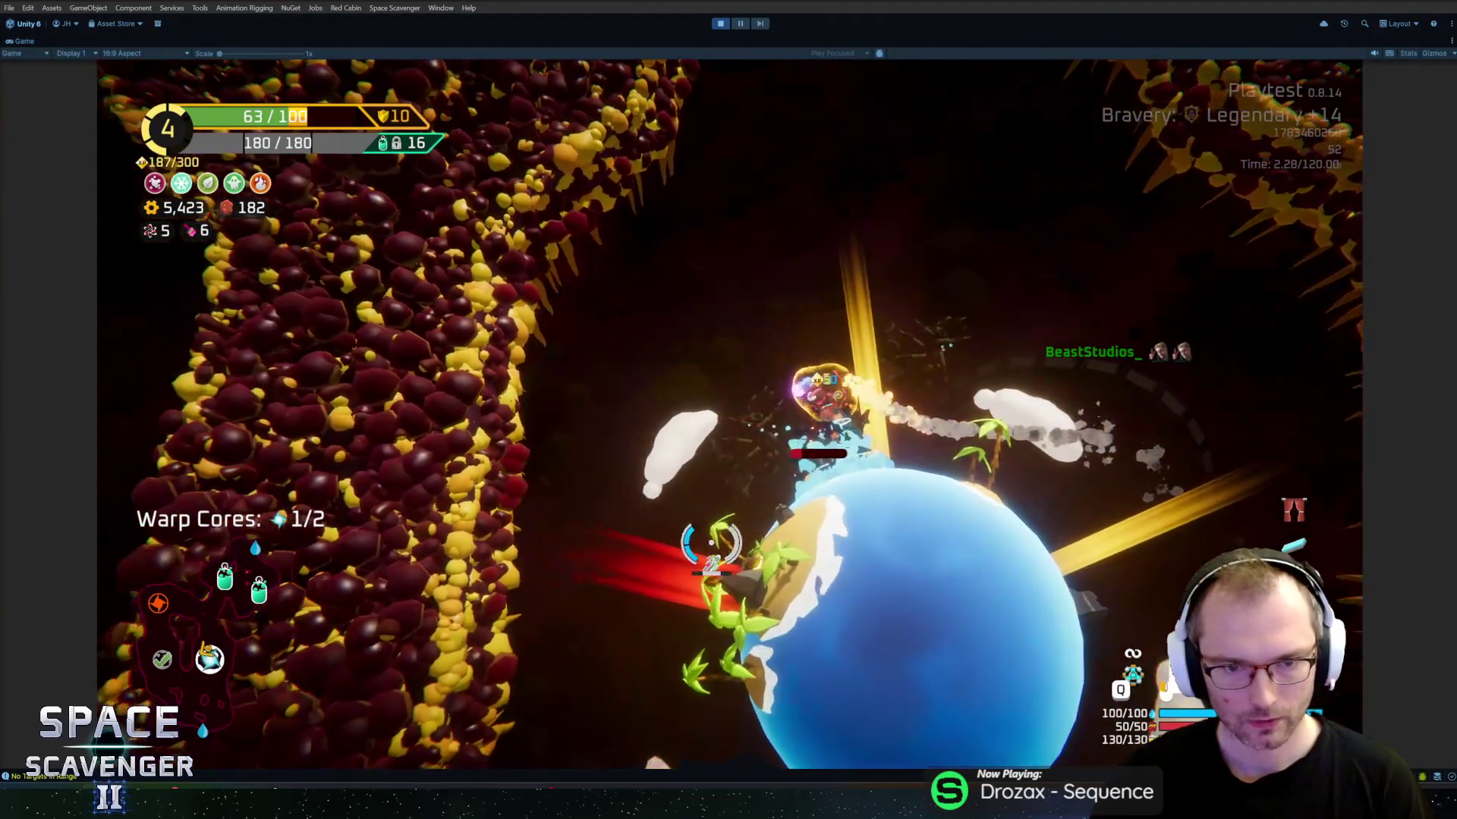
key("w")
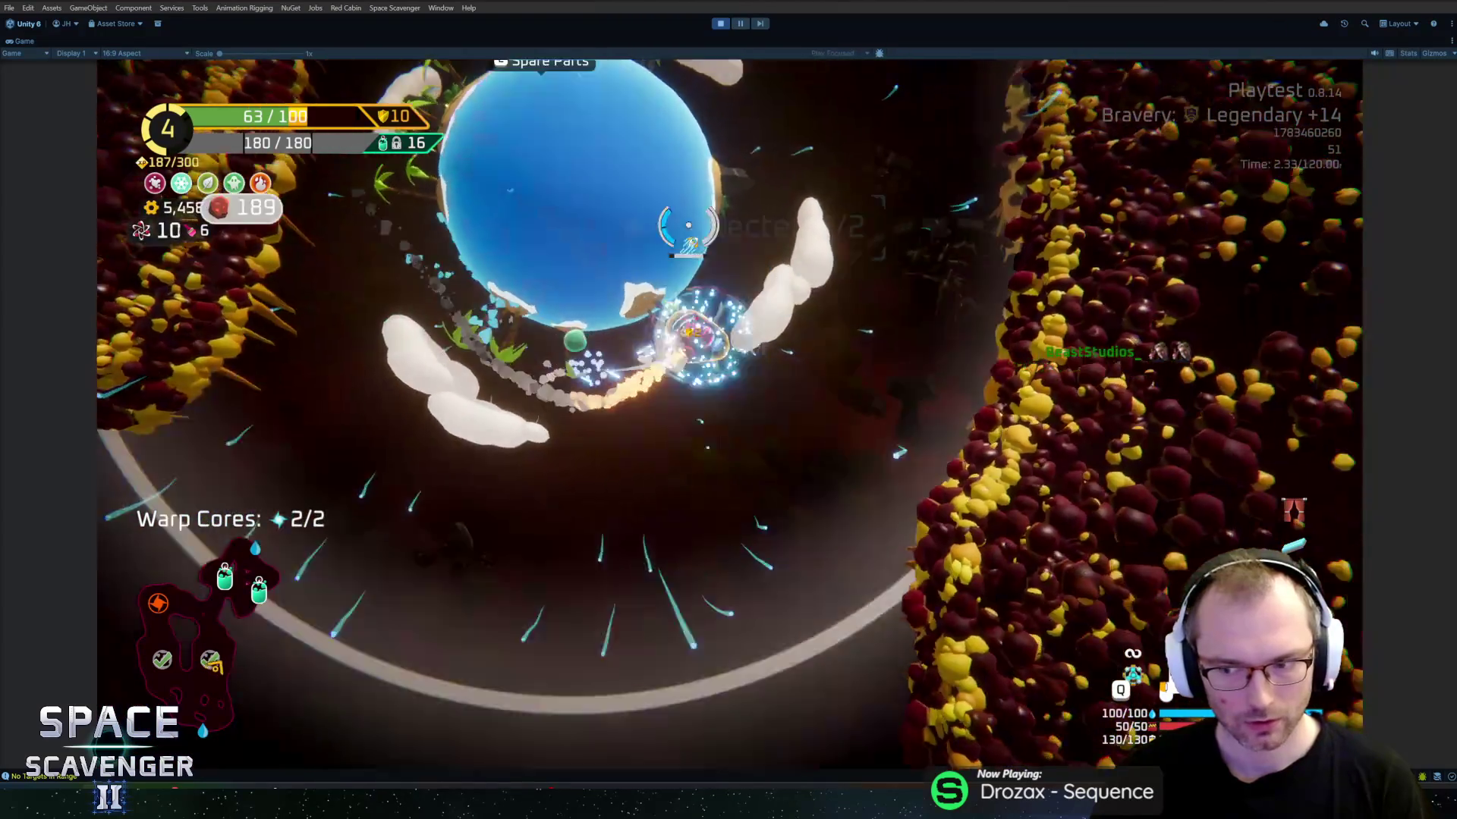
Step: Inspect the Cryo Beam card in the ship inventory and upgrade tree
key("Tab")
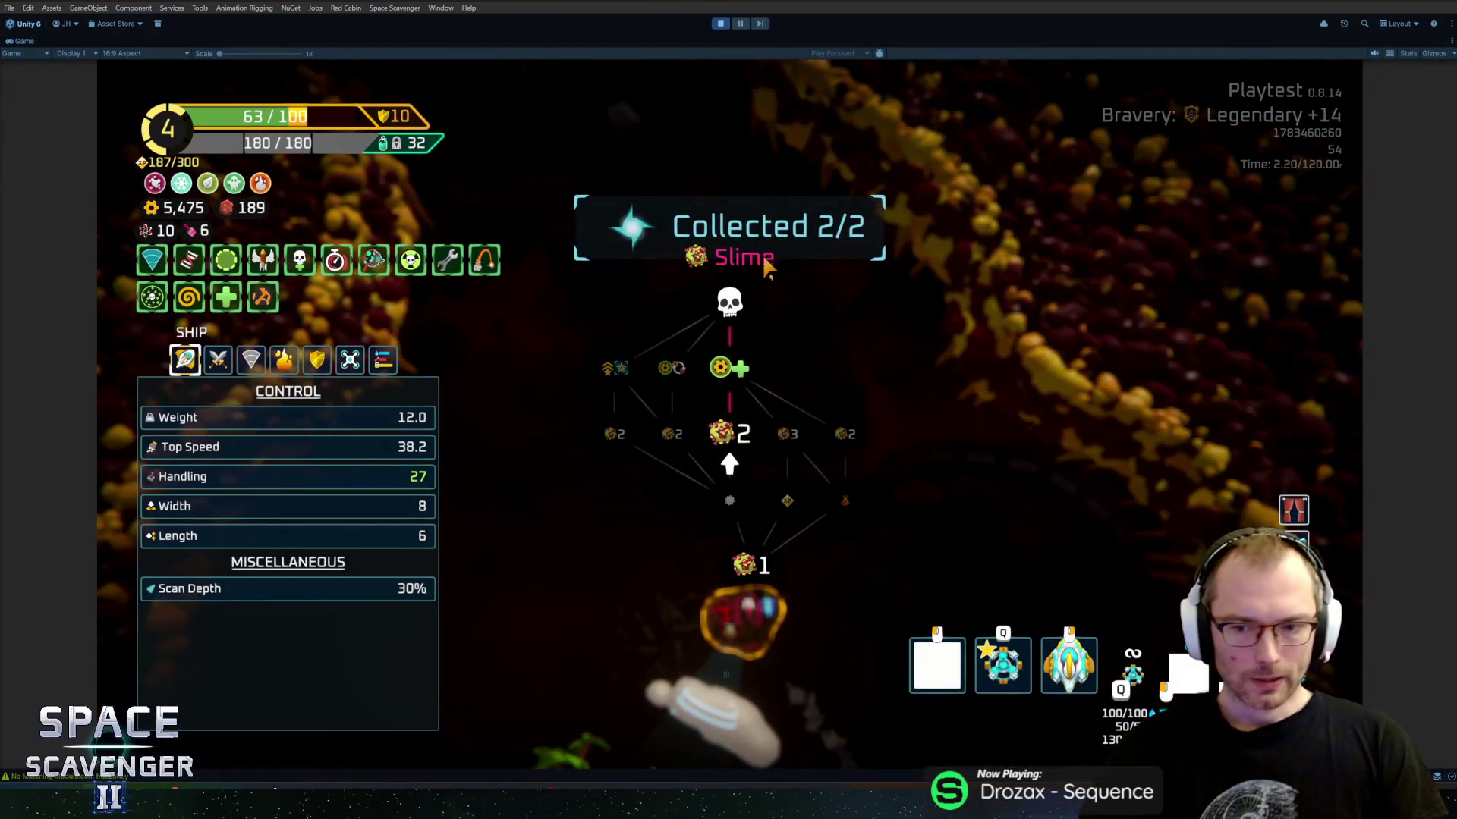
mouse_move(939, 667)
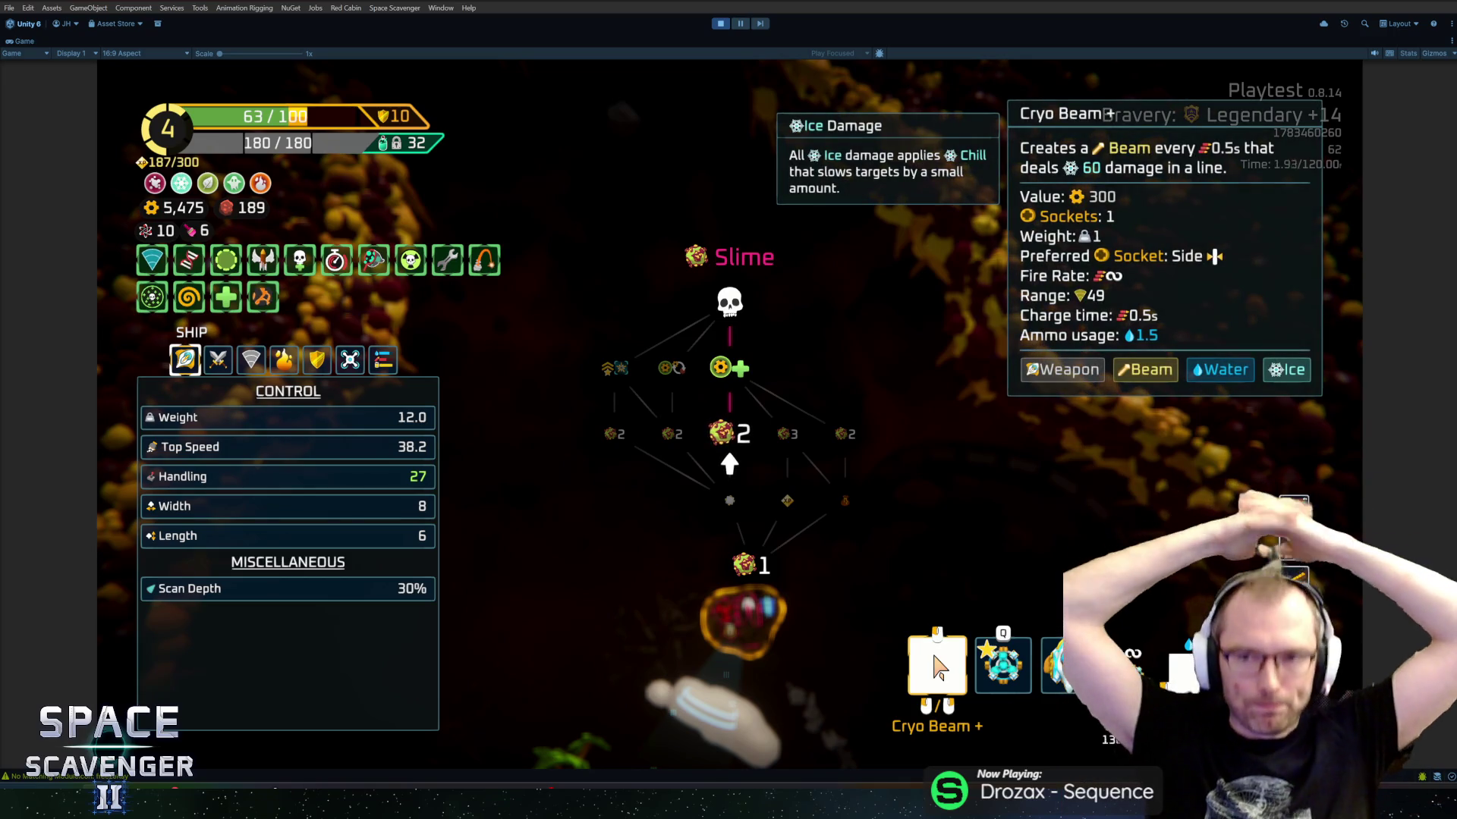
key("Tab")
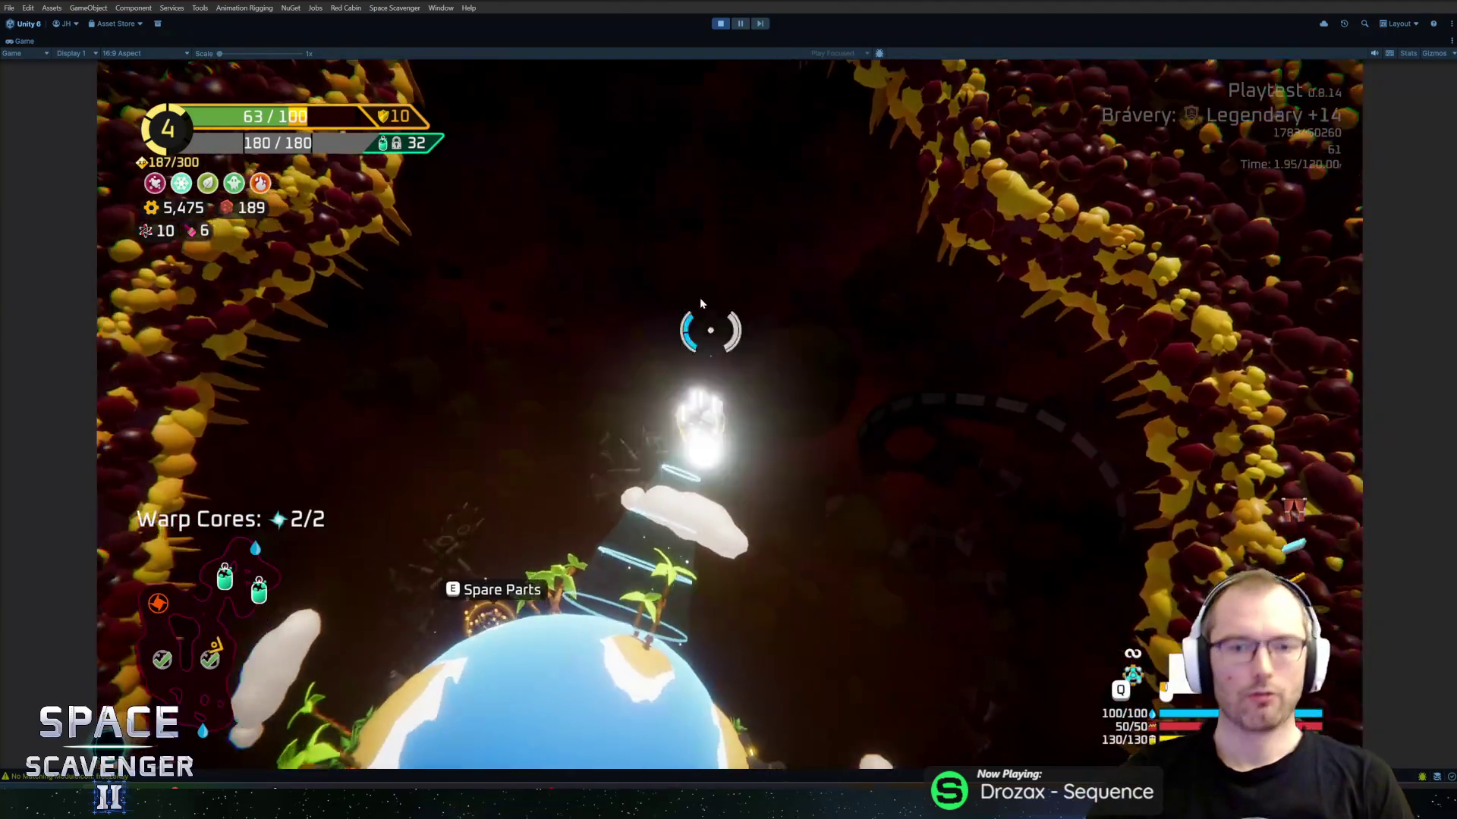
key("Tab")
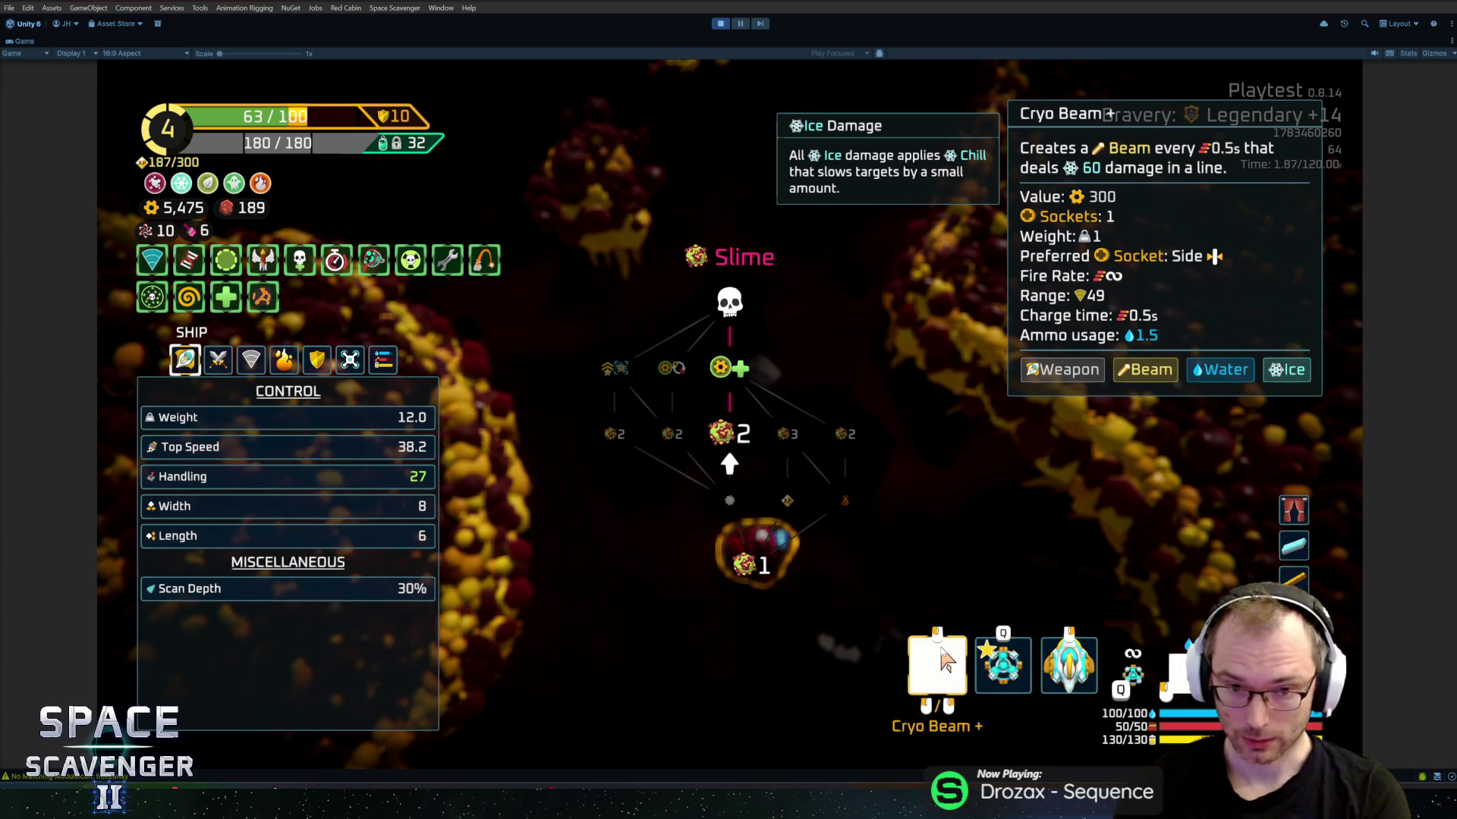
key("Tab")
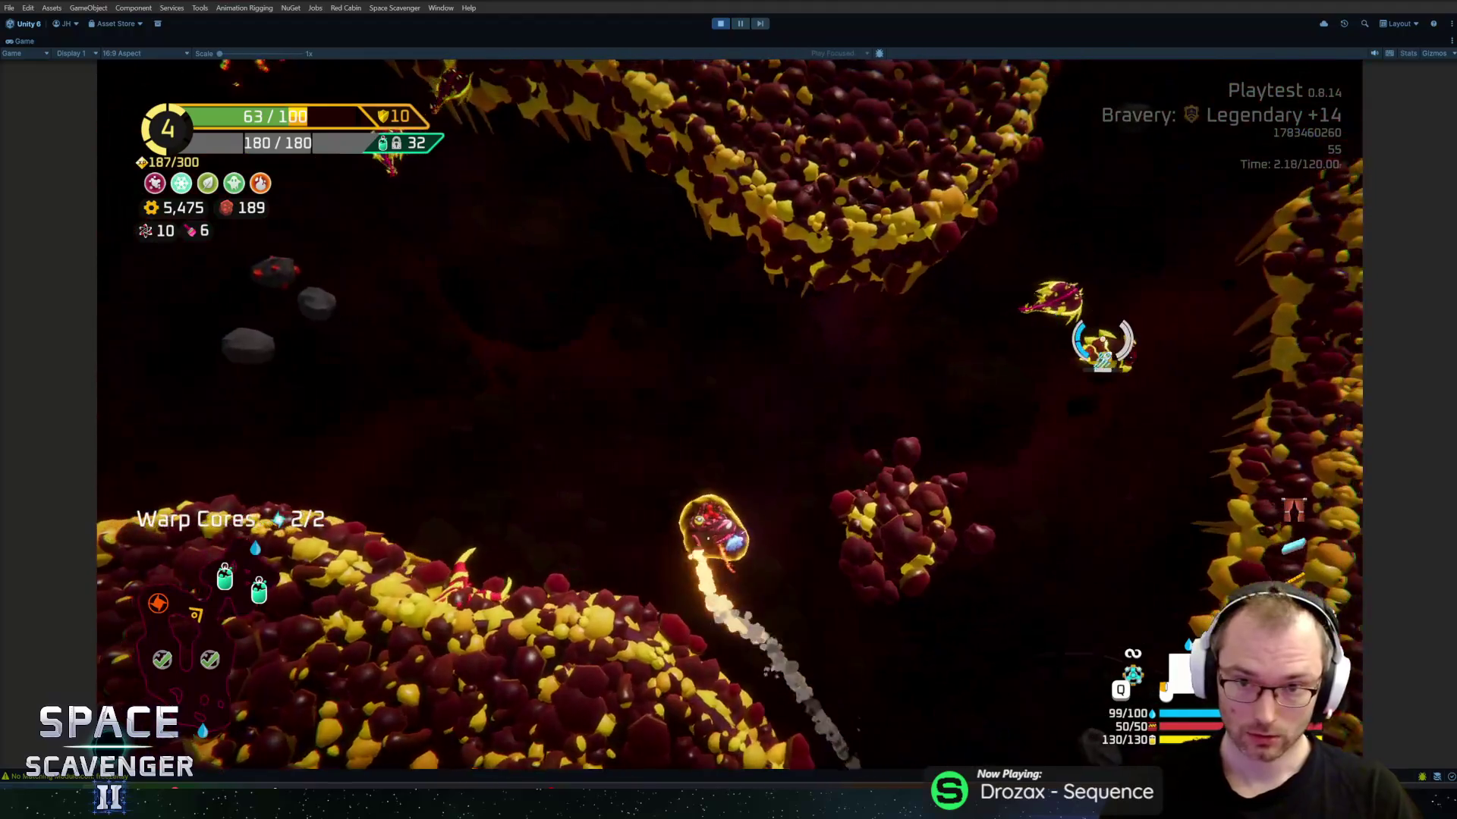
Step: Sweep the Cryo Beam across nearby enemies, then stop the playtest and select the CryoBeam prefab
mouse_move(1105, 342)
left_mouse_down()
mouse_move(1121, 332)
mouse_move(1082, 347)
mouse_move(930, 273)
mouse_move(664, 185)
mouse_move(514, 215)
mouse_move(543, 261)
mouse_move(445, 487)
left_mouse_up()
mouse_move(377, 563)
left_mouse_down()
mouse_move(607, 238)
mouse_move(966, 334)
mouse_move(872, 253)
mouse_move(900, 221)
left_mouse_up()
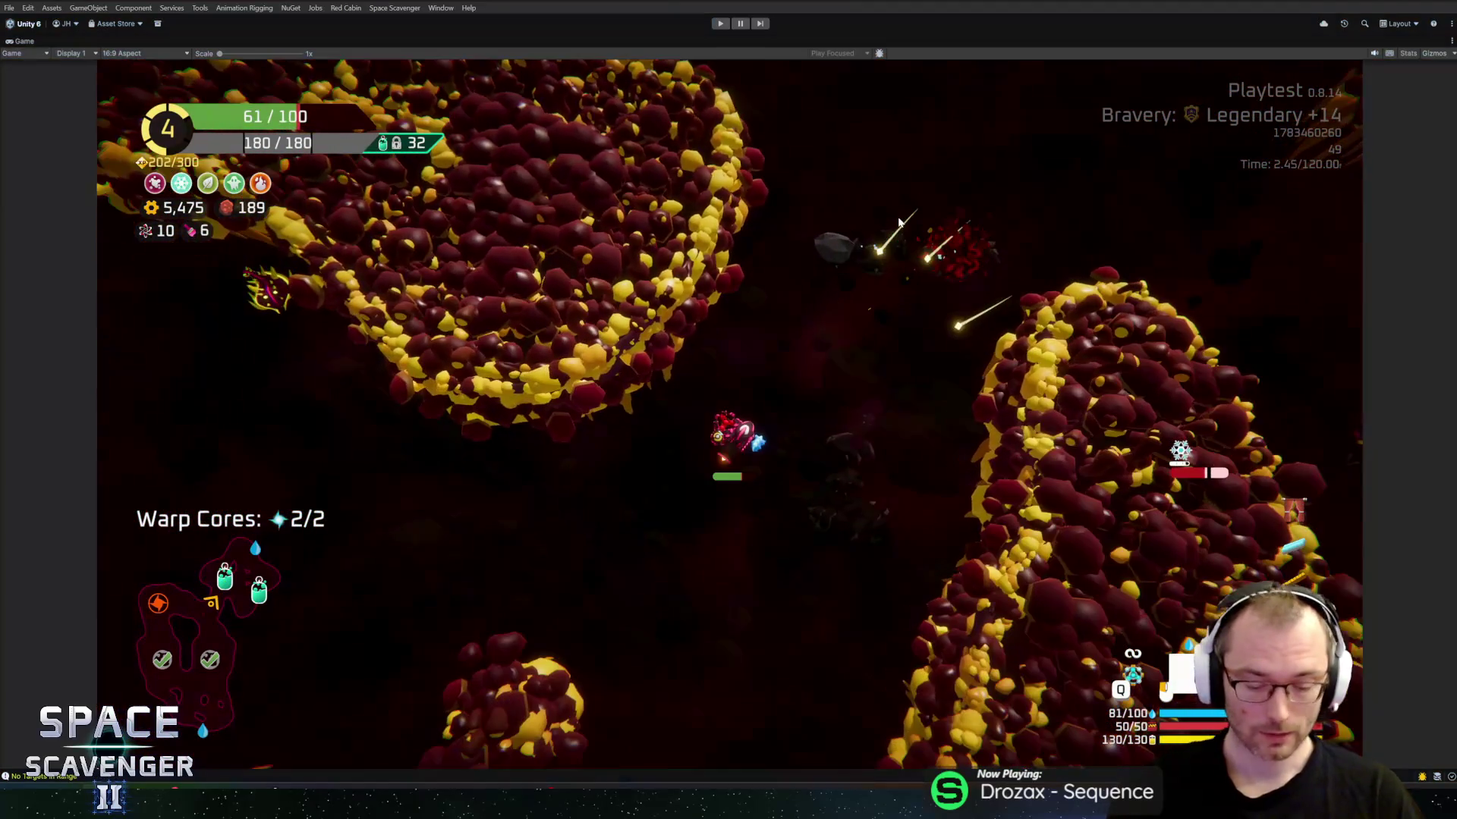
key("ctrl+p")
left_click(886, 607)
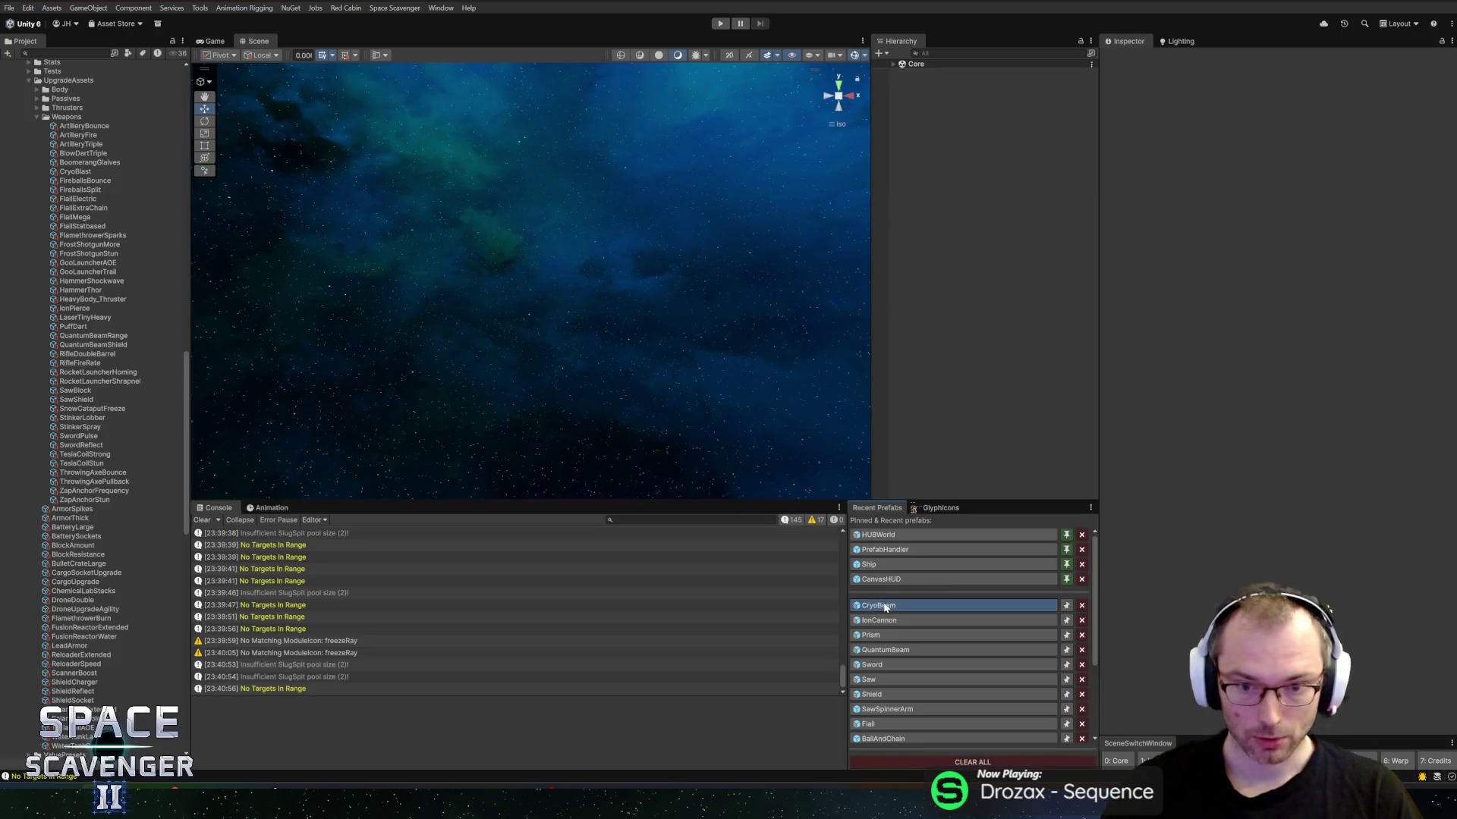
Step: Set the CryoBeam SplitDamageDealer's Fake Beam Creator Width to 1.5
left_click(1009, 296)
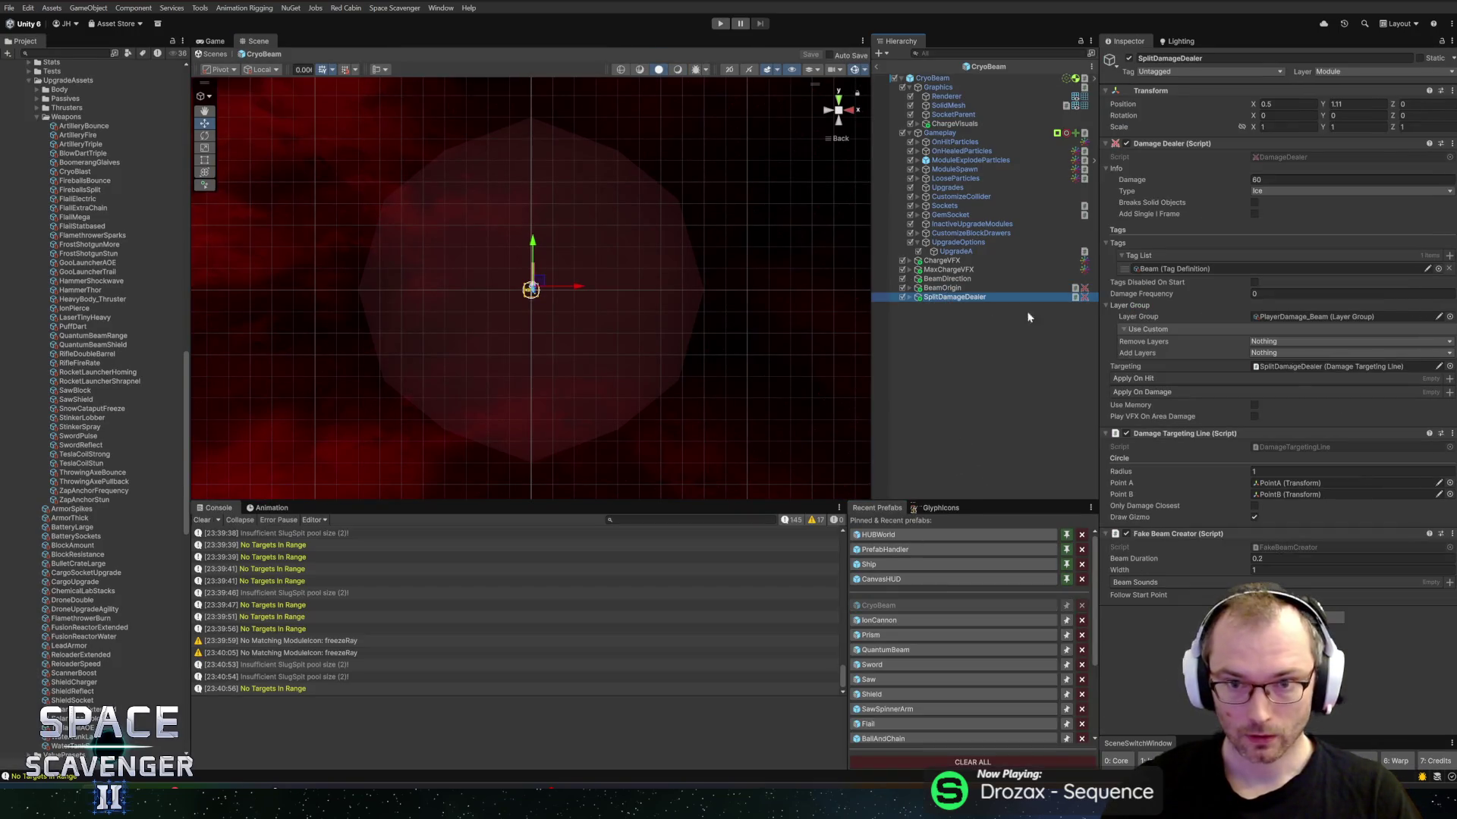
left_click(1279, 569)
type("1.5")
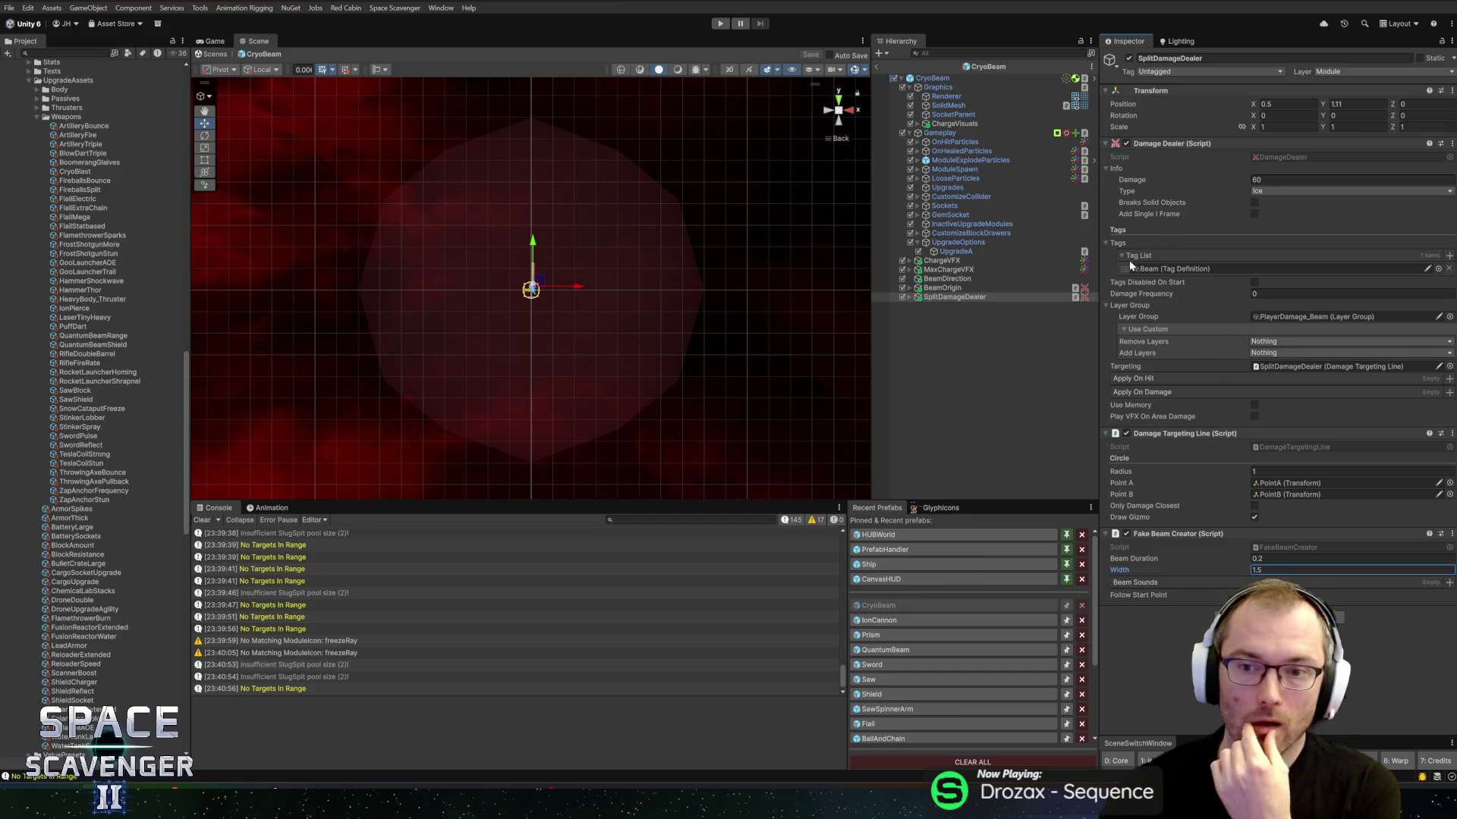
left_click(1175, 443)
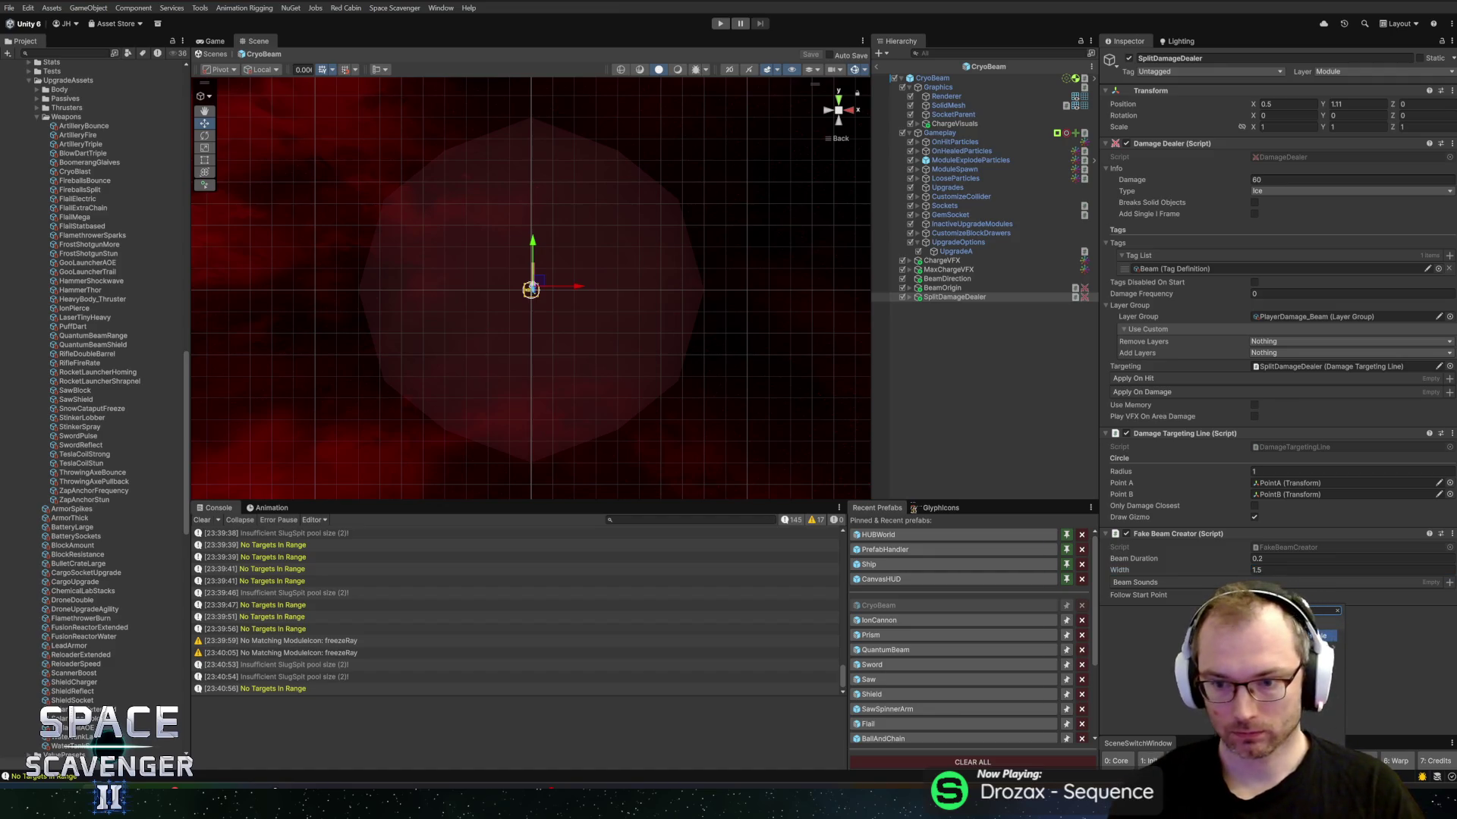
Step: Add an UpgradeAction_EnableDisable component above Damage Targeting Line, save, and open the Localization Editor
key("Return")
left_click_drag(1173, 613, 1183, 426)
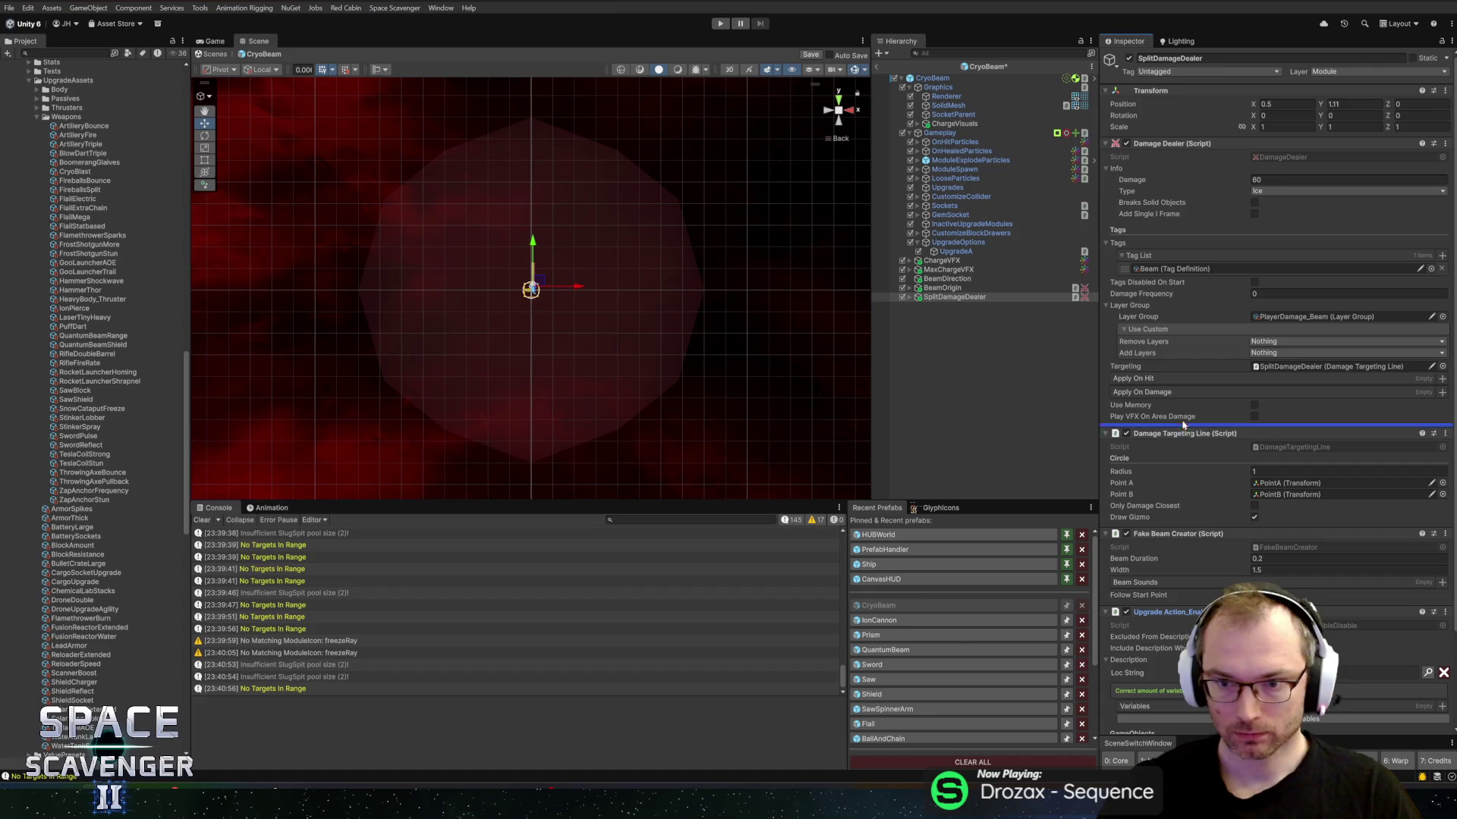
left_click_drag(1201, 300, 1210, 430)
key("ctrl+s")
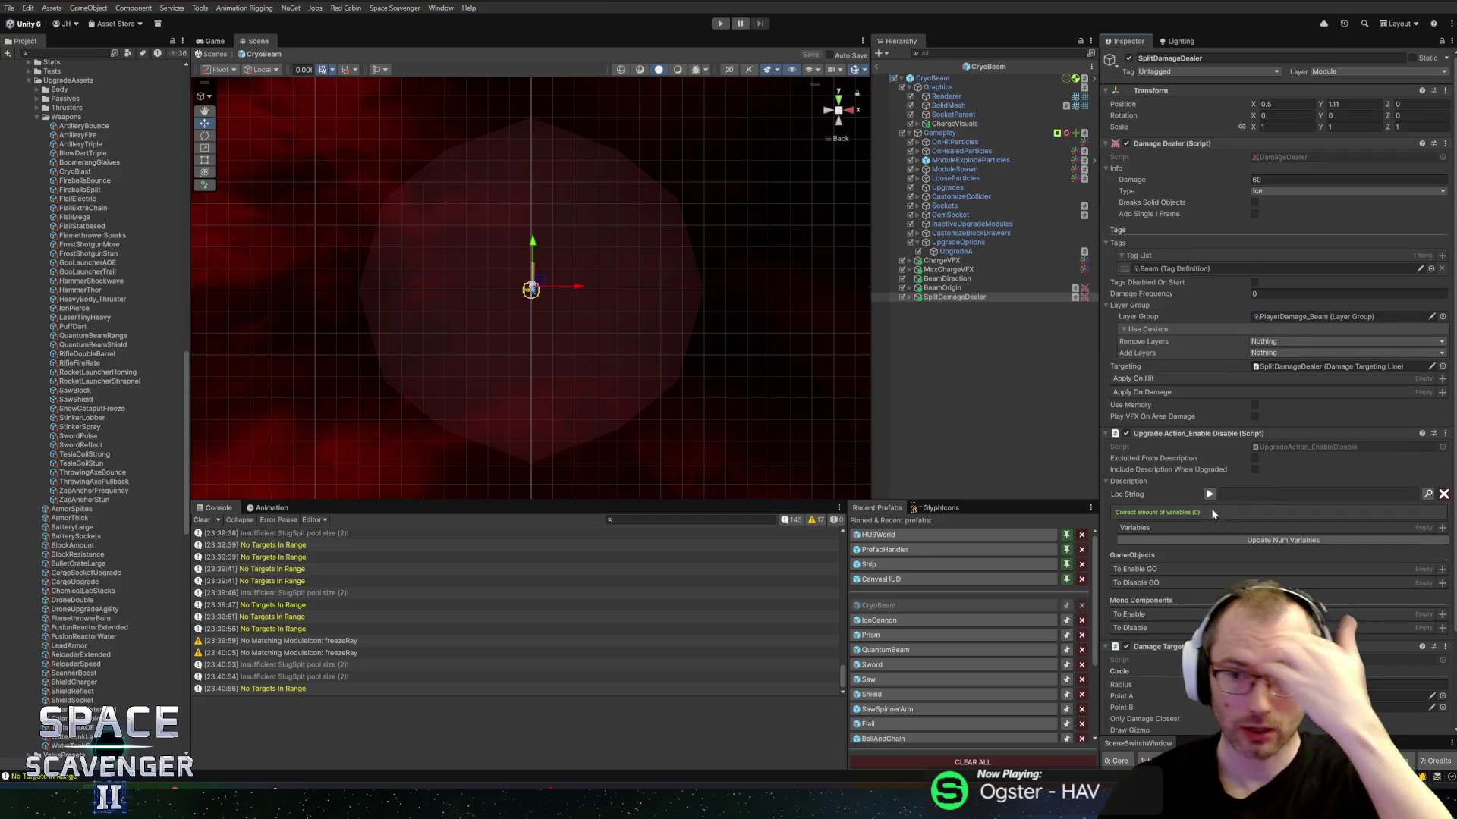
scroll(1210, 504, "down", 3)
scroll(1223, 535, "up", 3)
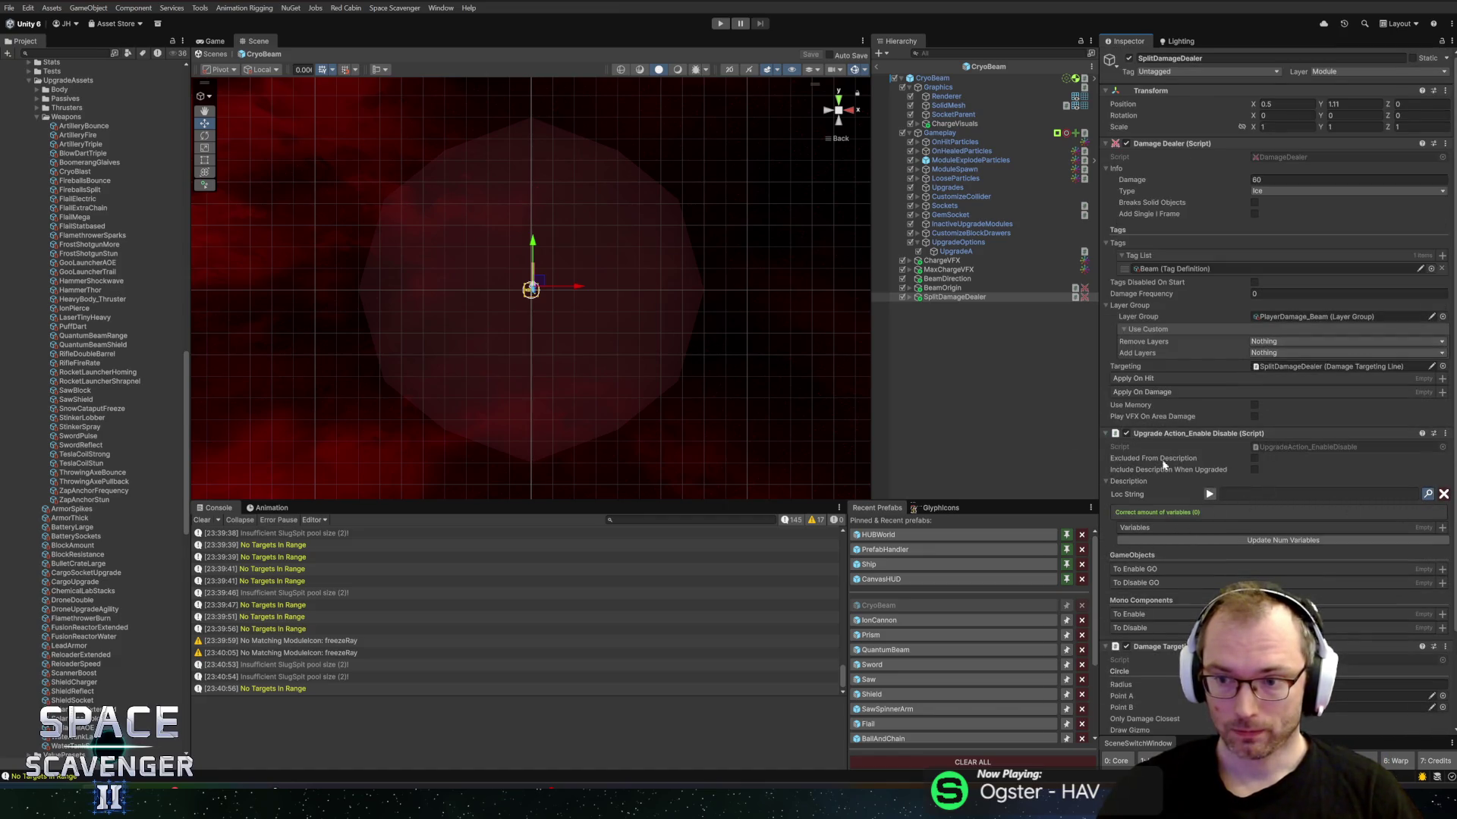
key("ctrl+l")
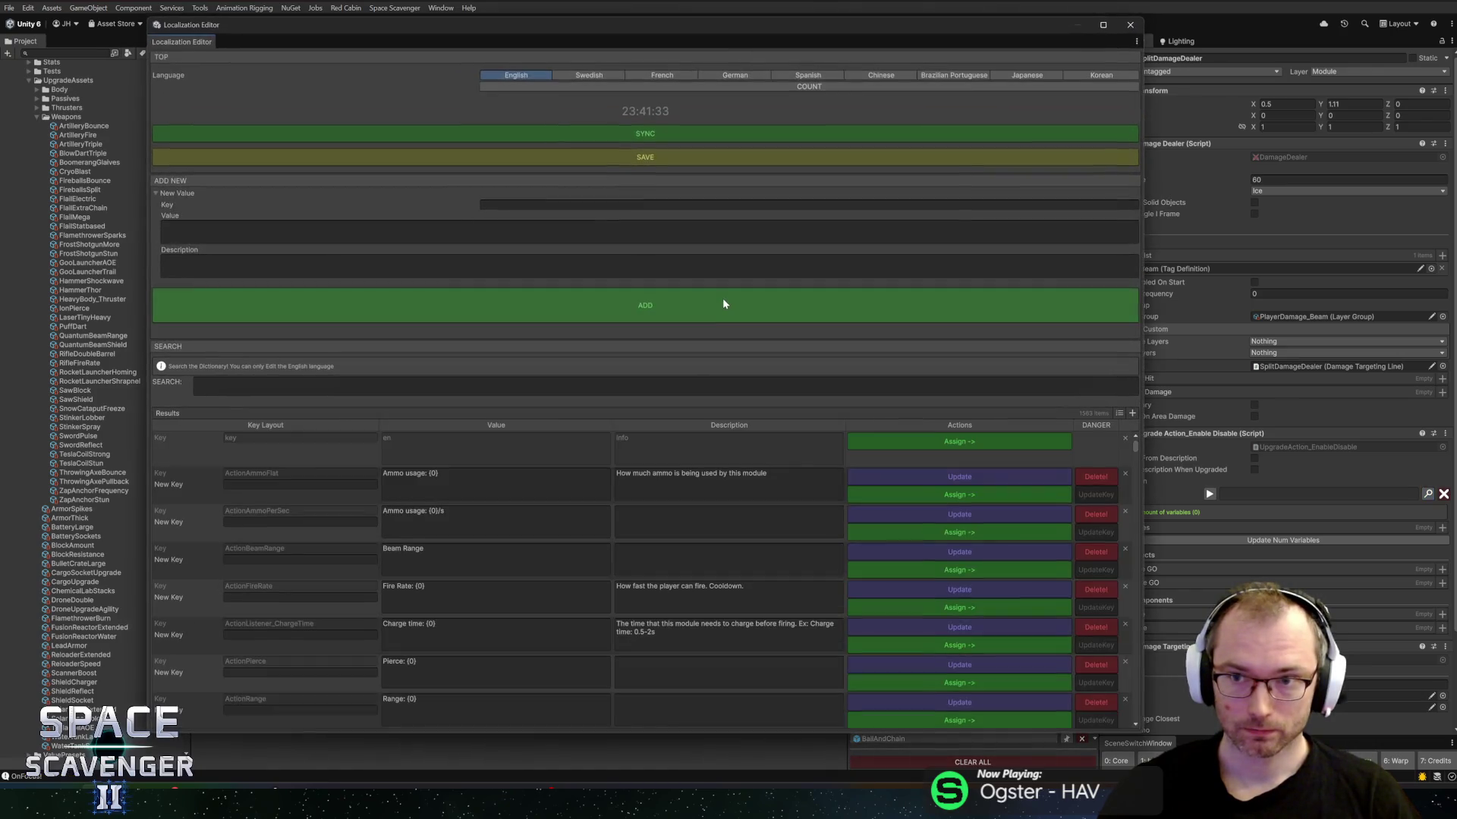
Step: Enter ModuleUpgrade_CryoBeam_CryoBlast_Desc as a new localization key and move the editor window aside
left_click(519, 206)
key("BackSpace")
type("Modul")
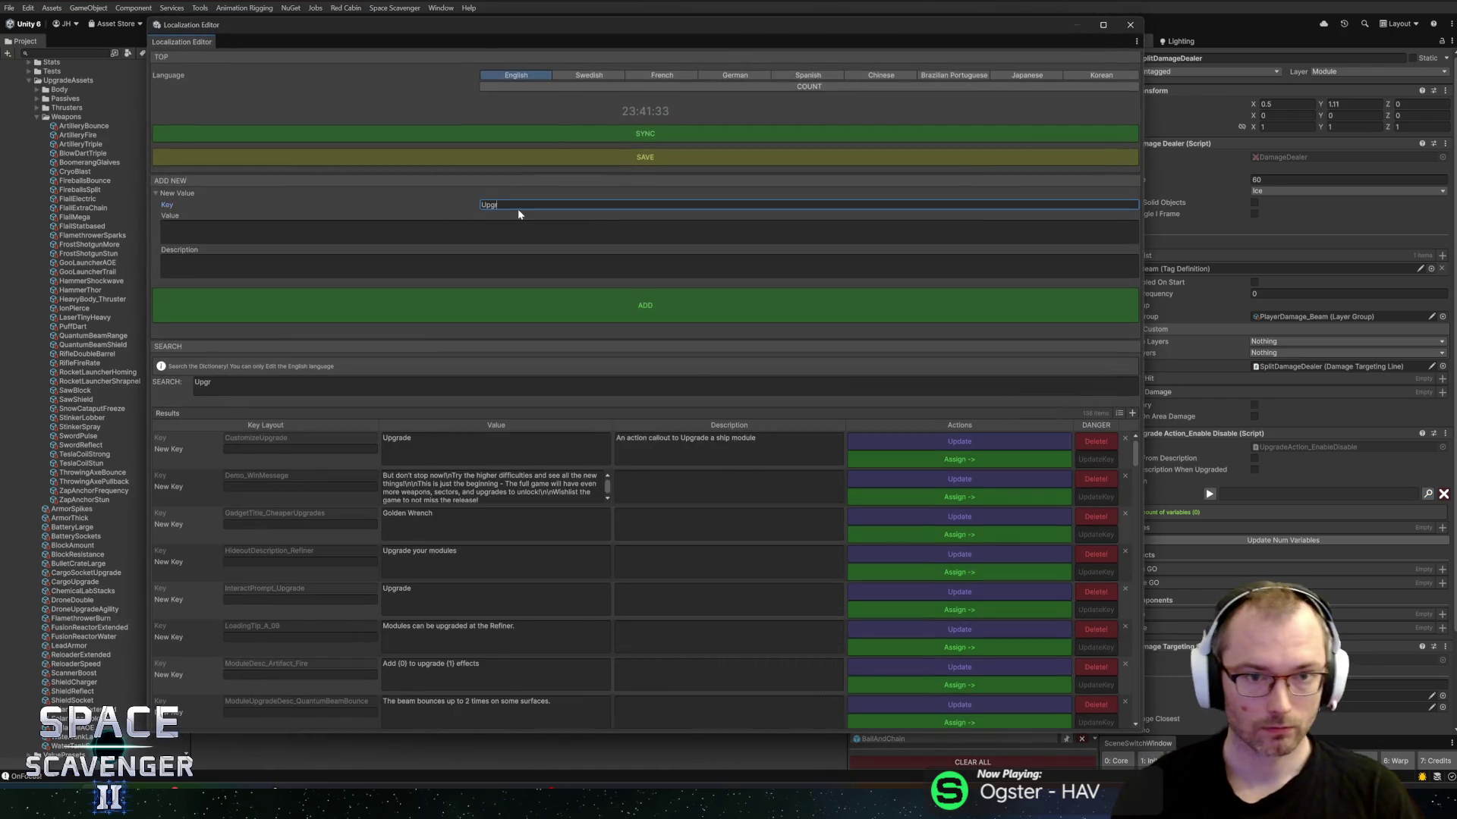
type("eUpgrade_C")
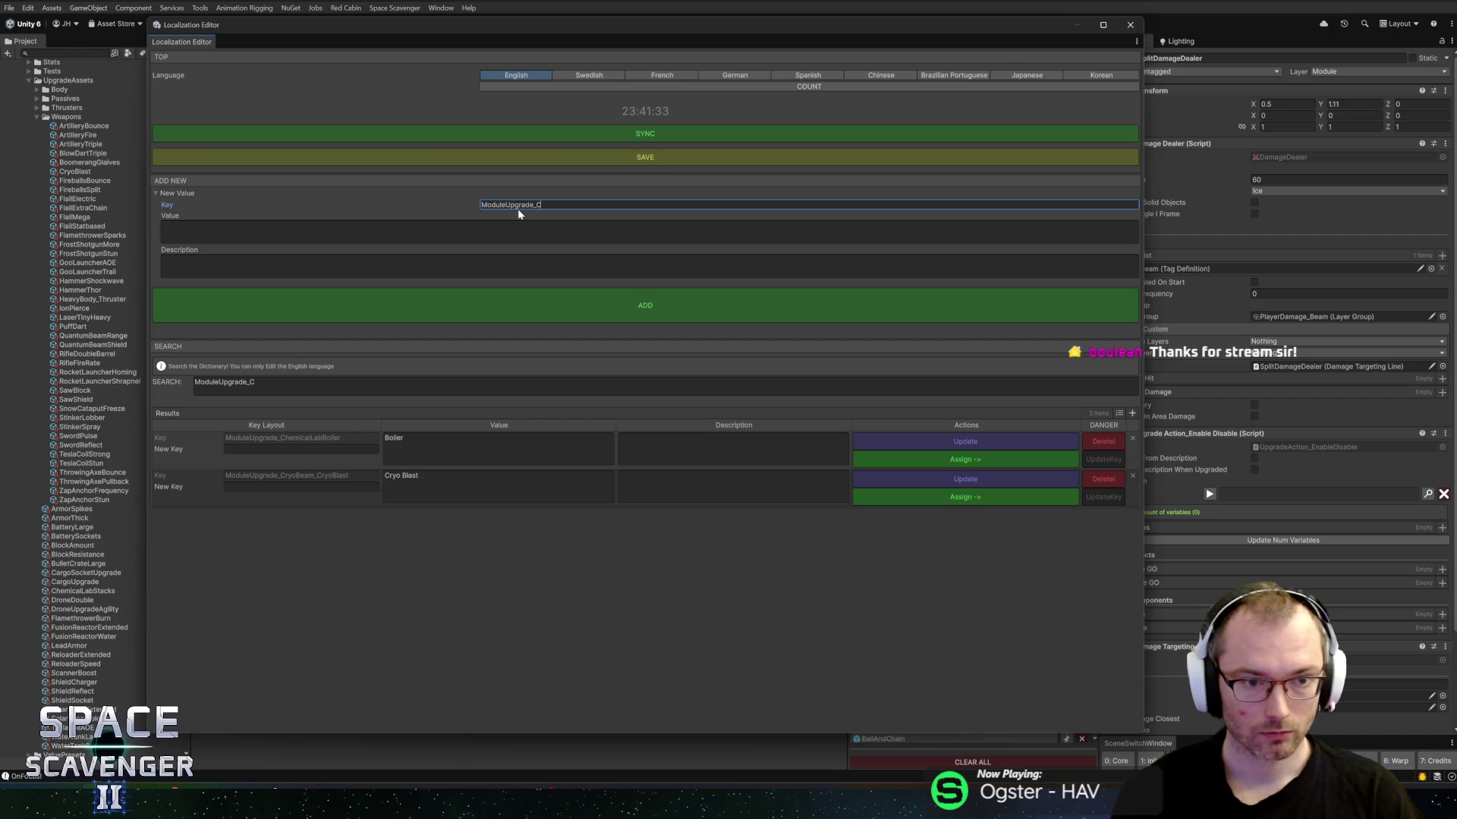
type("ry")
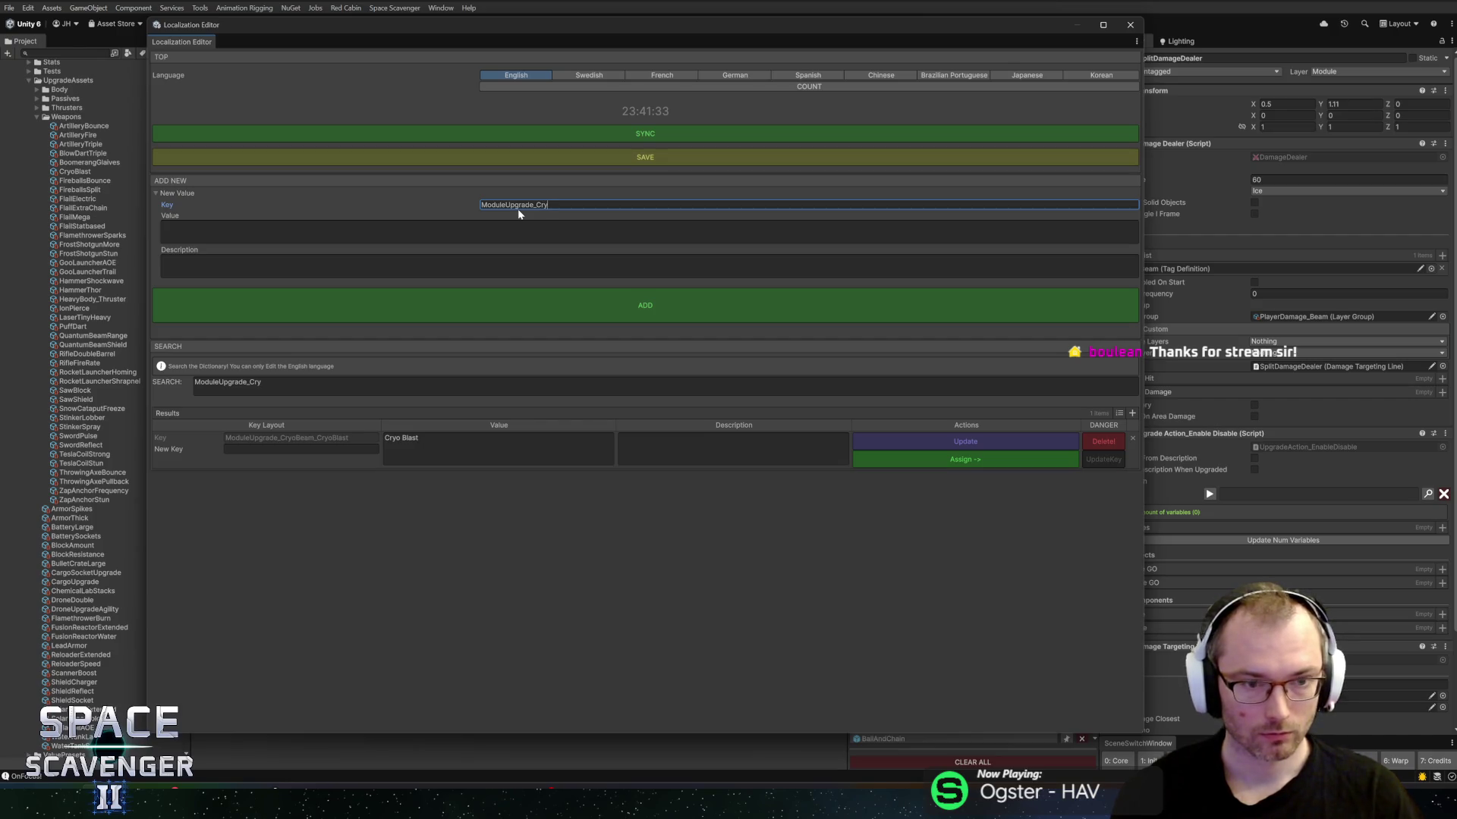
type("oBeam_CryoBlast_Desc")
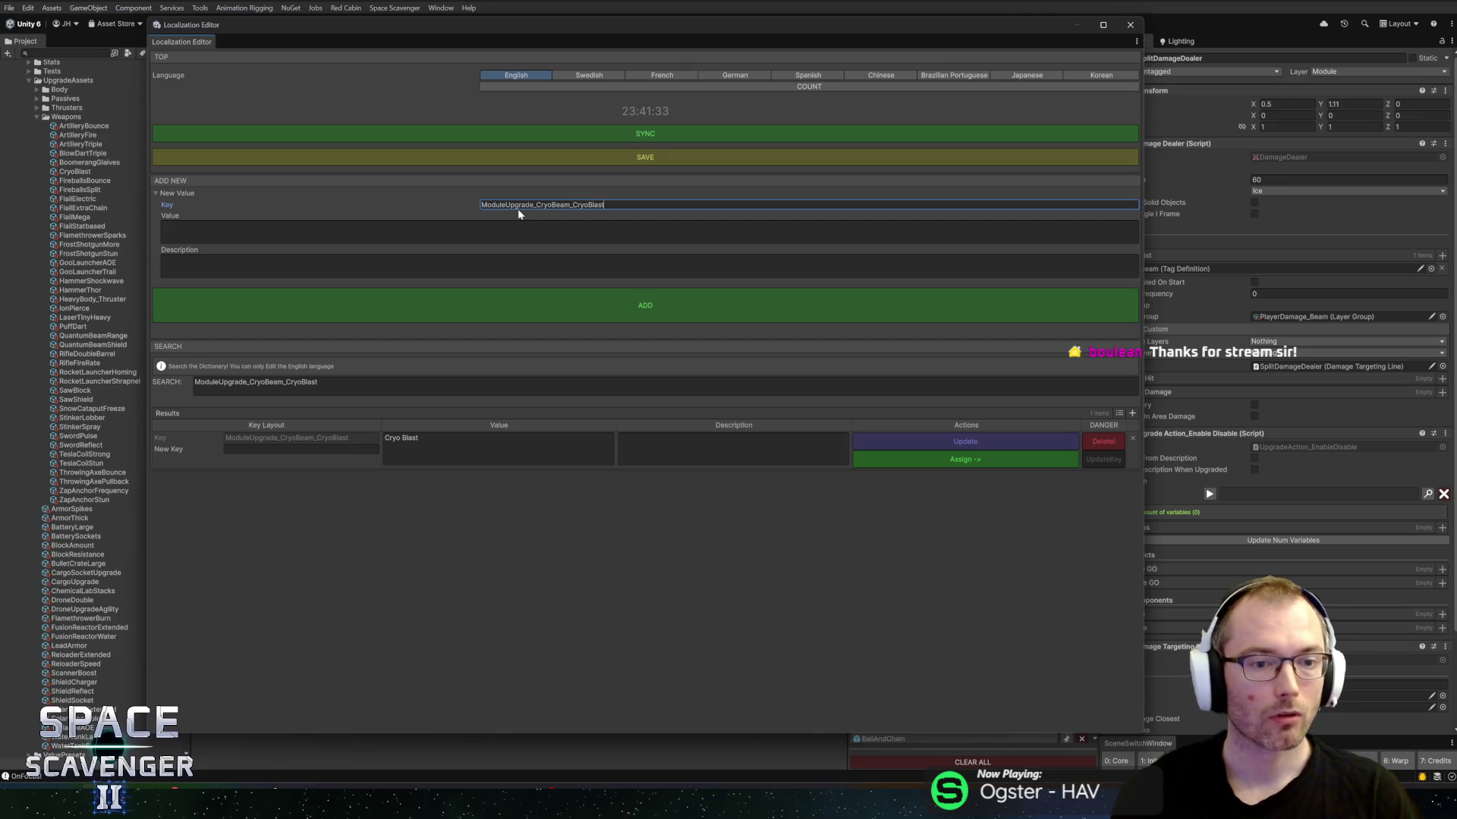
key("Tab")
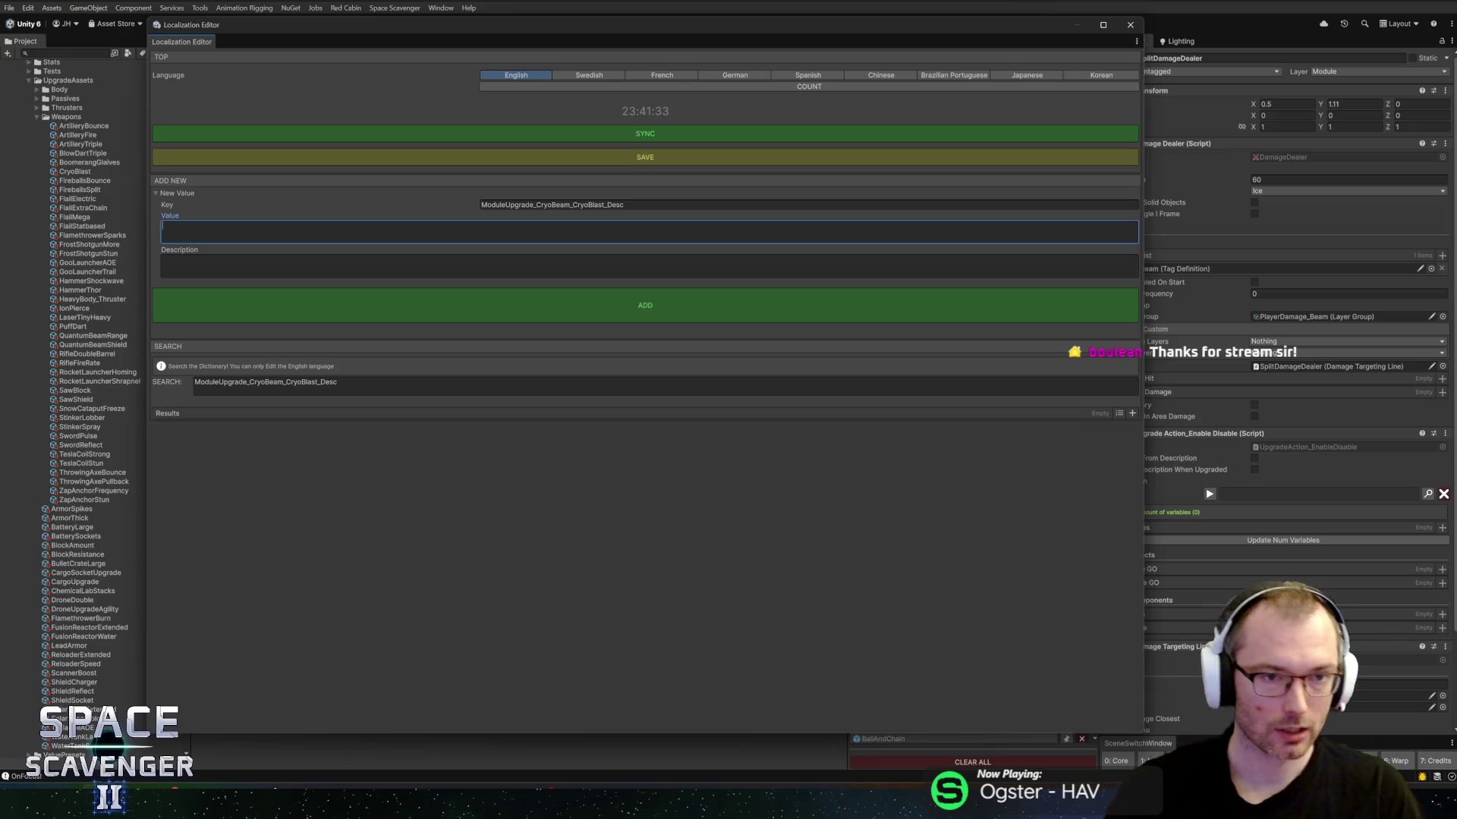
left_click_drag(237, 25, 275, 38)
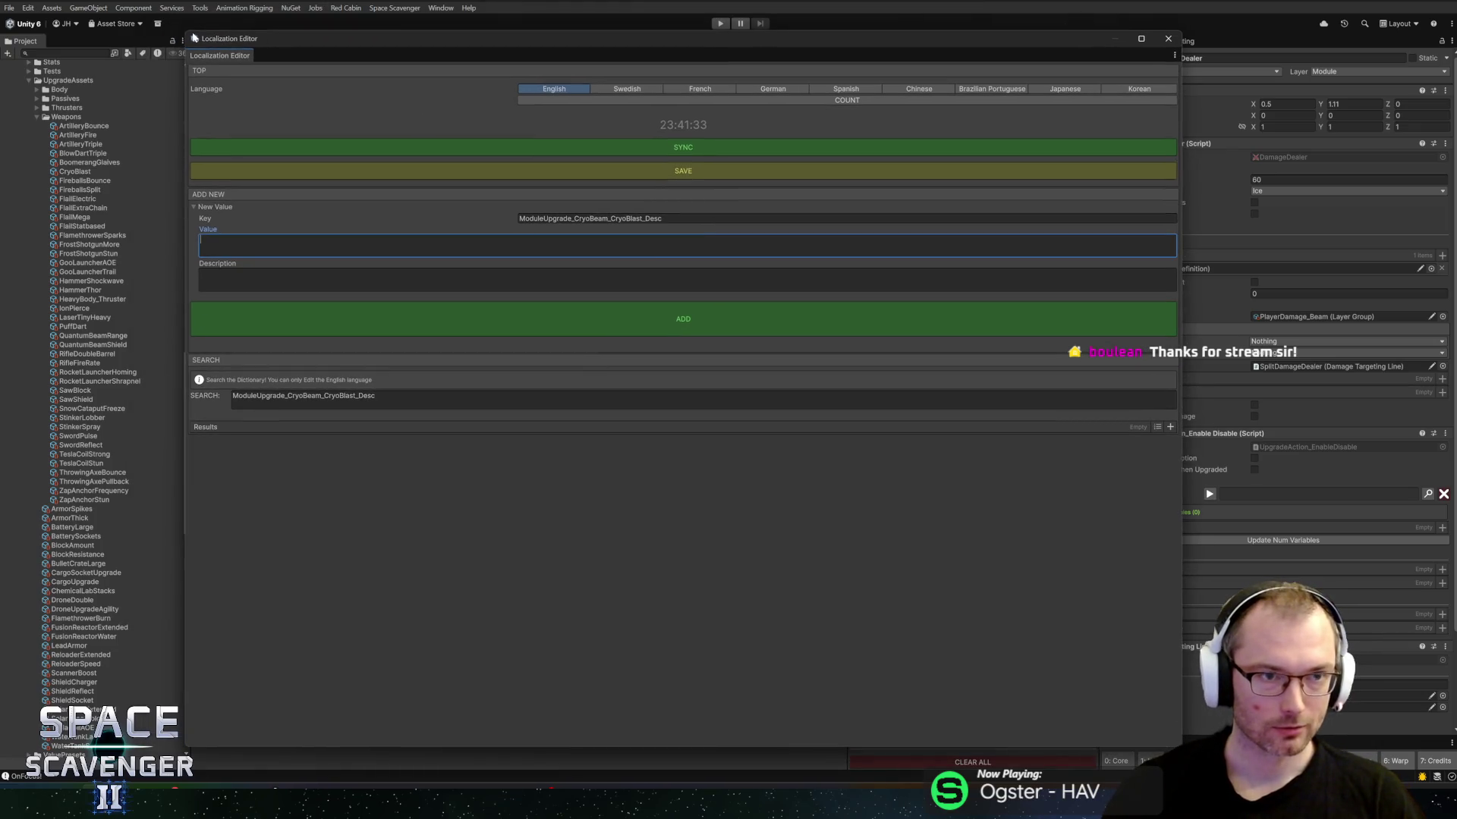
Step: Shrink the Localization Editor and type the value sentence with {0}, {1}, {2} placeholders
left_click_drag(185, 29, 350, 192)
left_click_drag(468, 202, 419, 138)
type("For every target hit the {0} splits and deals {1")
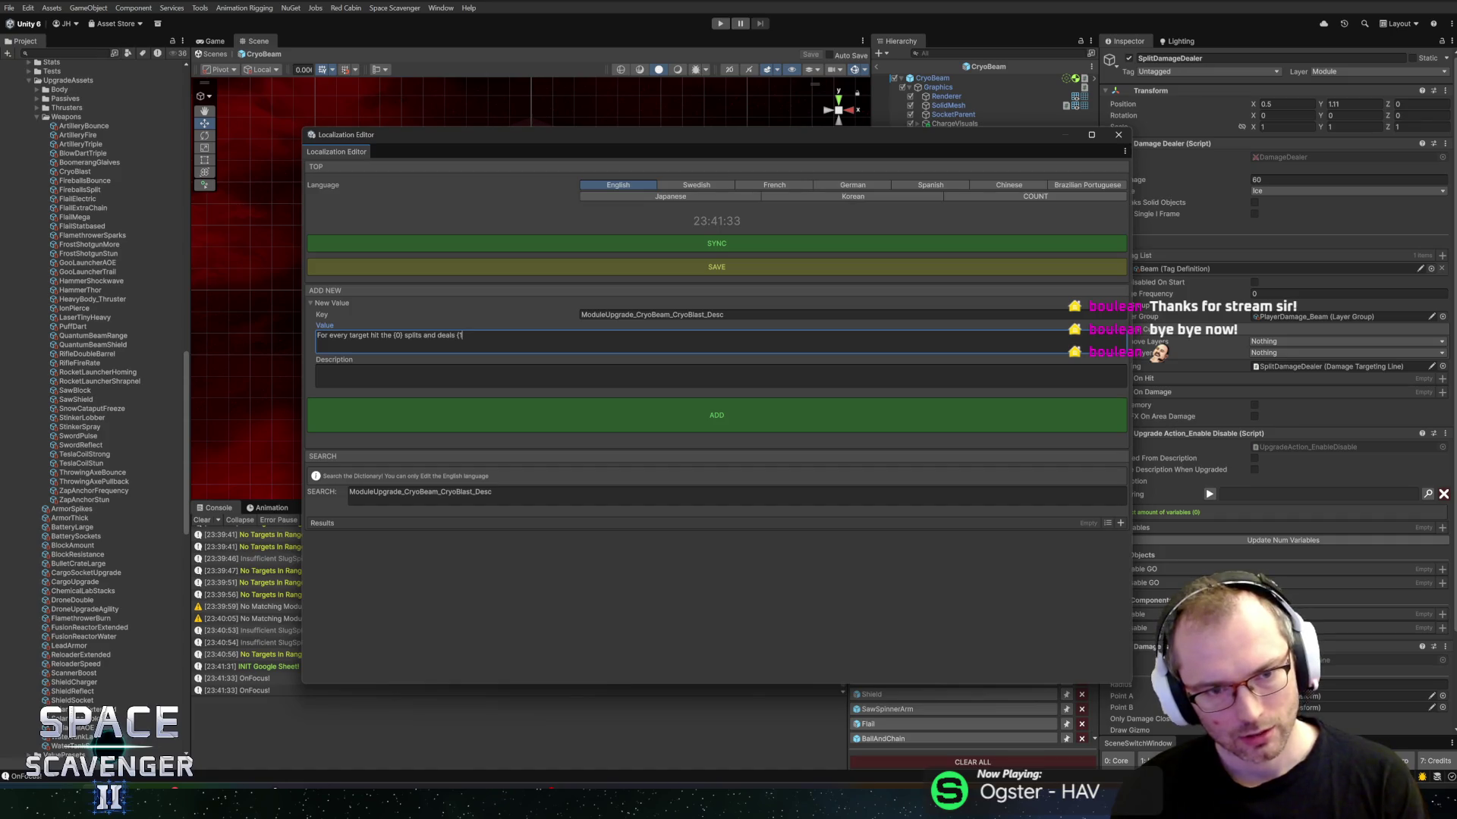
type("damage to a near")
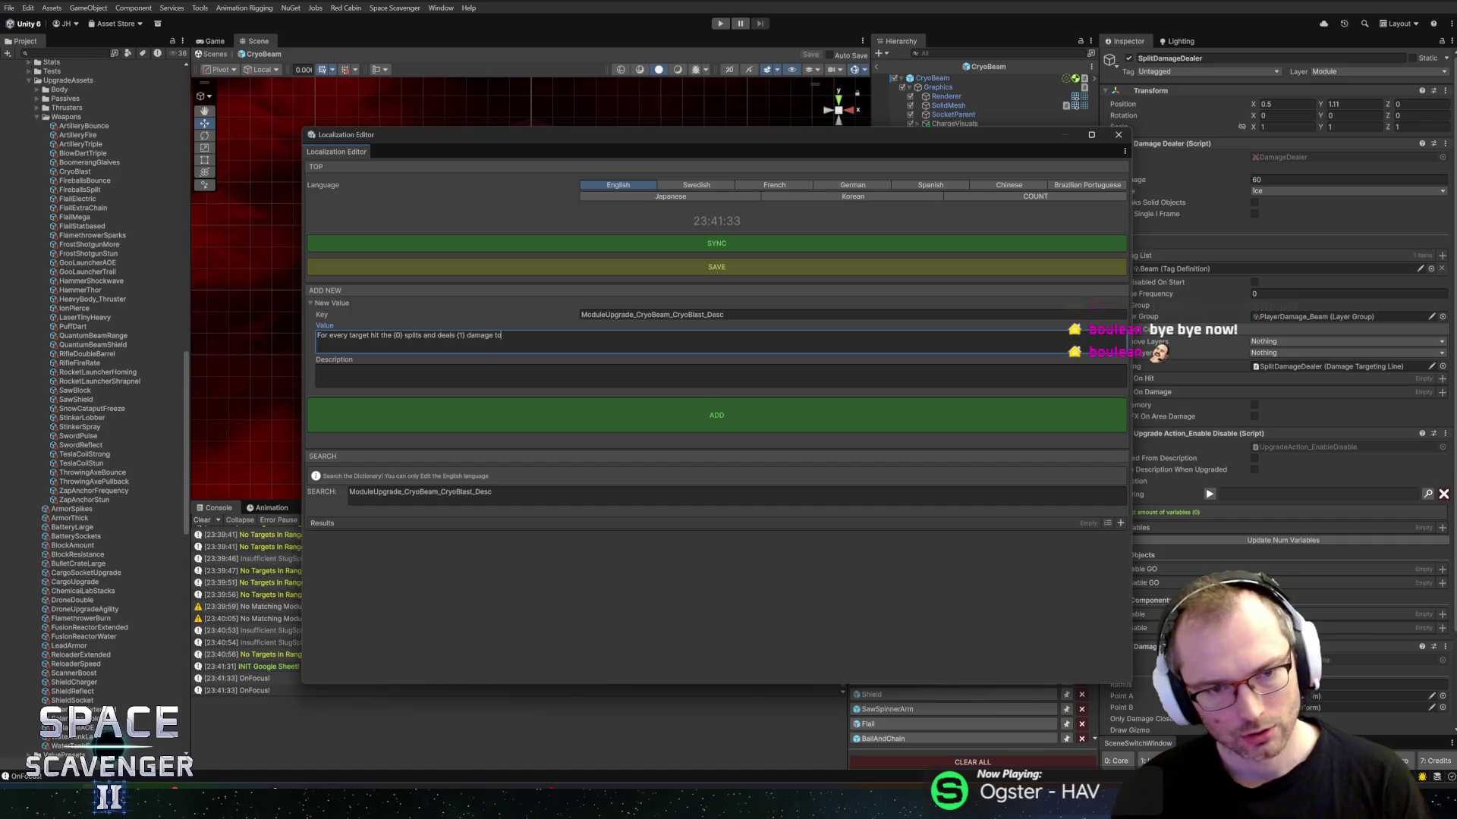
type("t")
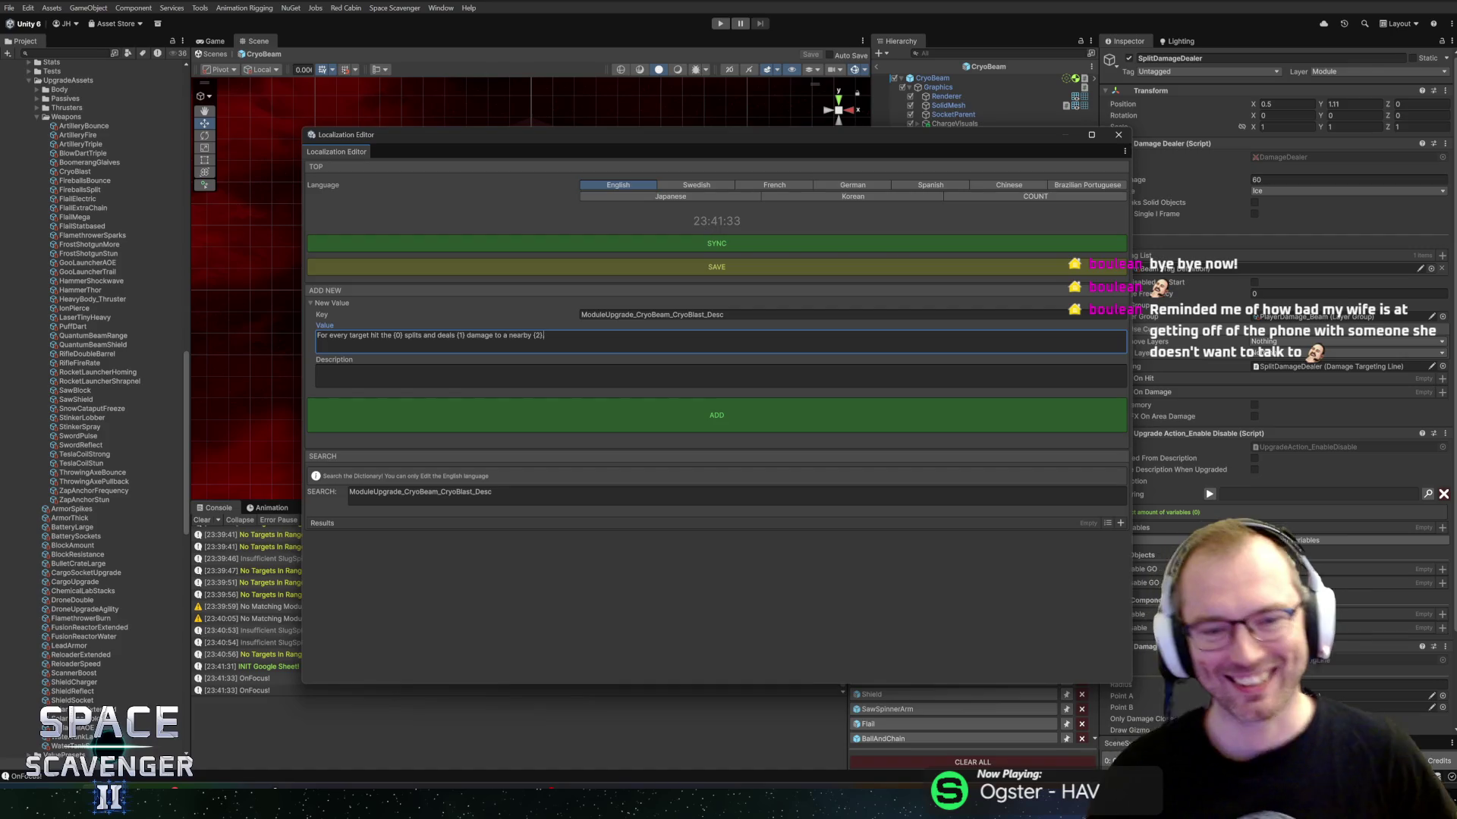
Step: Write an 'Ex:' description from the sentence using BEAM, 40 and ENEMY, then add the entry
left_click(317, 375)
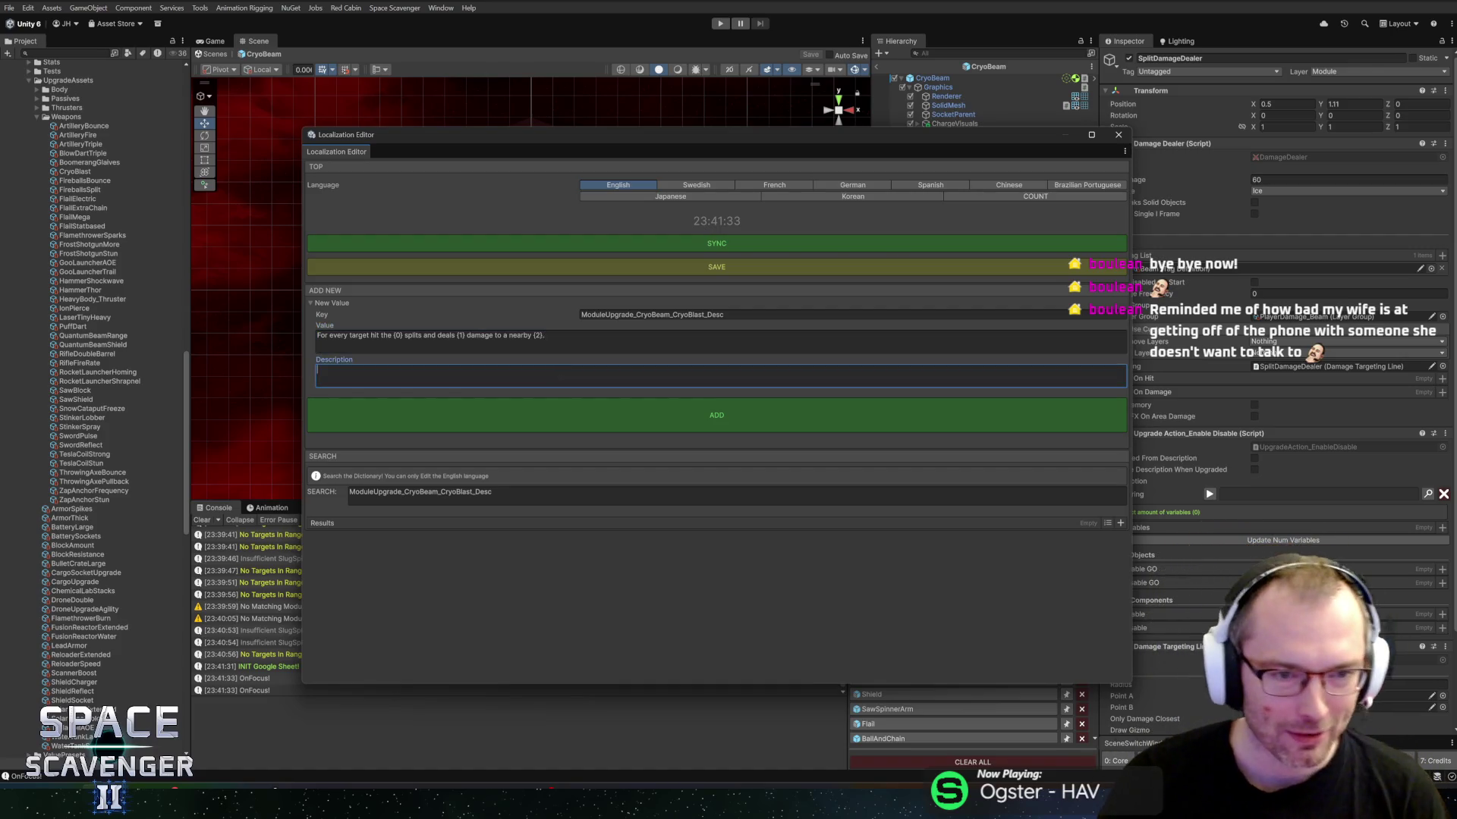
type("Ex")
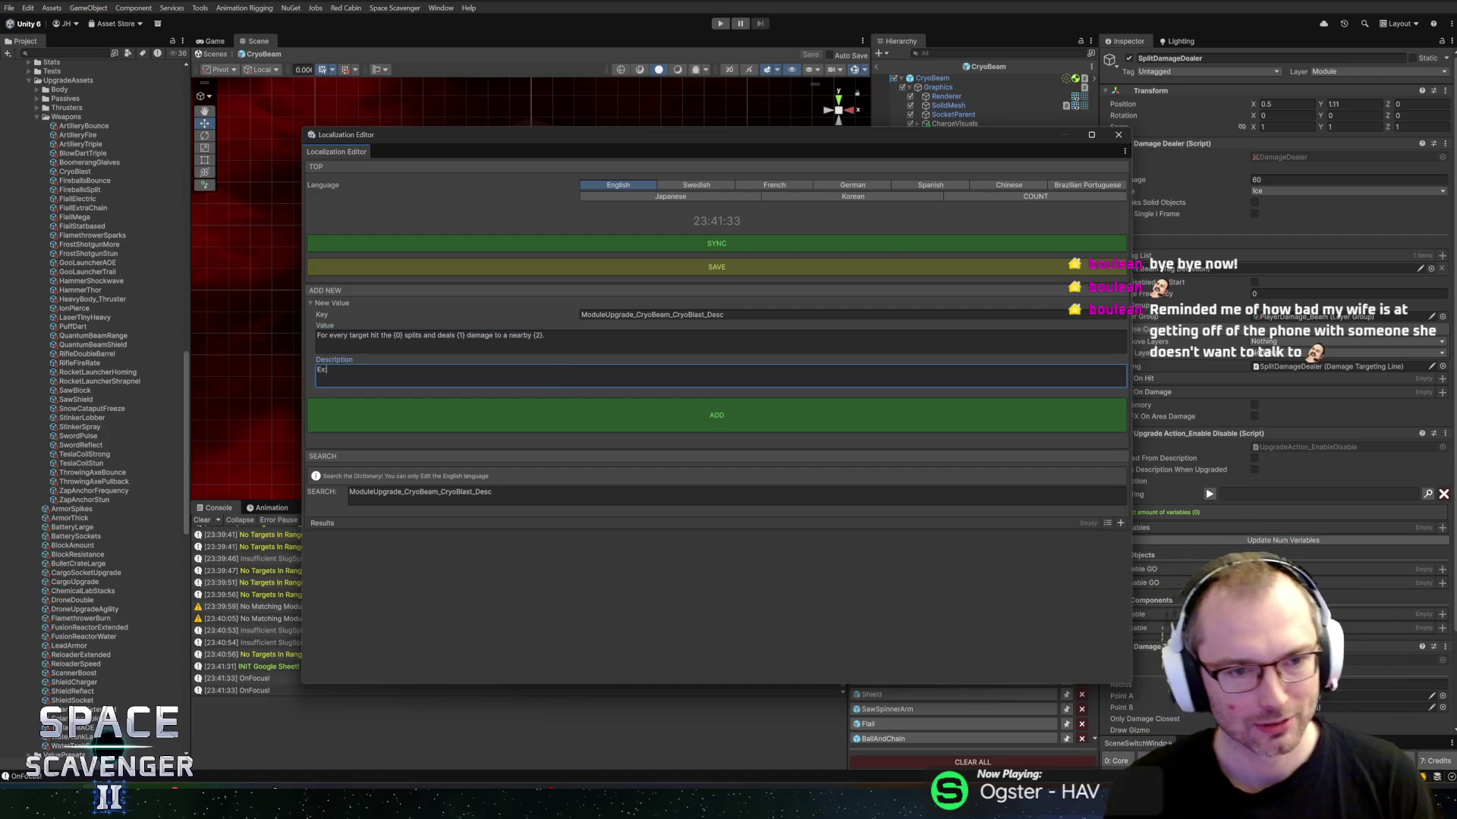
key("Tab")
key("shift+Tab")
key("End")
type("For every target hit the {0} splits and deals {1} damage to a nearby {2}.")
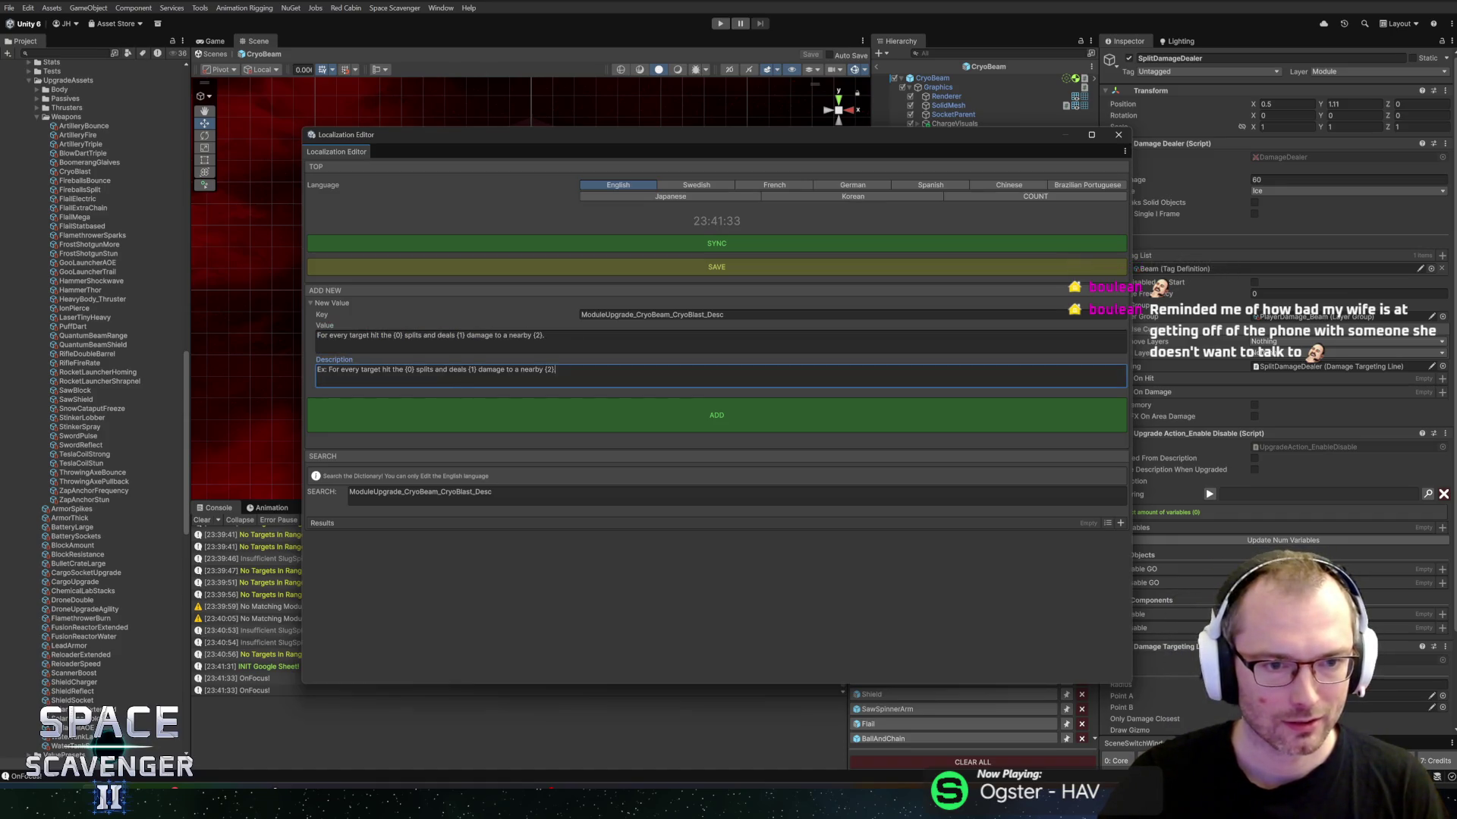
key("ctrl+a")
key("End")
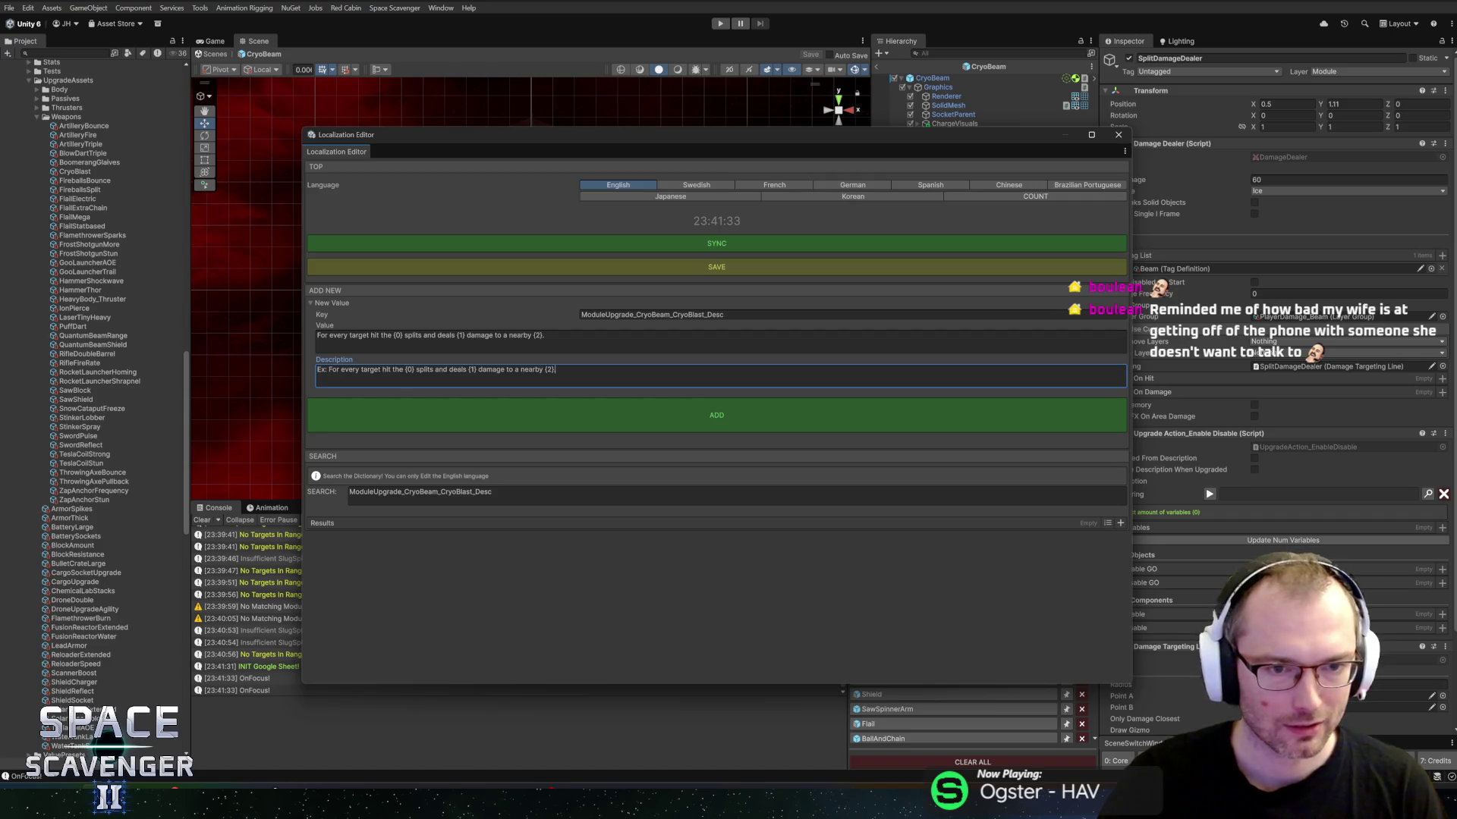
key("shift+Right")
key("shift+Right")
key("shift+Right")
type("BEAM")
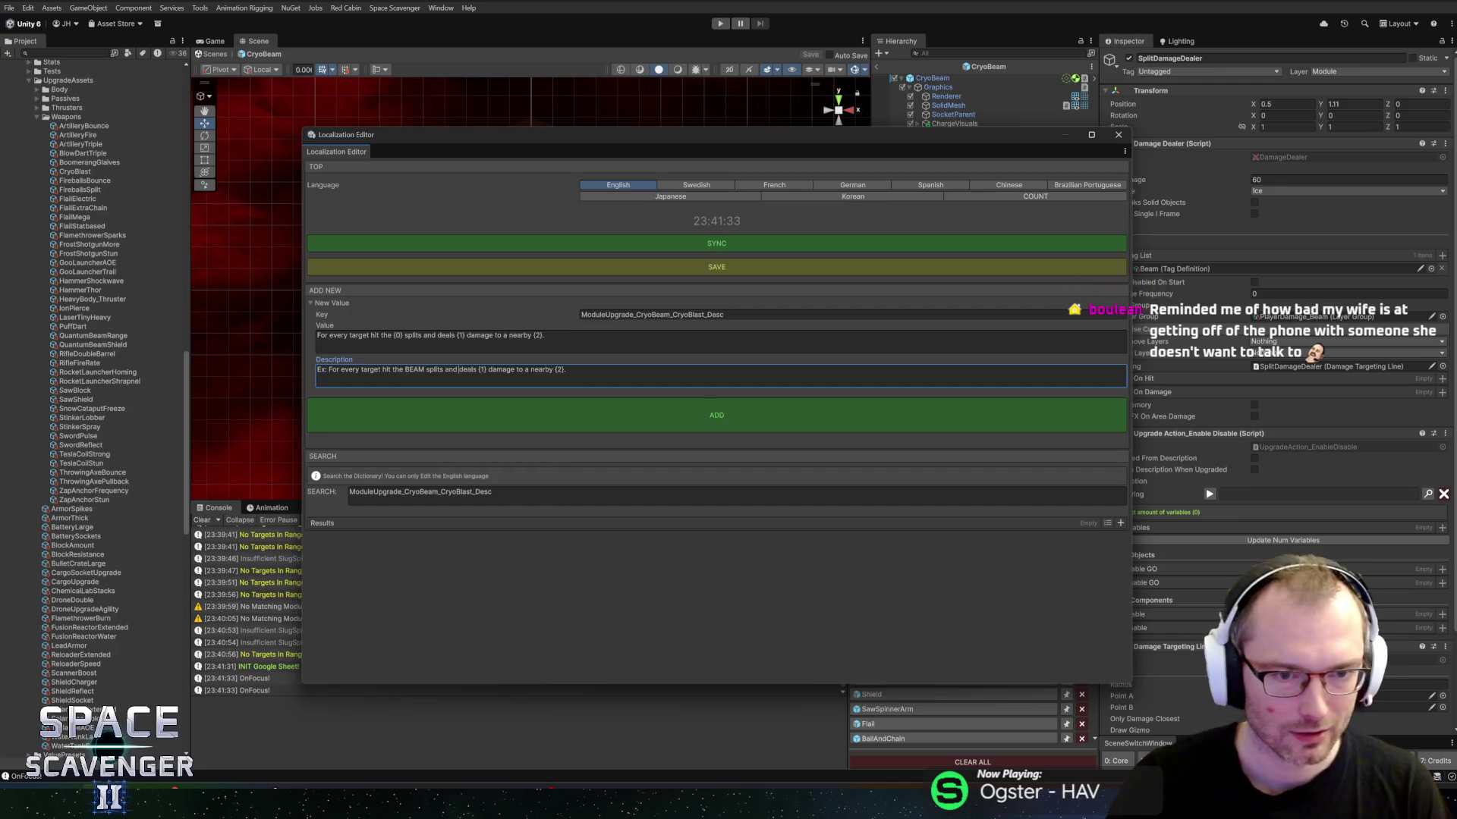
type("40")
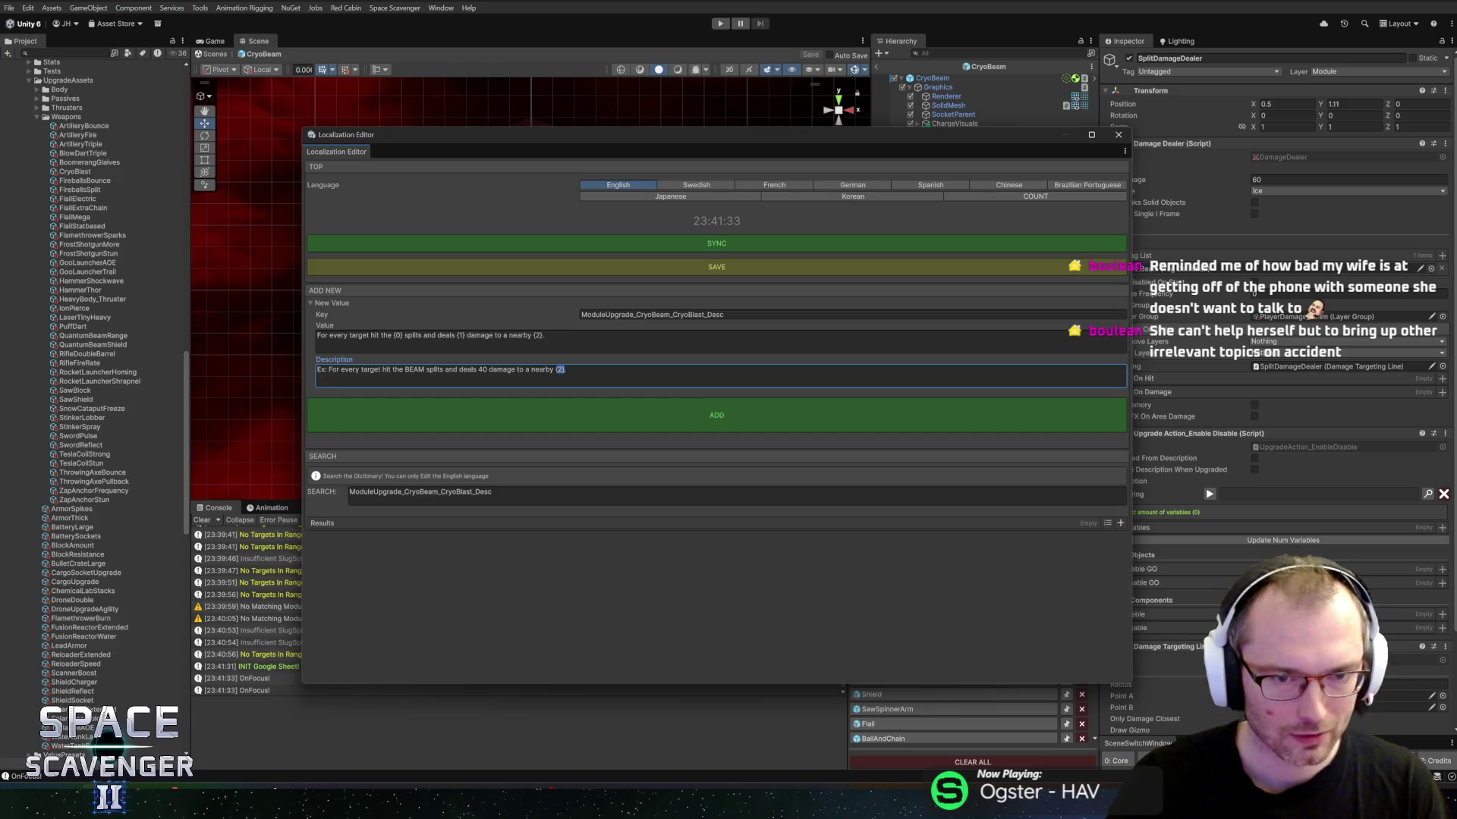
type("EMY")
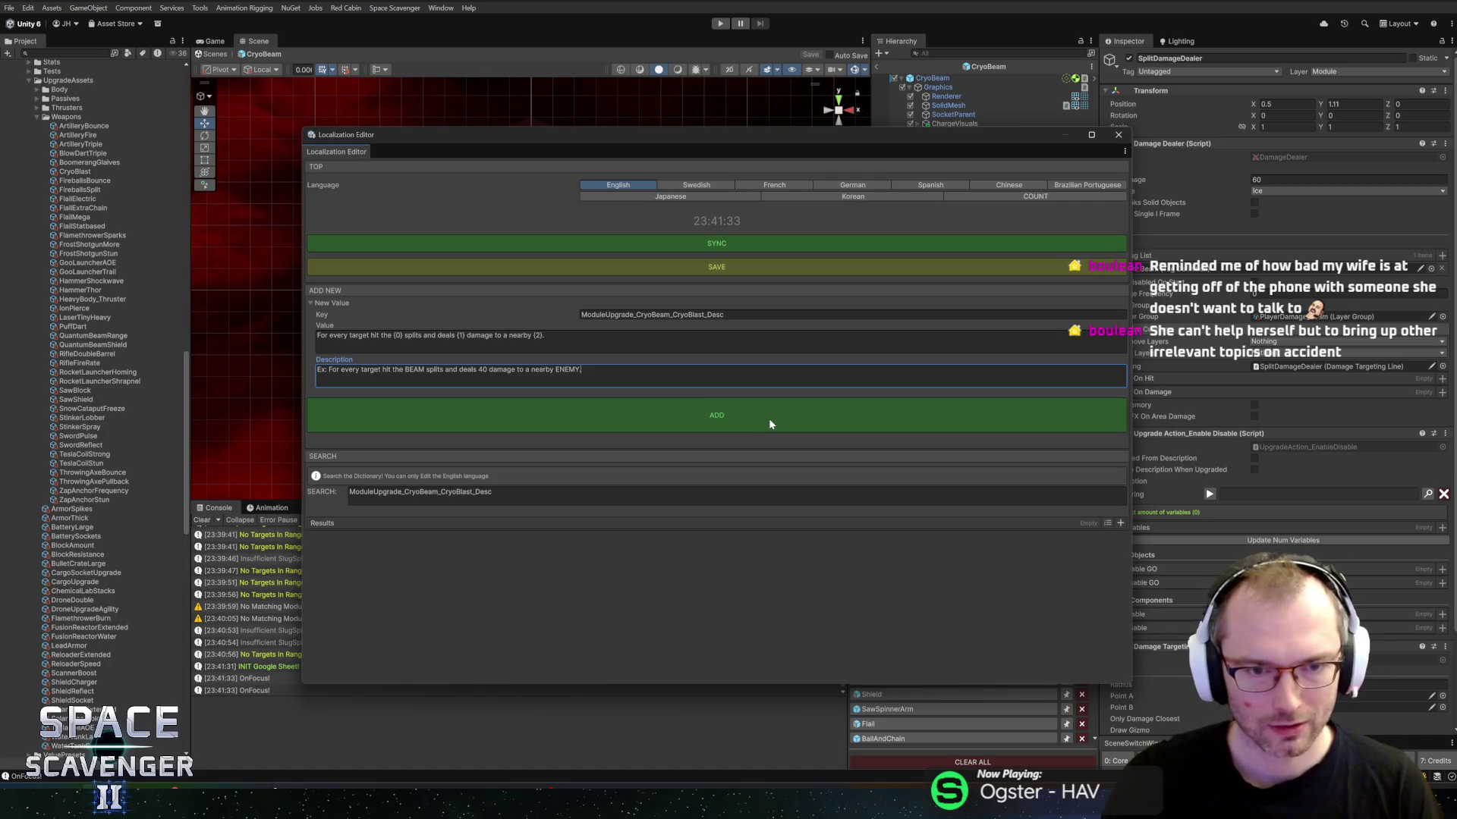
left_click(768, 417)
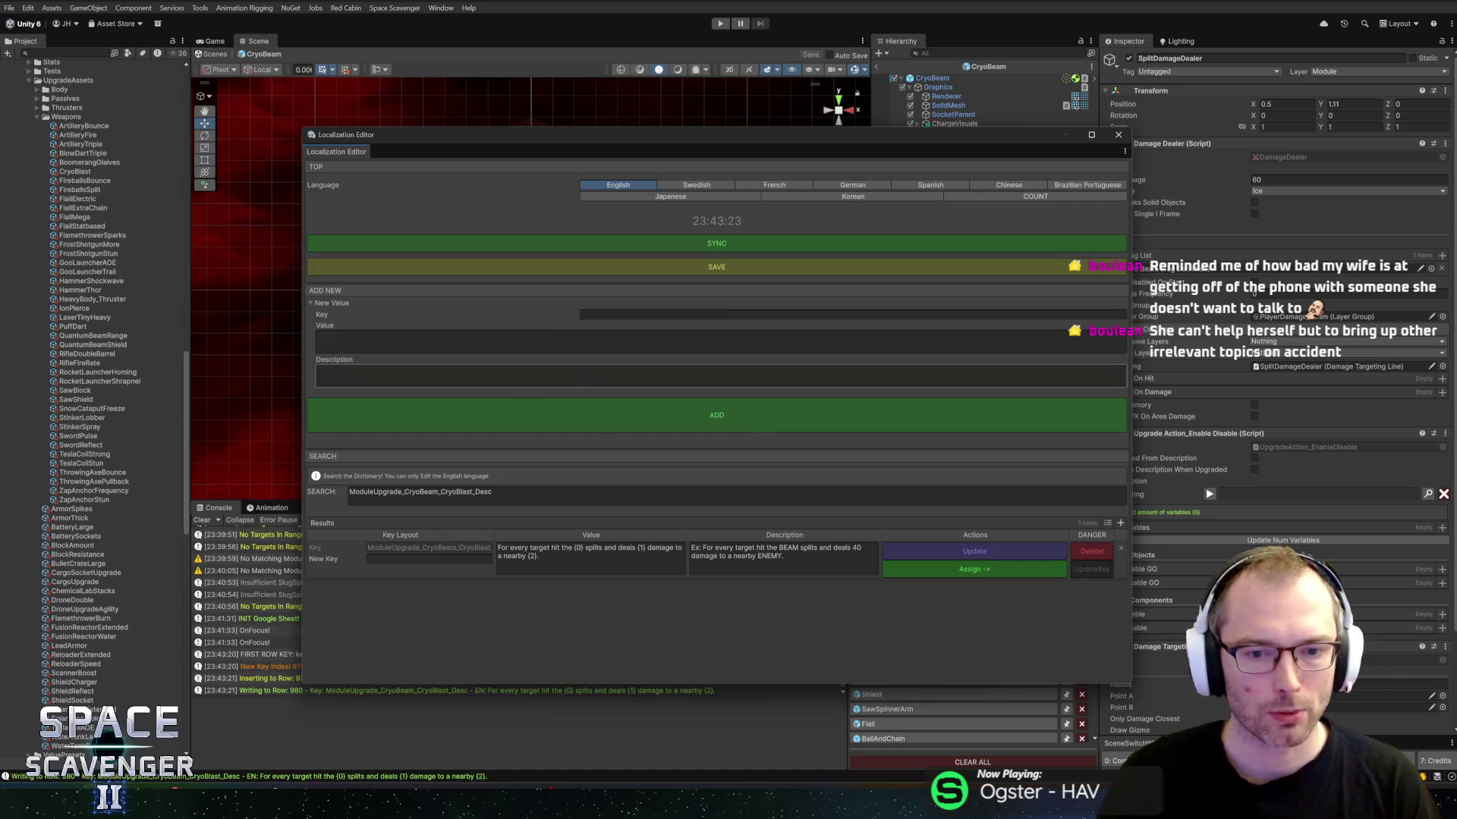
Step: Edit the value to end 'a nearby {2} {3}.' and add RANGE to the example description
left_click(576, 553)
left_click(527, 556)
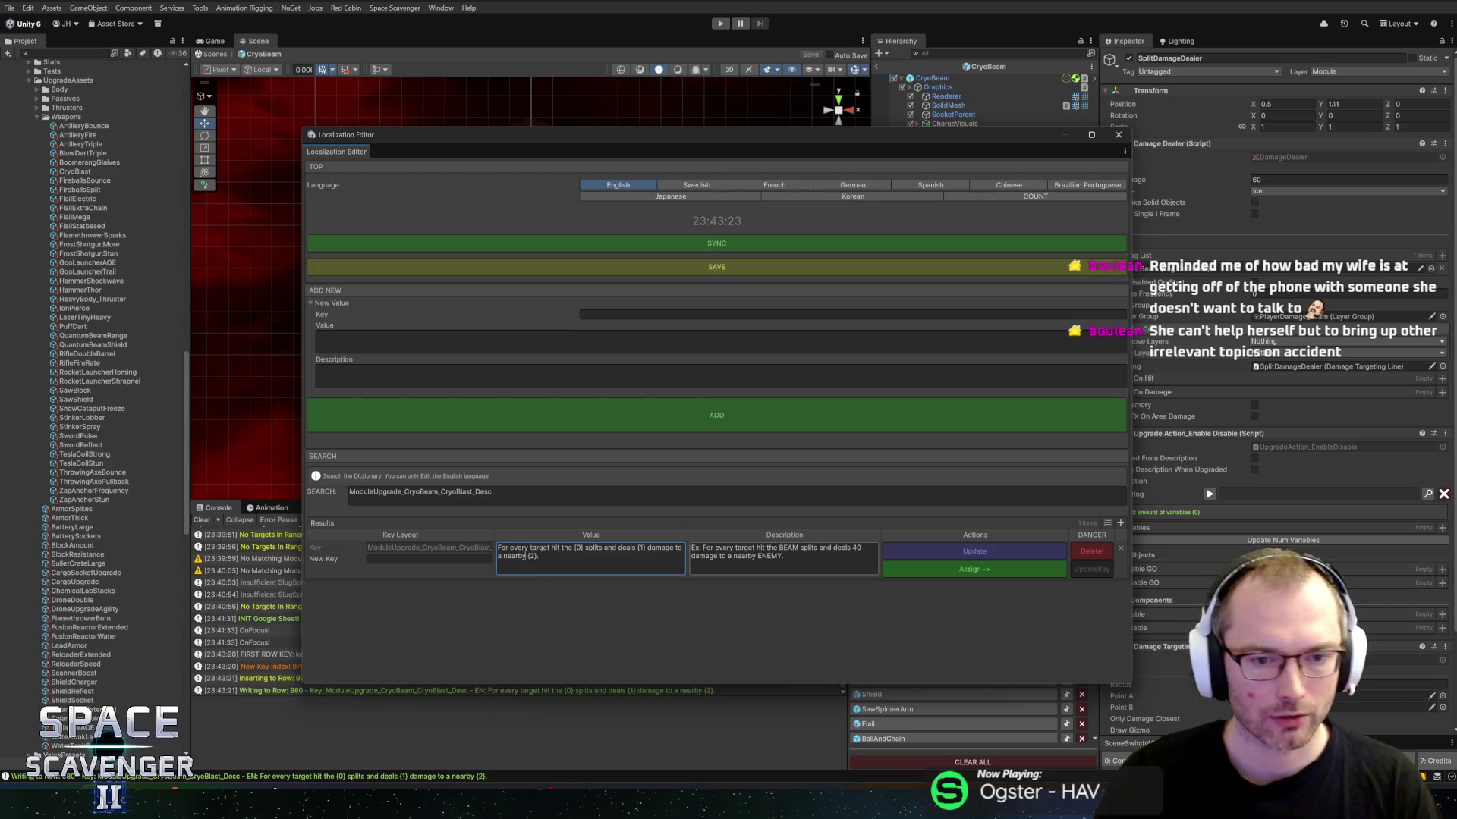
type("{2}")
key("shift+Right")
key("shift+Right")
key("shift+Right")
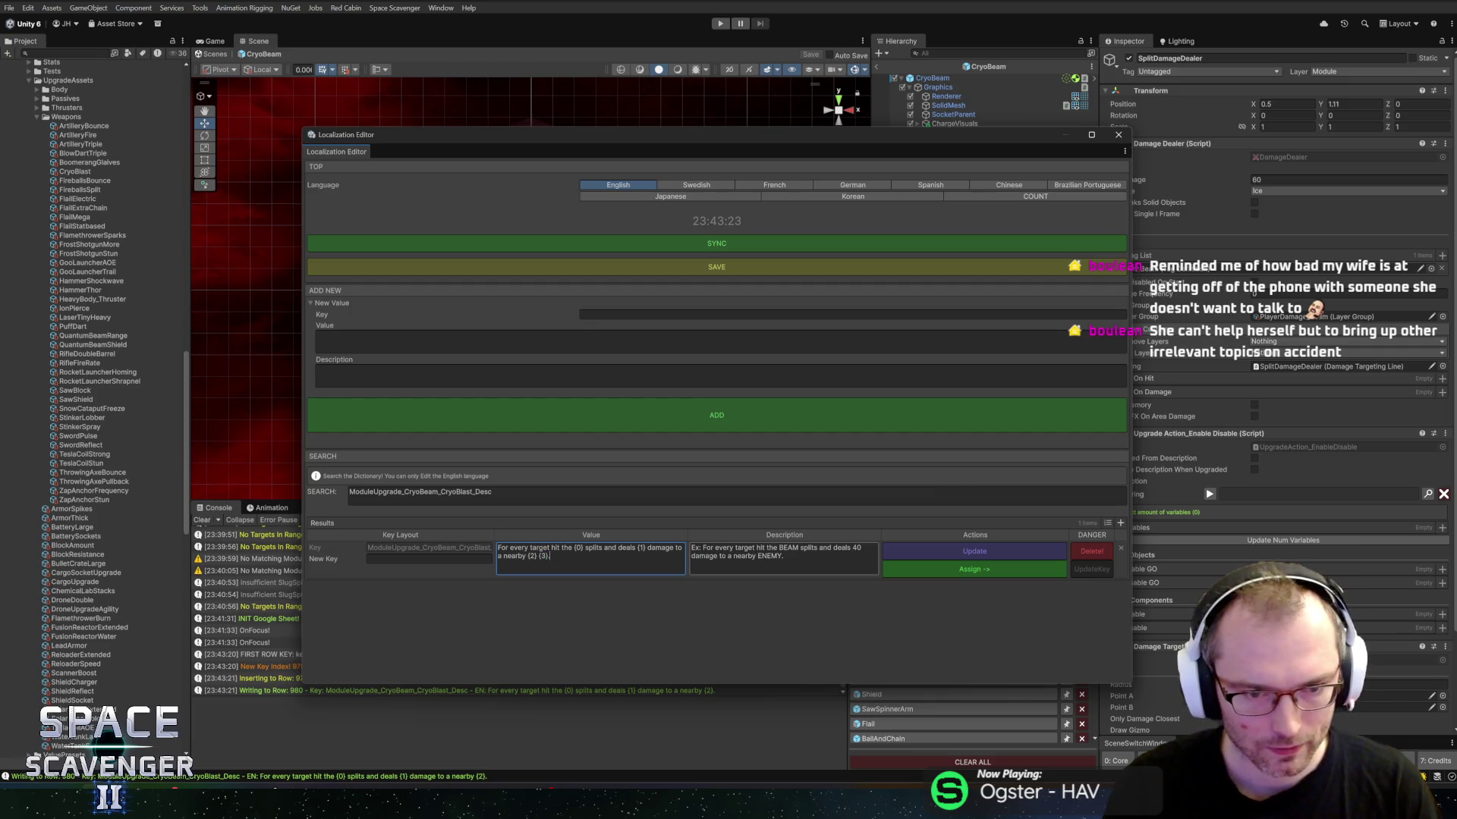
left_click(757, 556)
type("4 ")
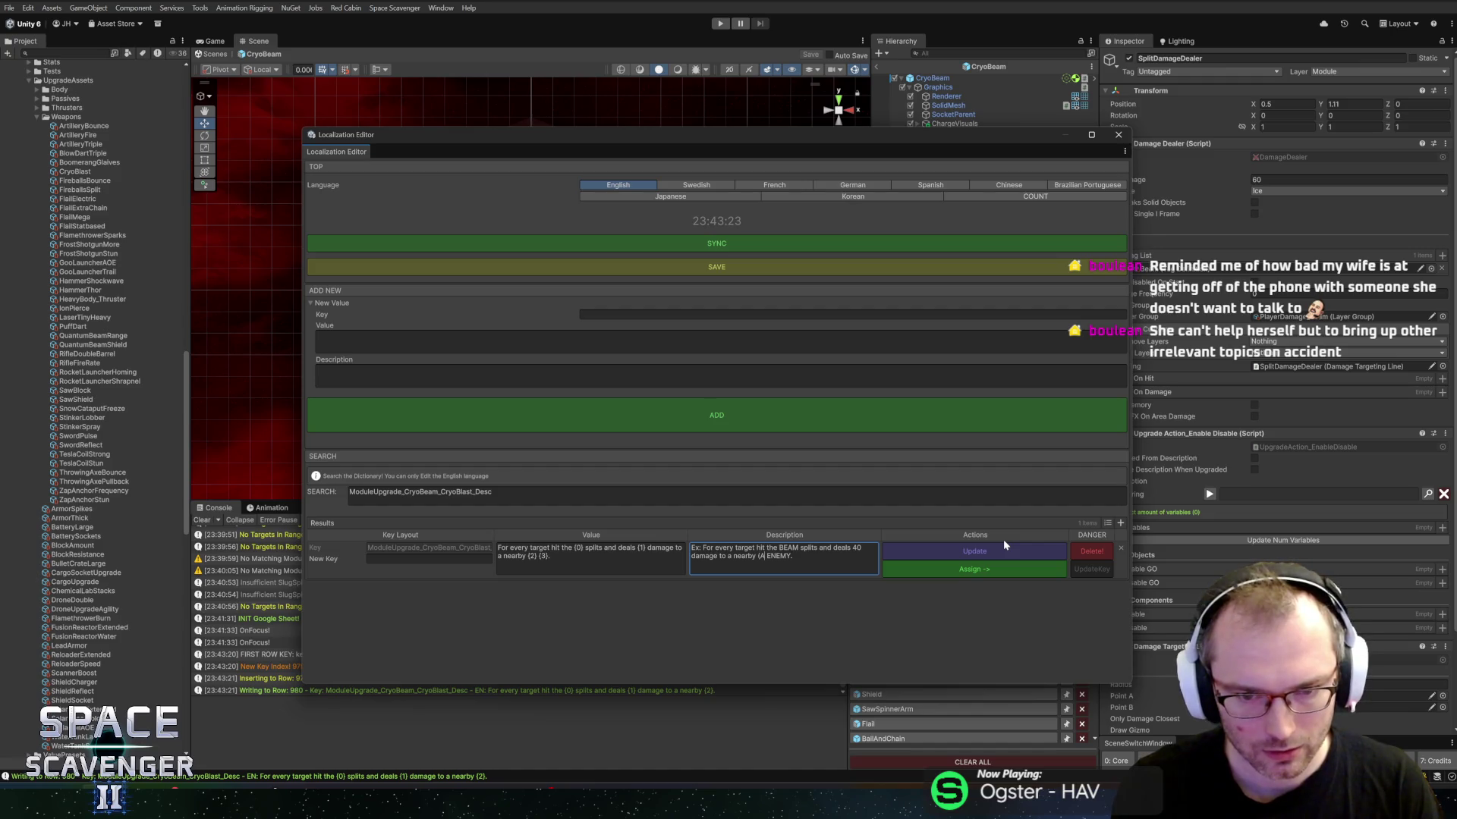
type("ANGE")
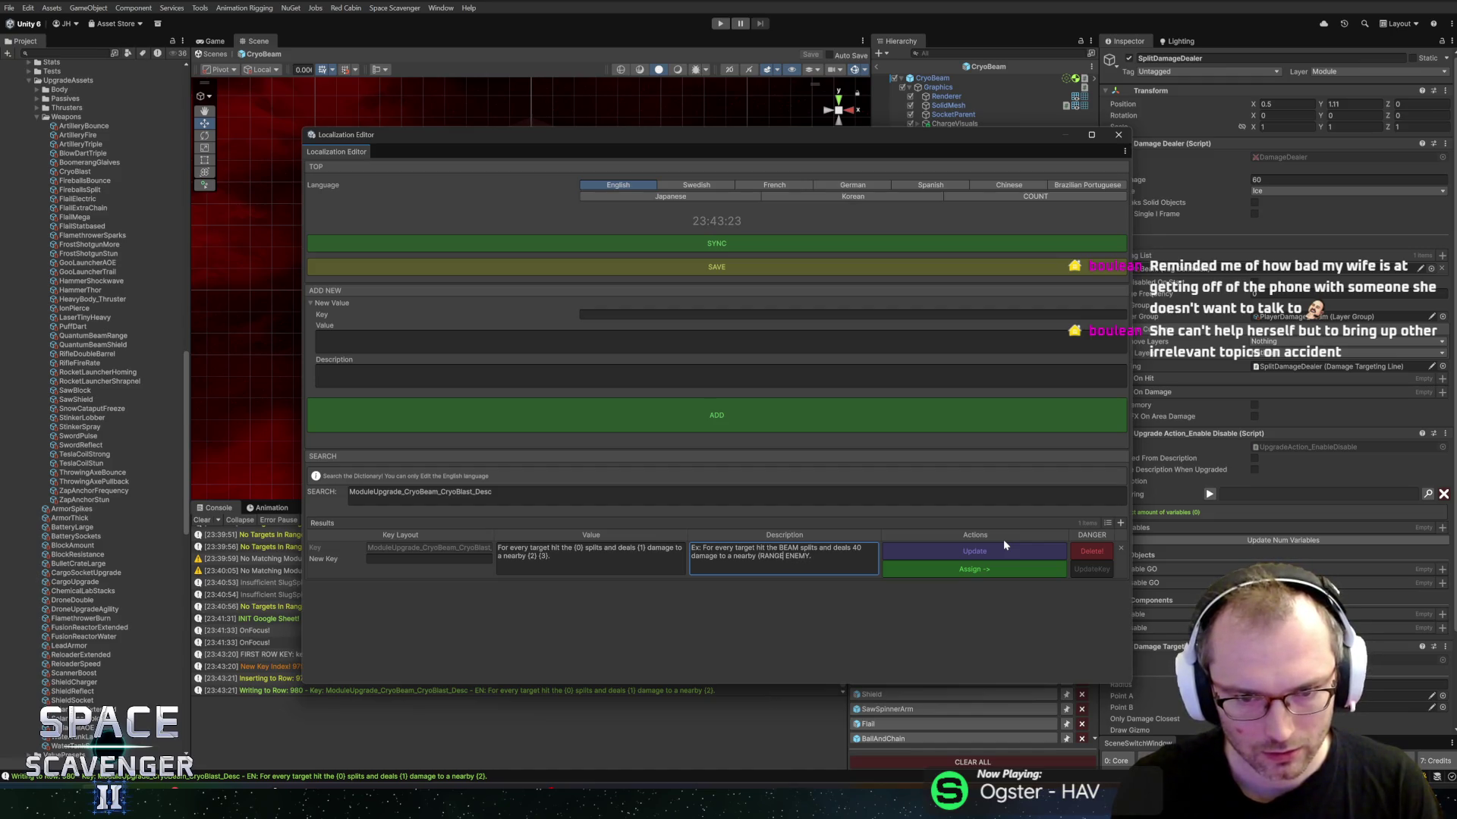
type(")")
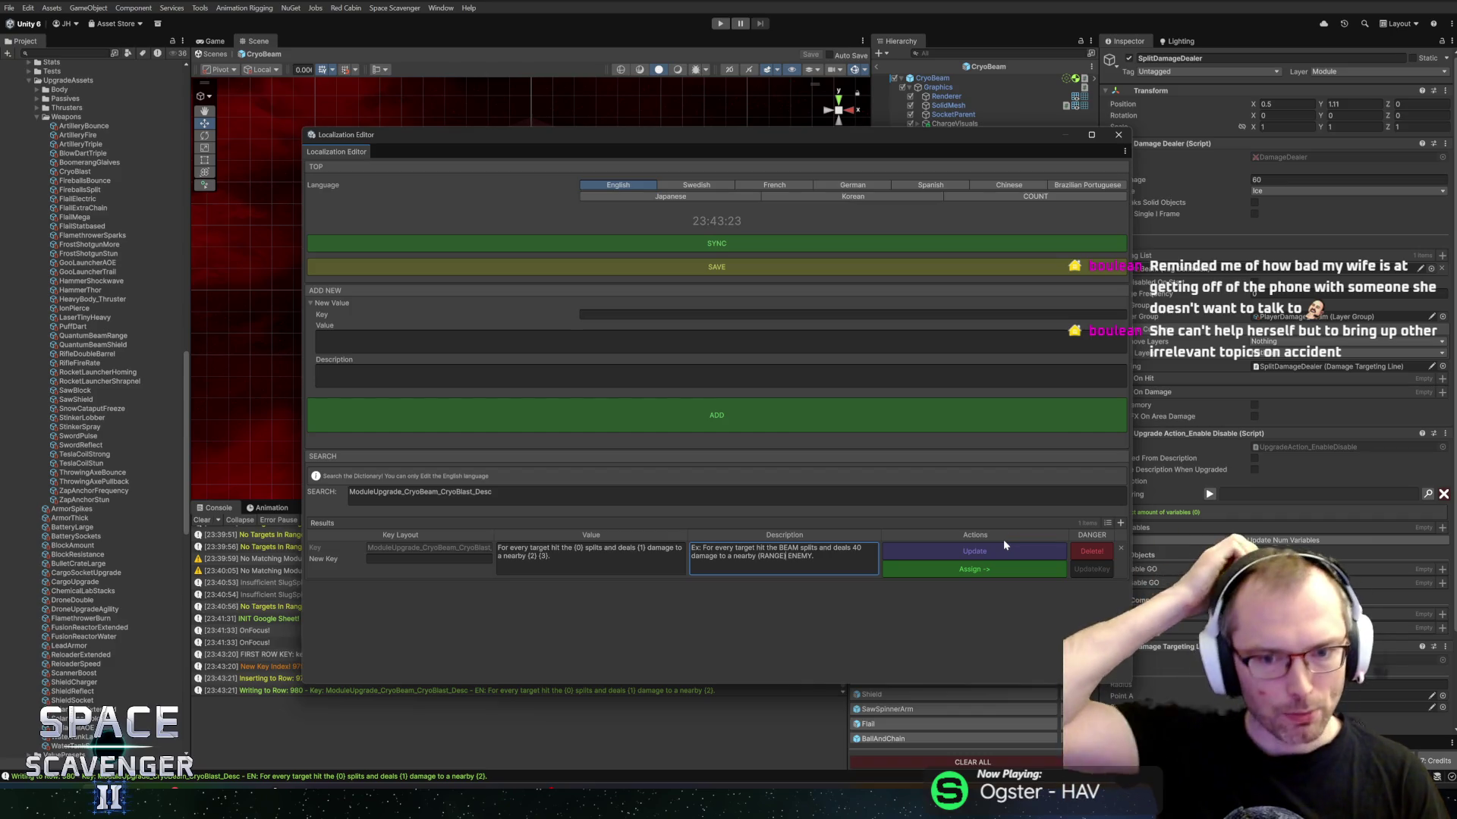
key("End")
key("BackSpace")
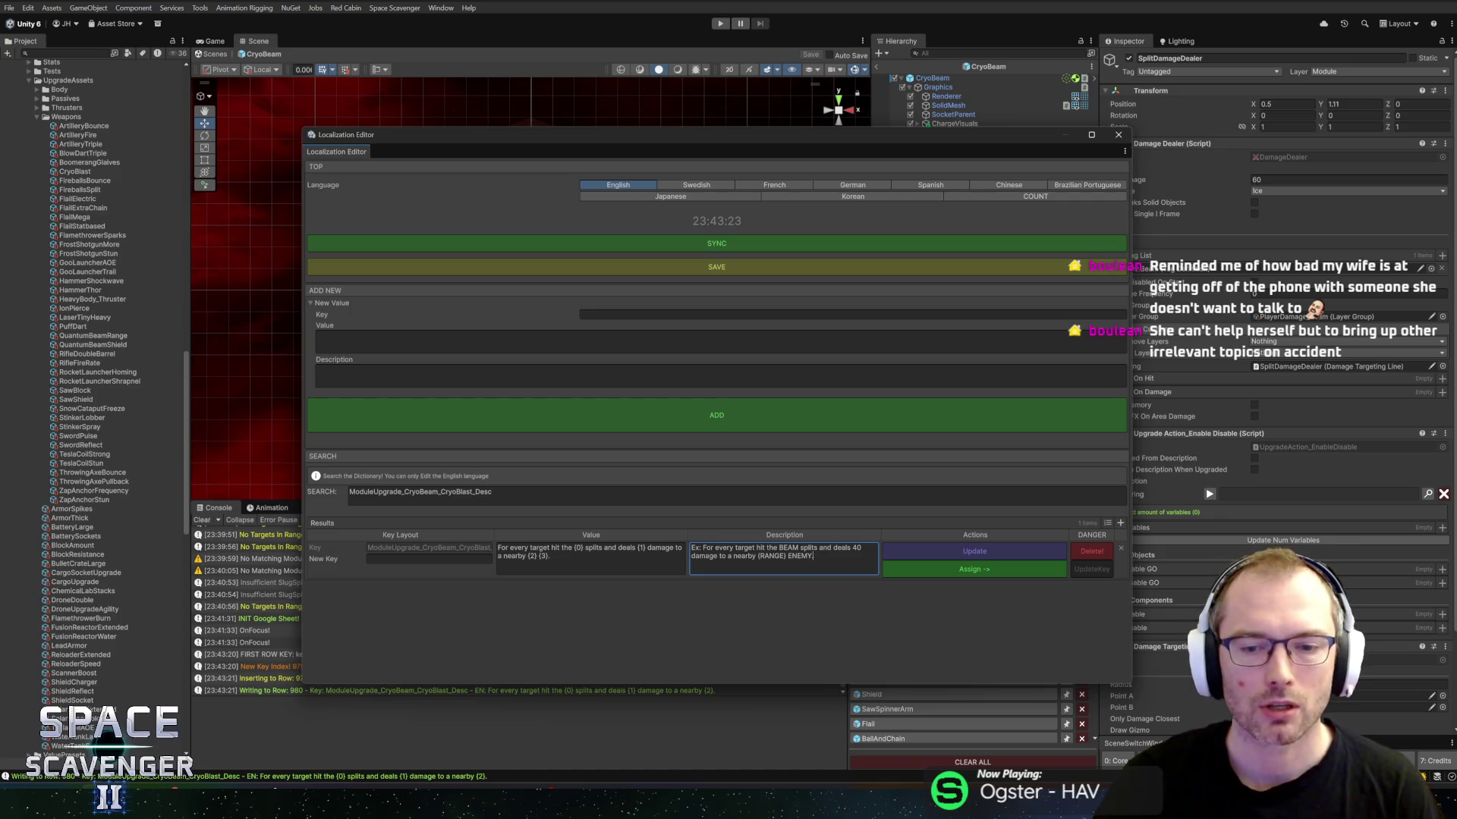
type(".")
Step: Update the entry, assign it to the upgrade's description, and close the Localization Editor
left_click(931, 557)
left_click(922, 571)
left_click(1116, 141)
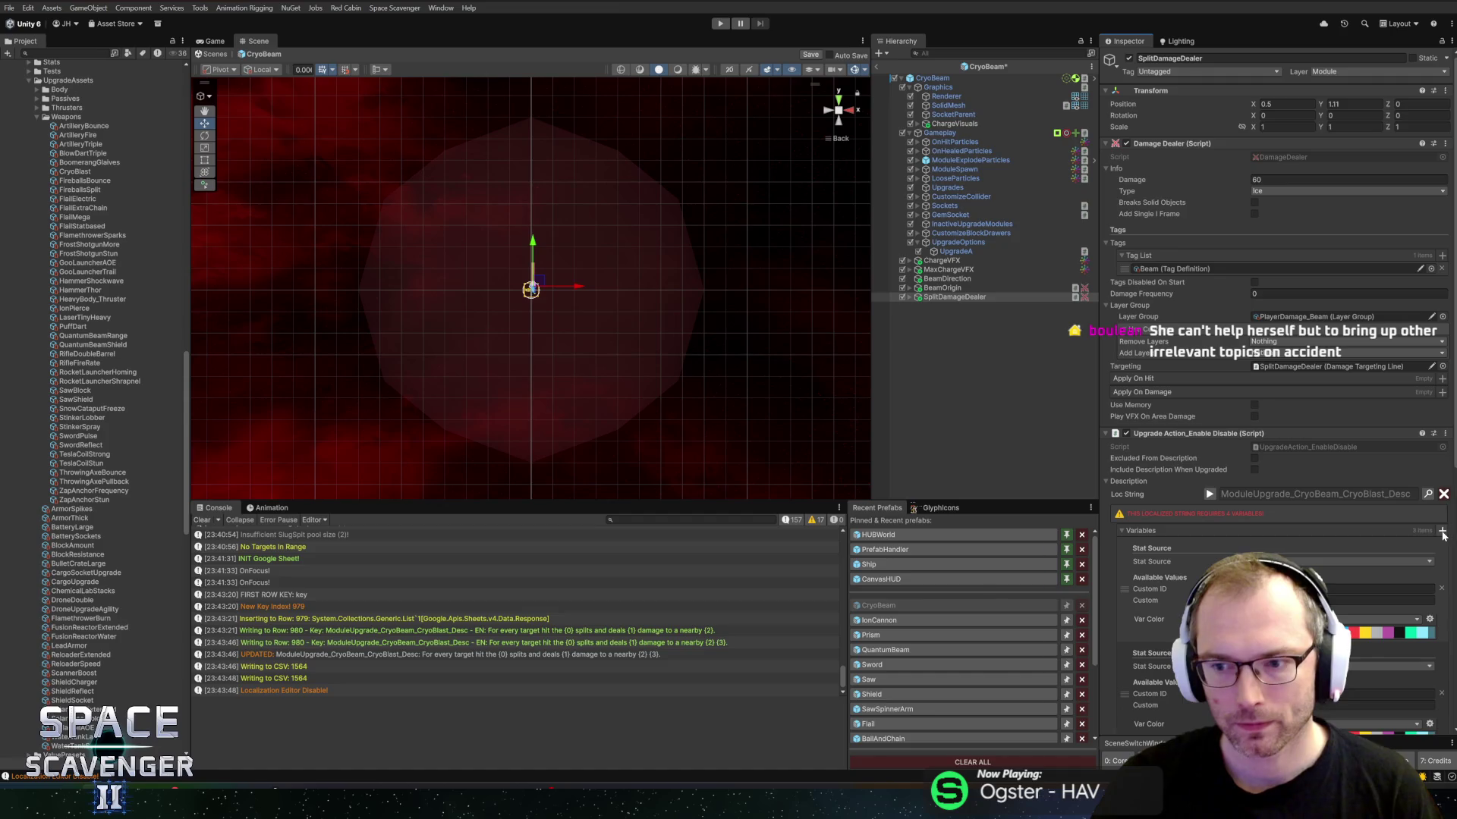
Step: Update the description to four variables and check its text preview
scroll(1334, 508, "down", 5)
left_click(1442, 374)
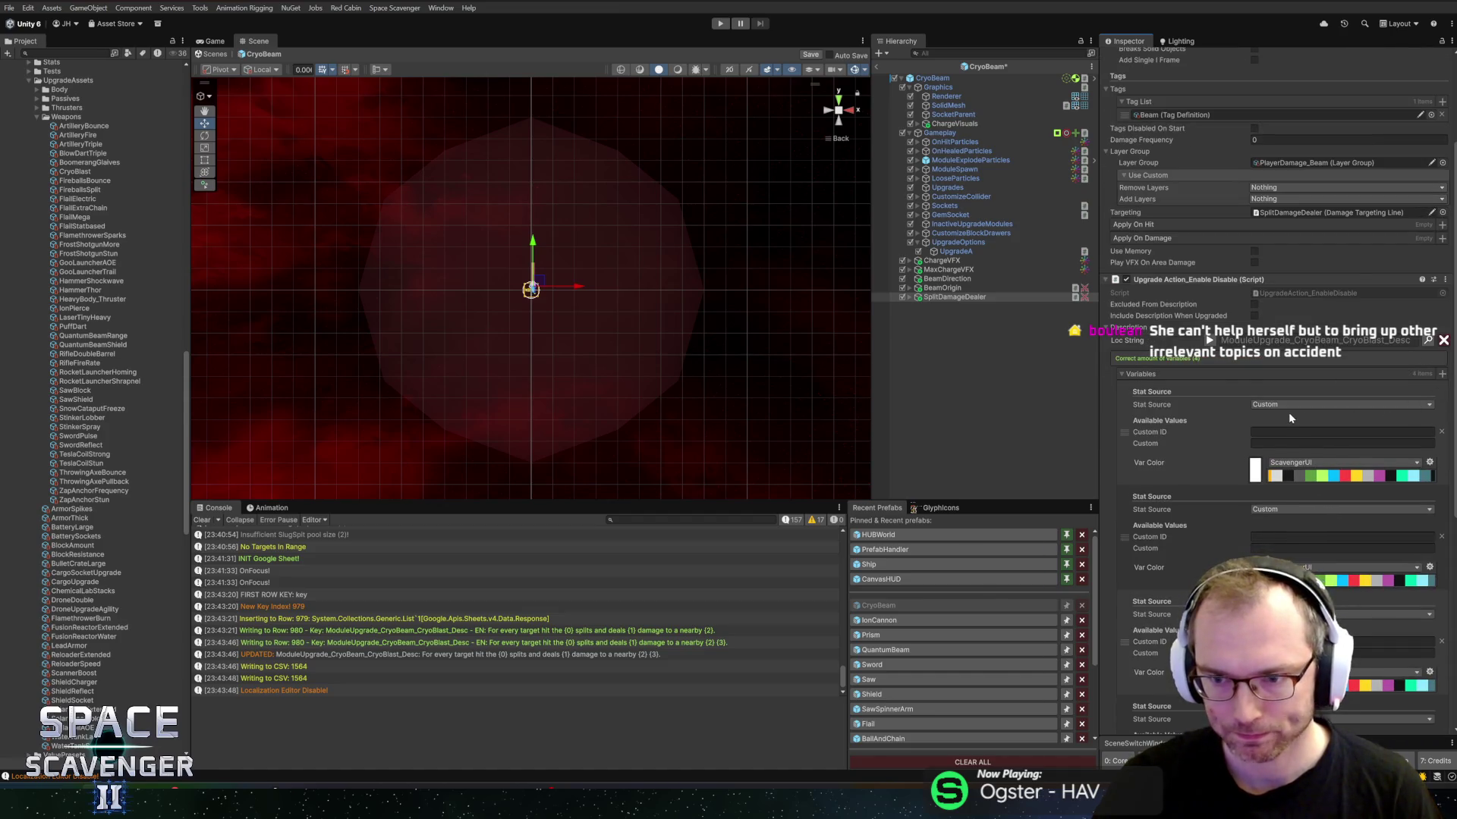
left_click(1211, 341)
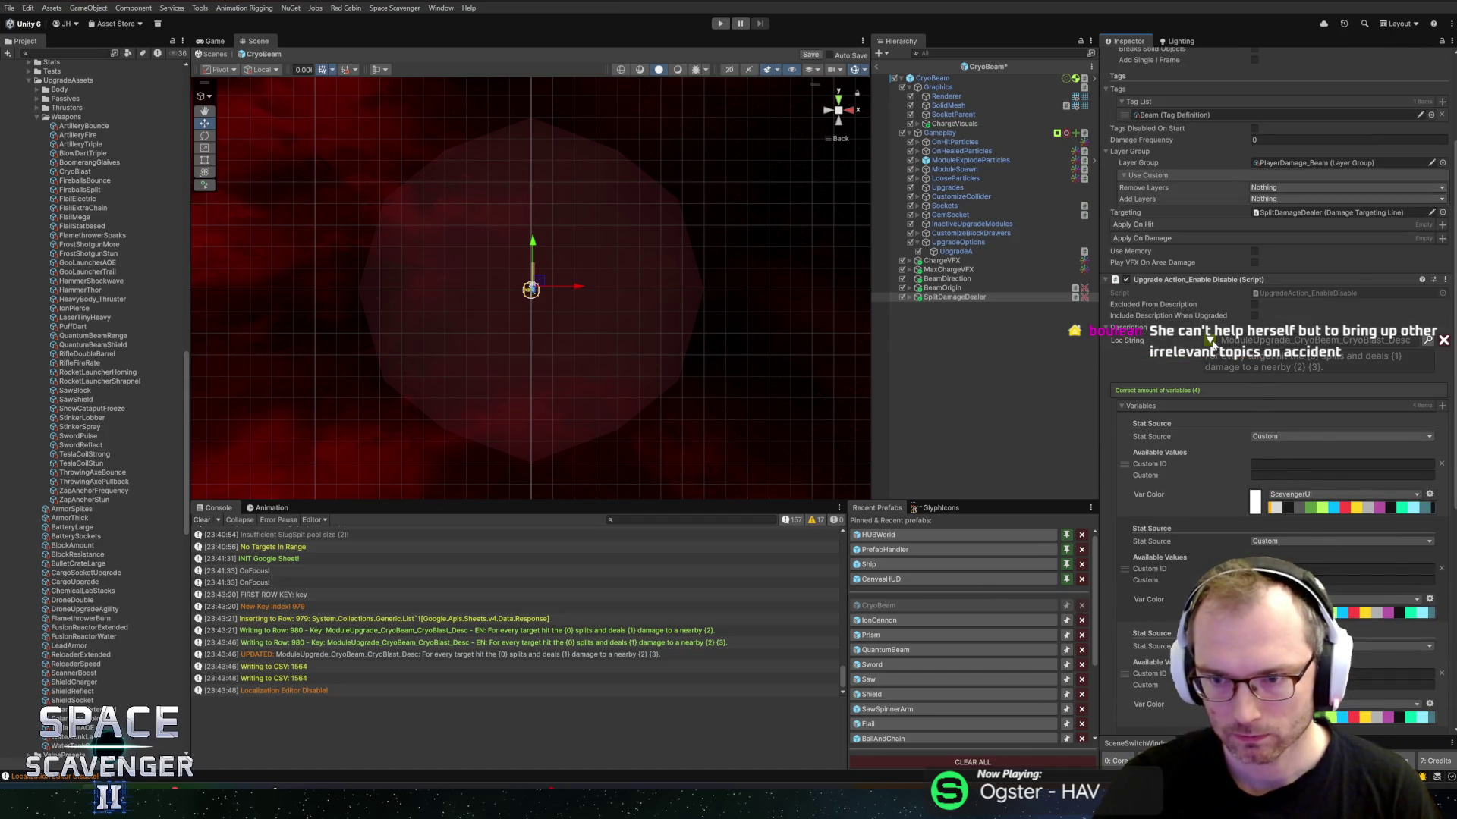
left_click(1210, 340)
Step: Make the first variable a Beam keyword and save the CryoBeam prefab
left_click(1271, 404)
type("k")
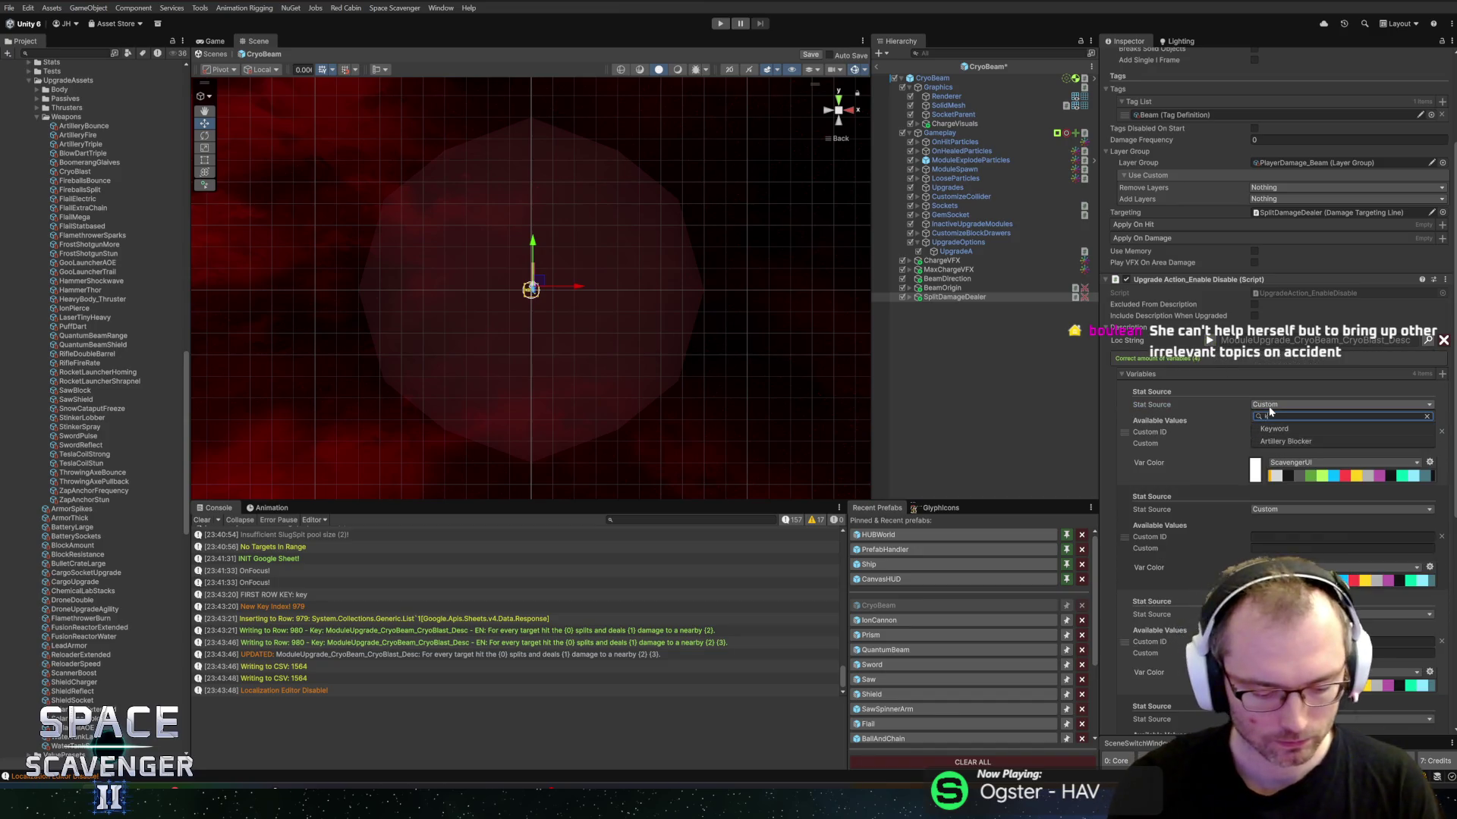
left_click(1290, 427)
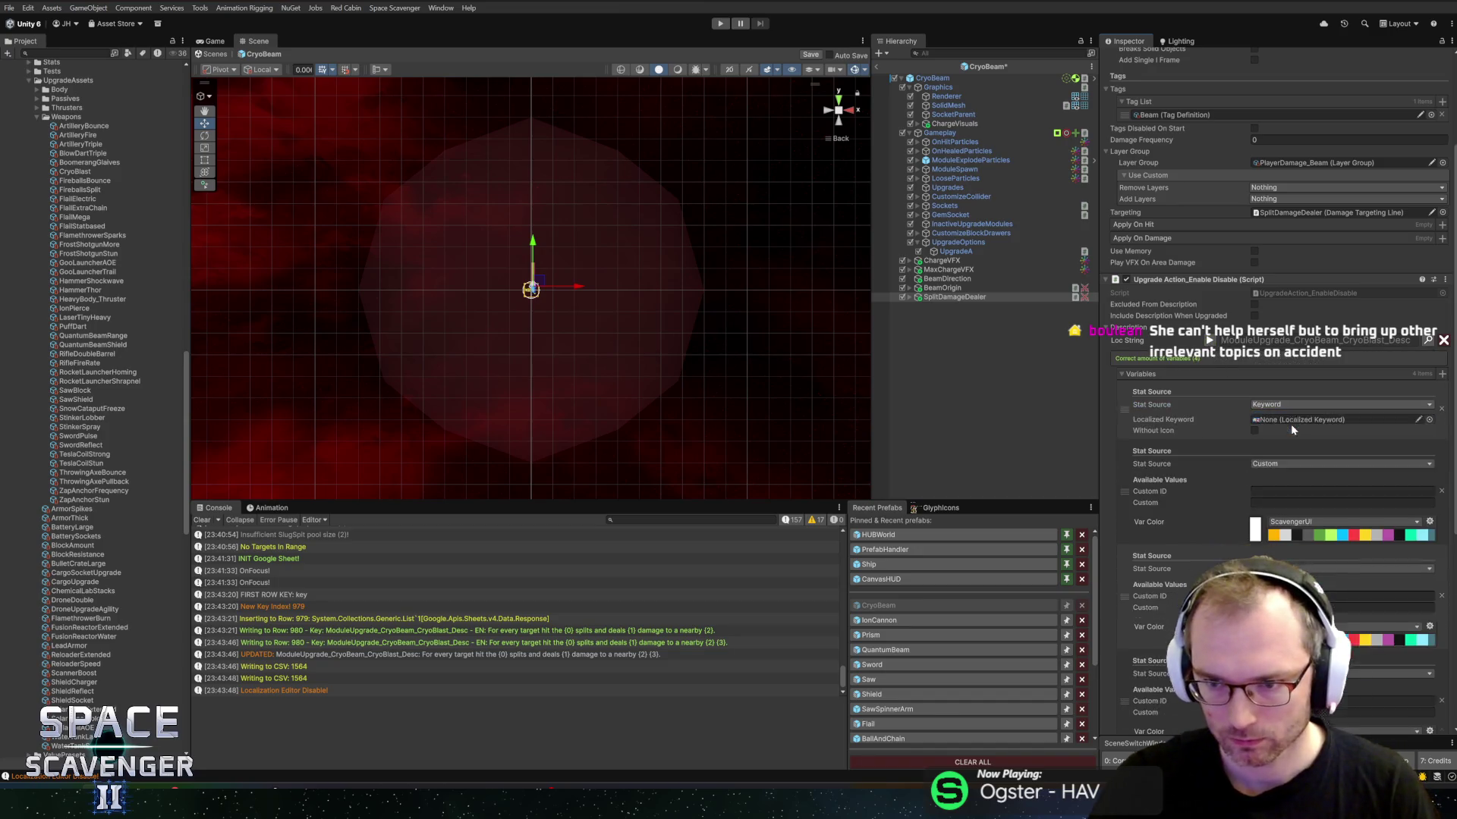
left_click(1430, 415)
type("beam")
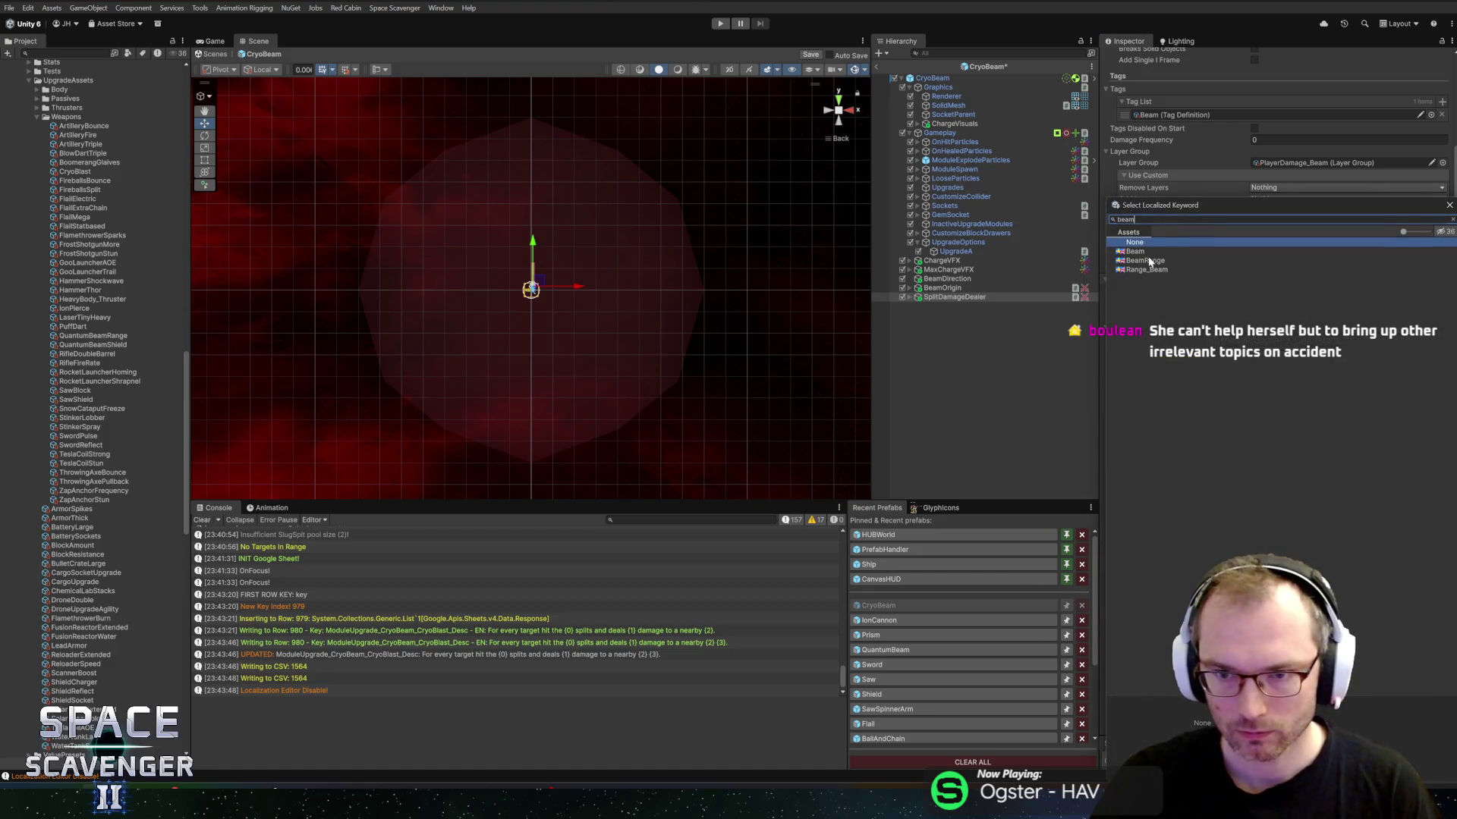
double_click(1141, 251)
scroll(1239, 379, "down", 2)
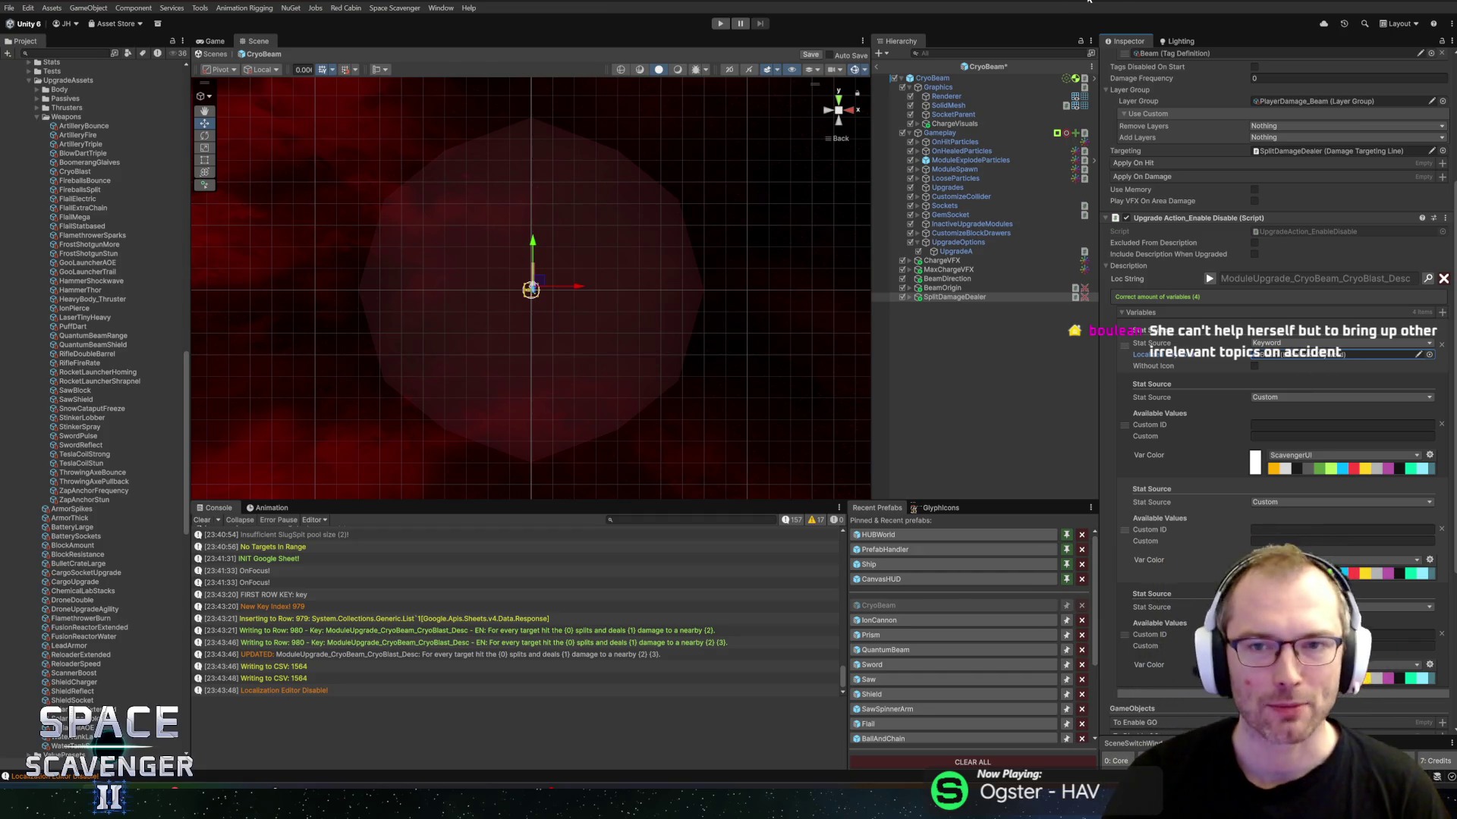
key("ctrl+s")
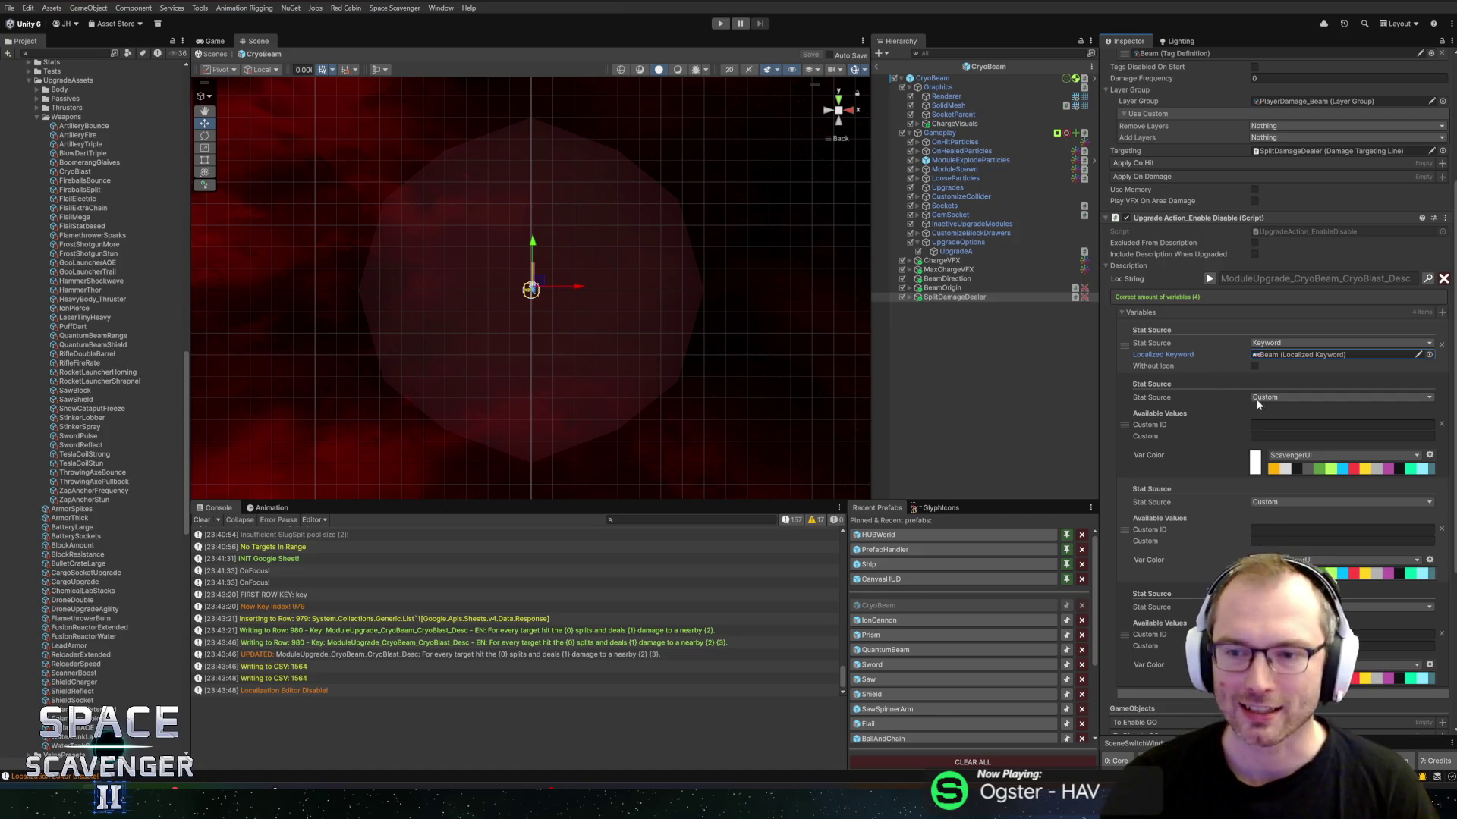
left_click(1278, 399)
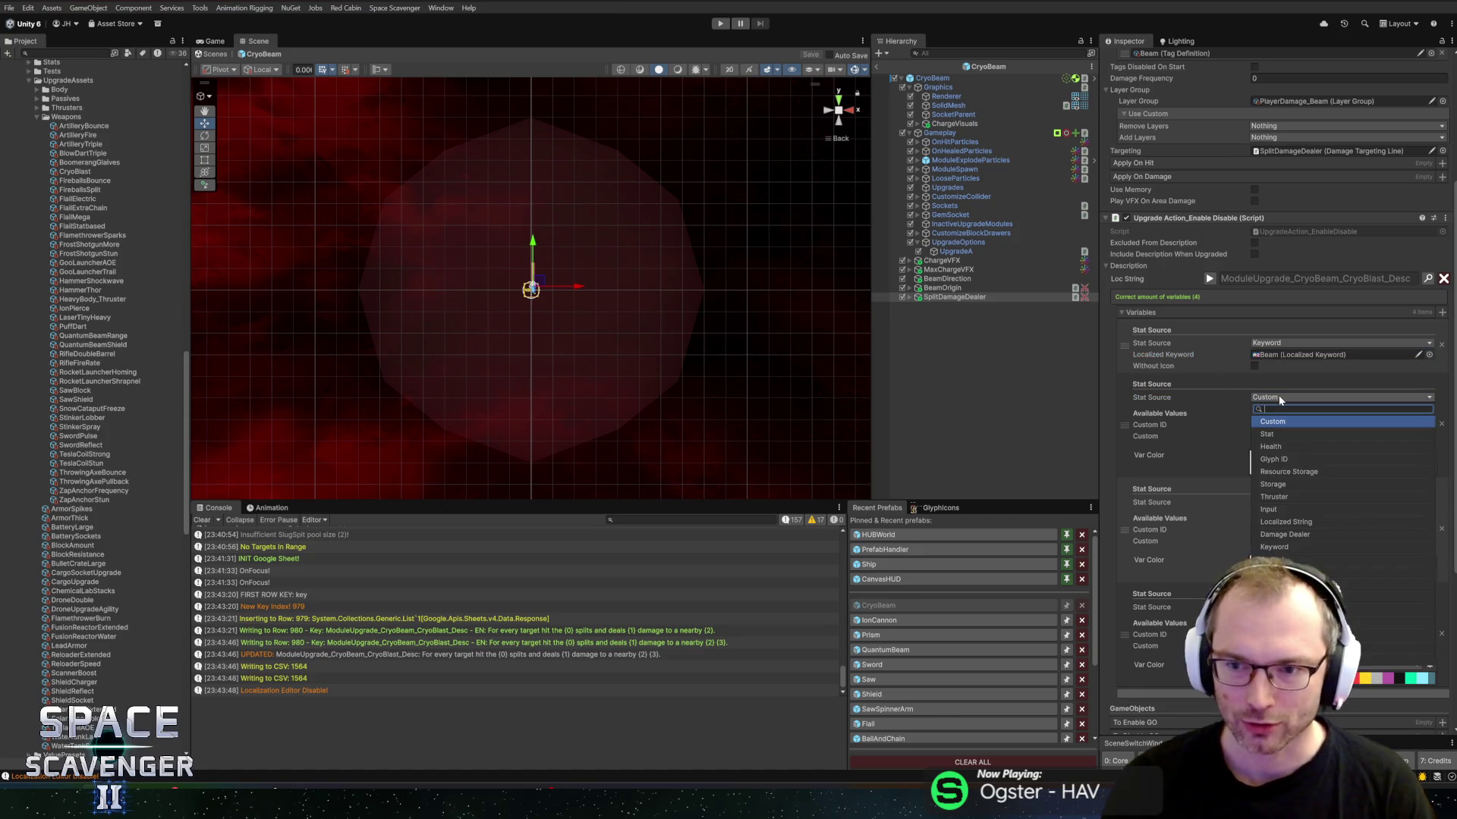
Step: Set the second variable to read damage from SplitDamageDealer
left_click(1278, 395)
left_click(1277, 395)
left_click(1210, 279)
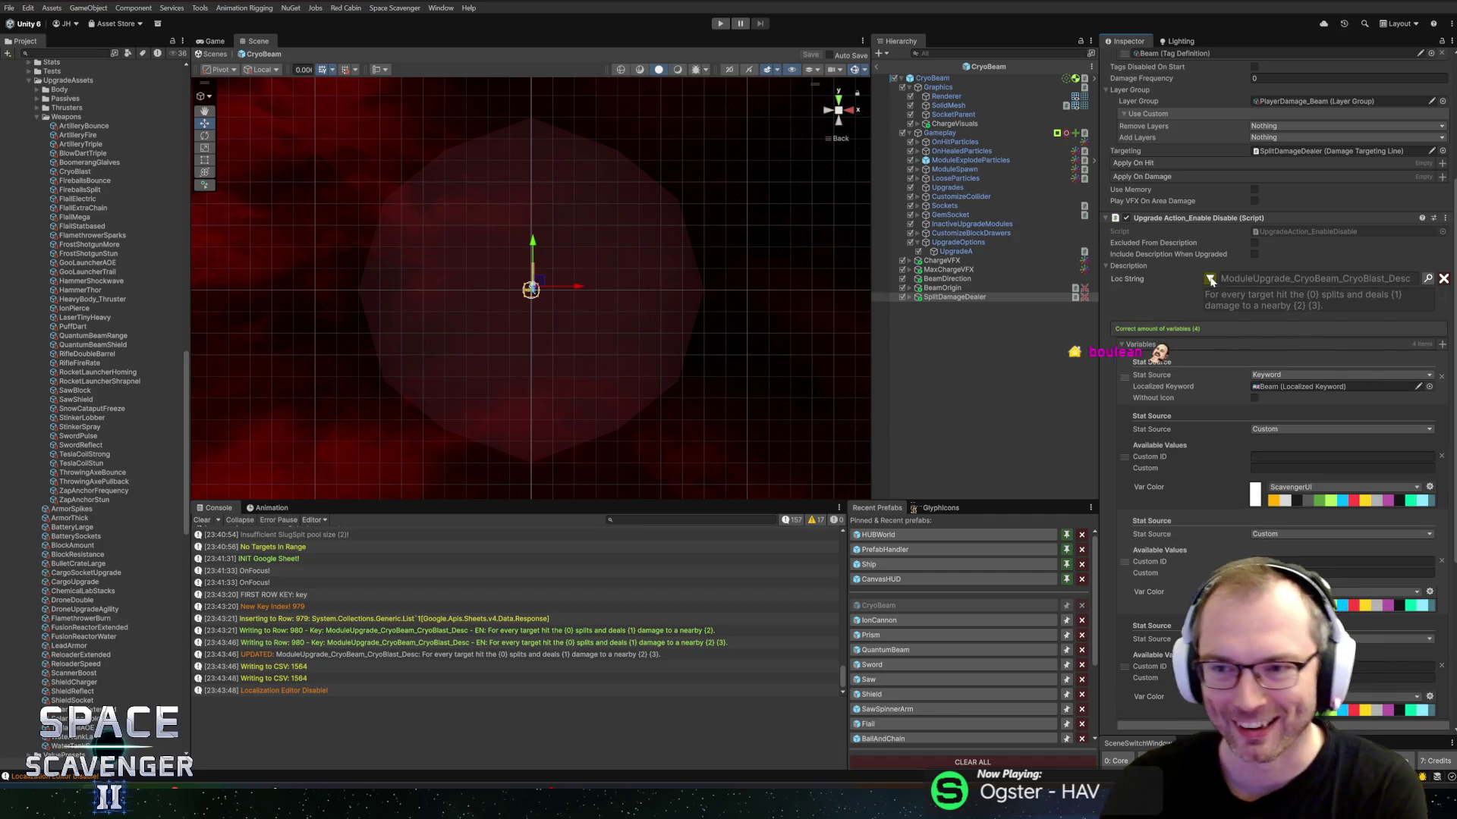
left_click(1281, 429)
type("damage")
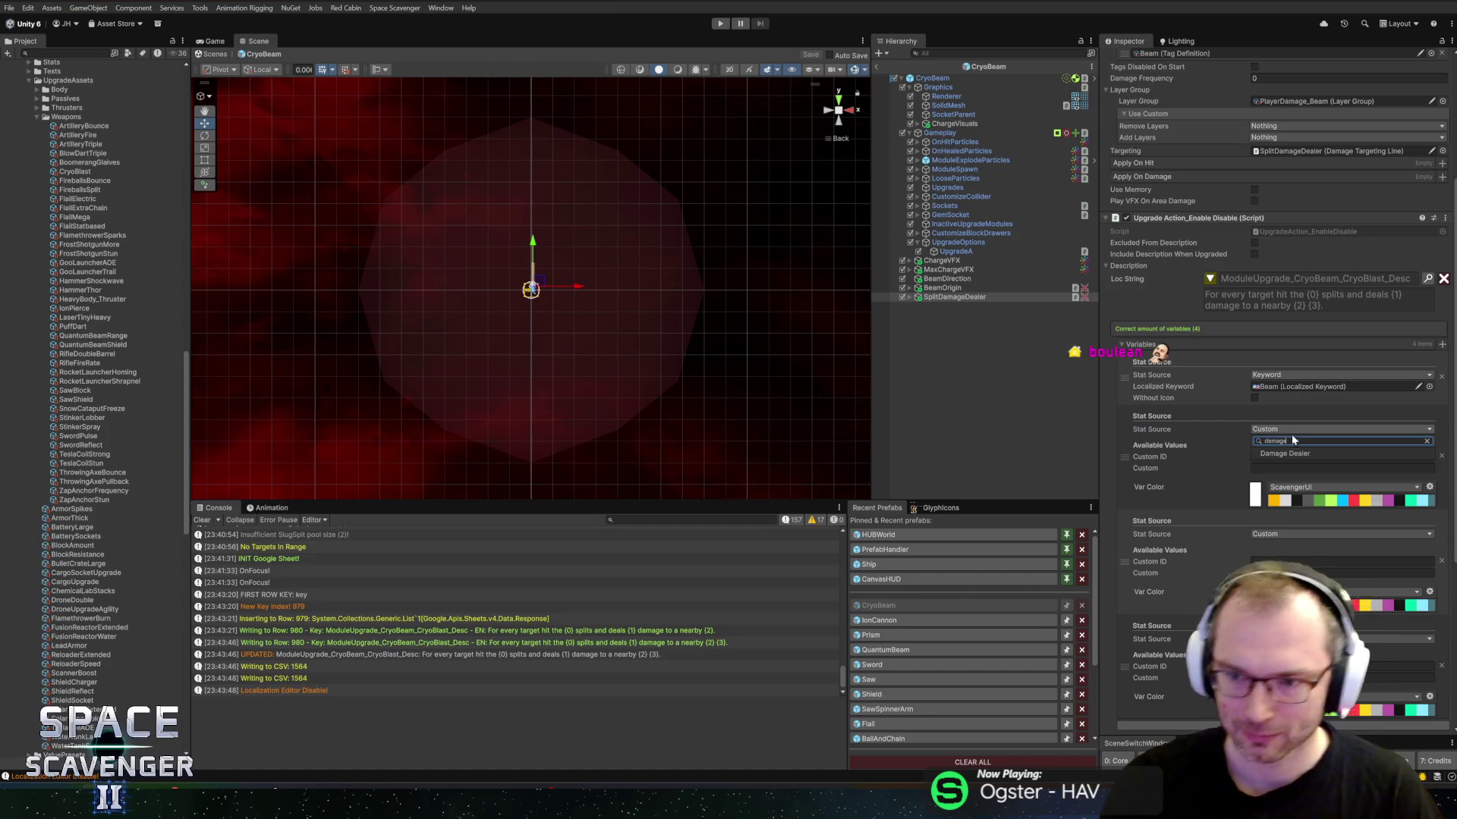
left_click(1318, 453)
left_click_drag(955, 301, 1282, 440)
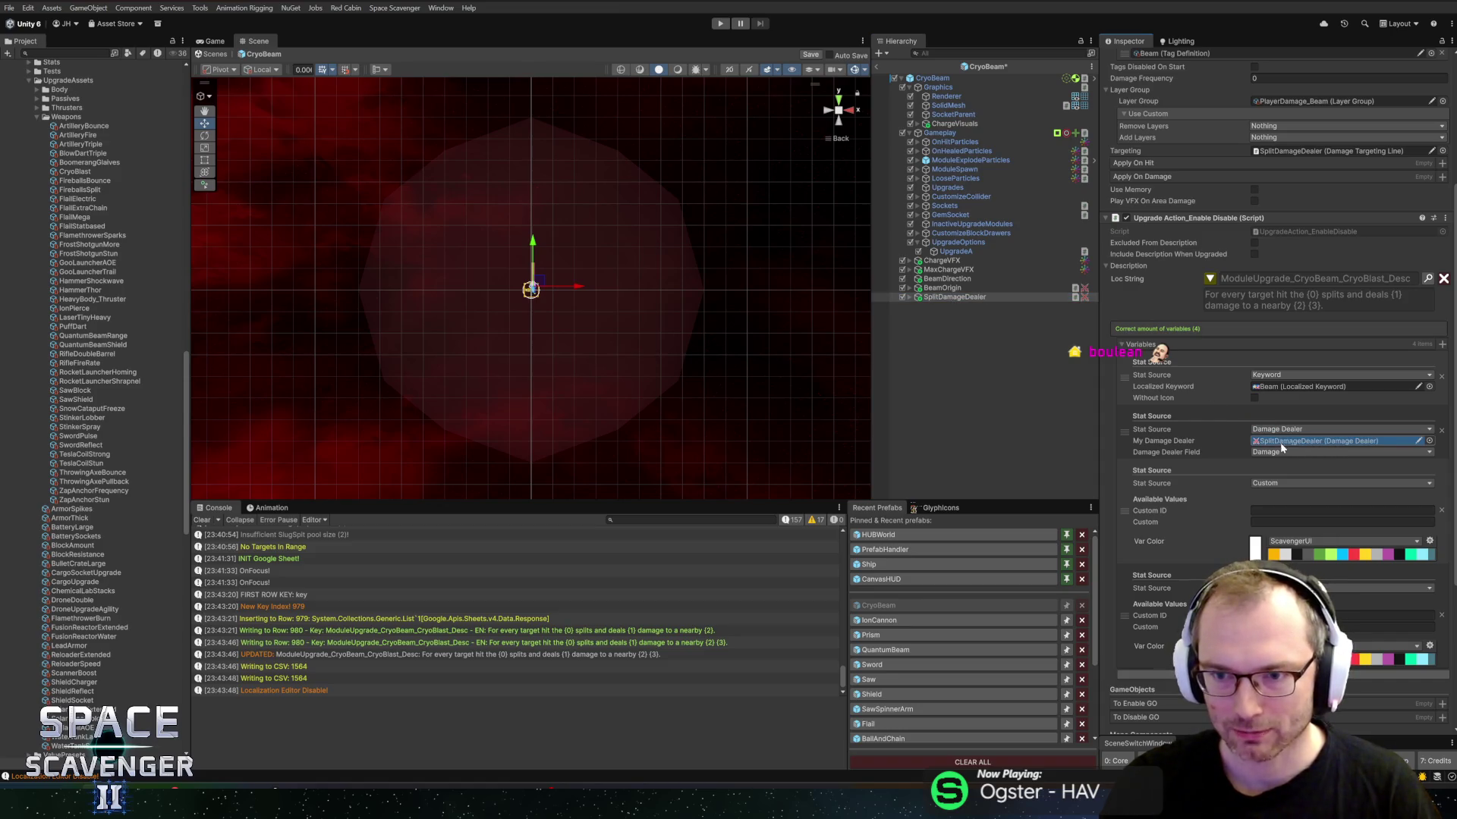
Step: Set the third variable to Area, sourced from the CryoBeam targeting circle
left_click(1277, 484)
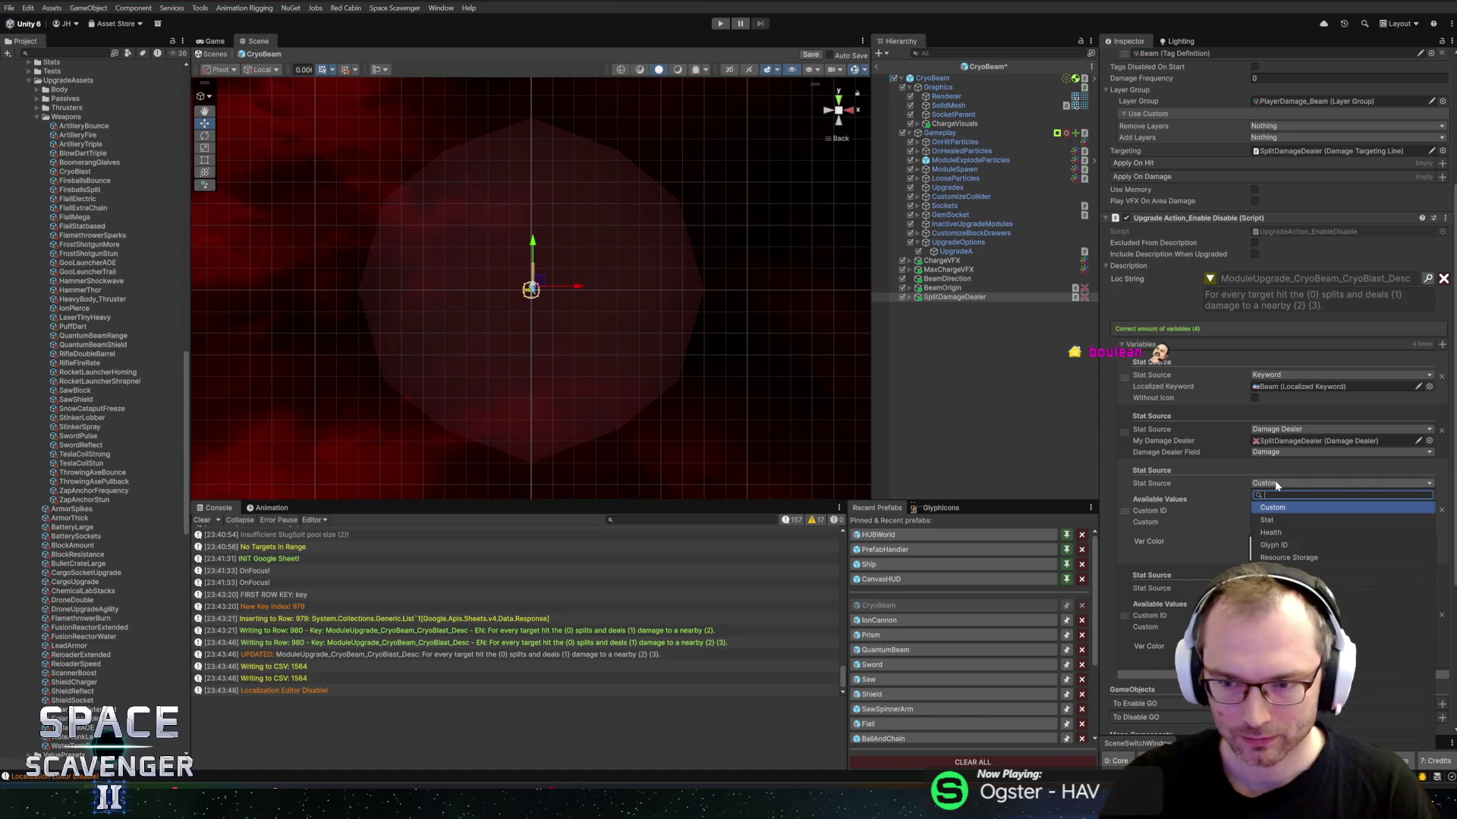
type("are")
left_click(1277, 507)
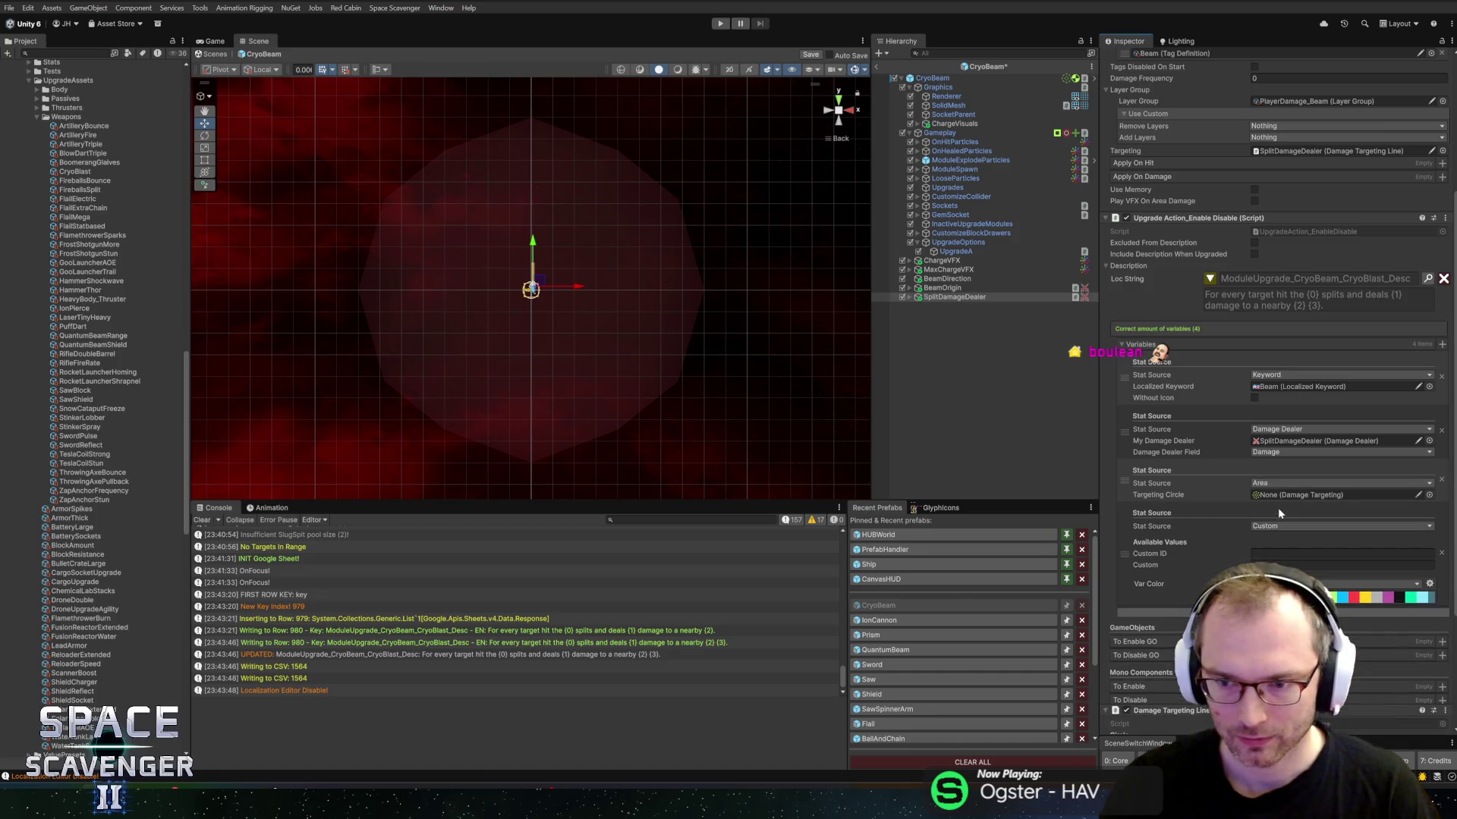
mouse_move(931, 79)
left_mouse_down()
mouse_move(1123, 319)
mouse_move(1296, 498)
left_mouse_up()
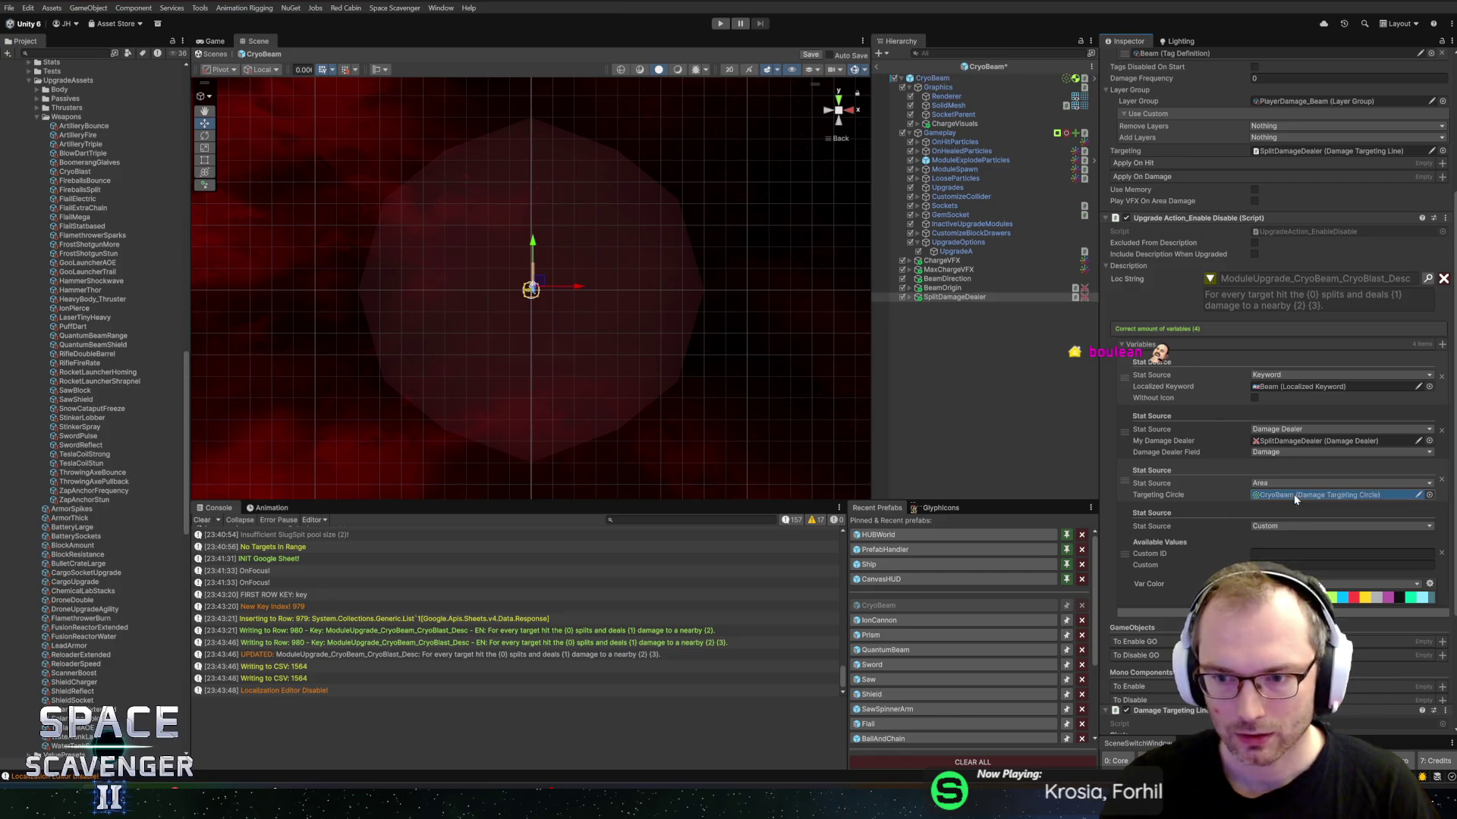
Step: Set the fourth variable to the Enemies keyword, save the prefab, and locate the Enemies asset
left_click(1262, 526)
type("keyw")
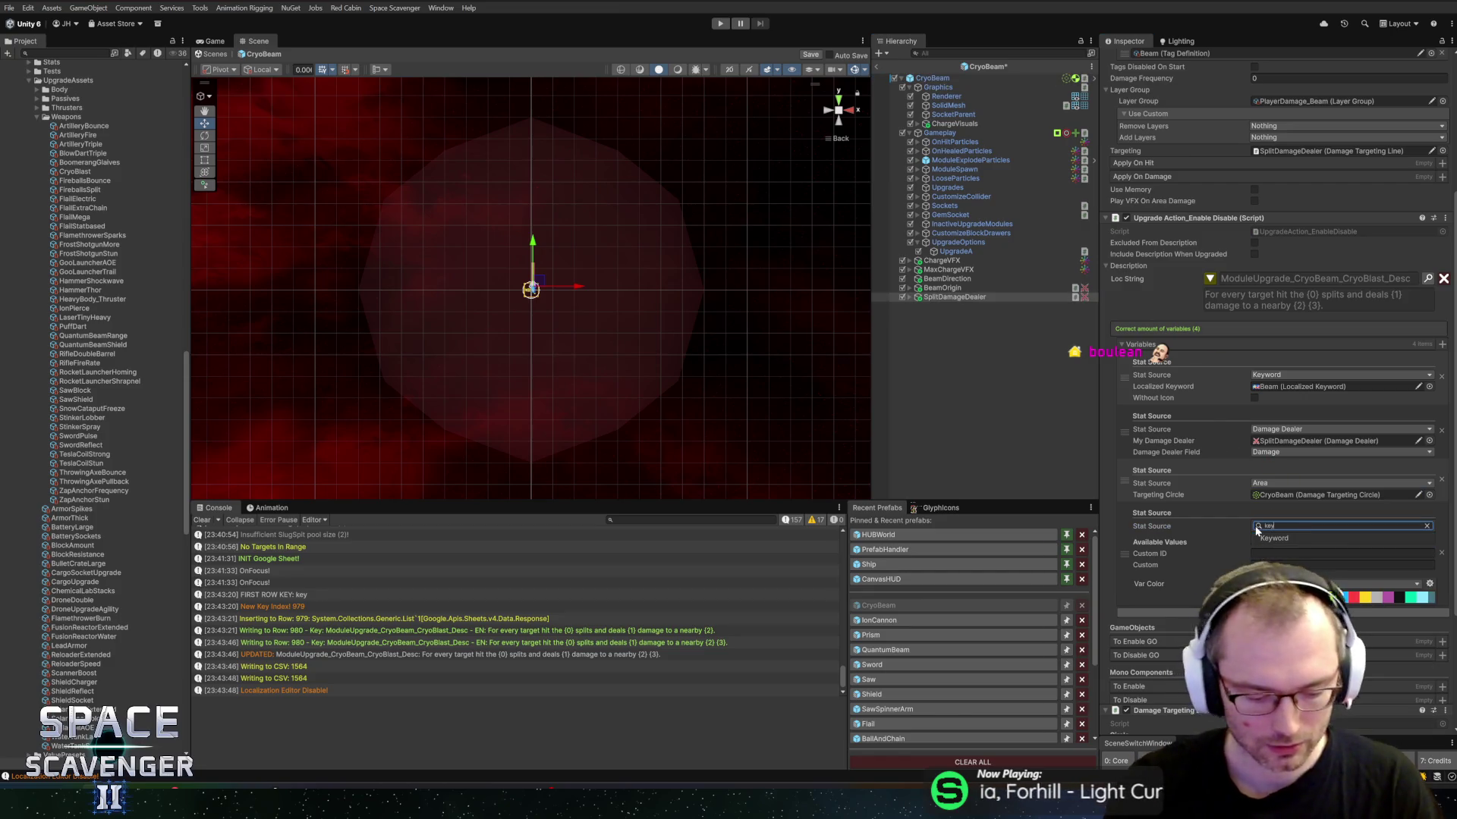
left_click(1272, 537)
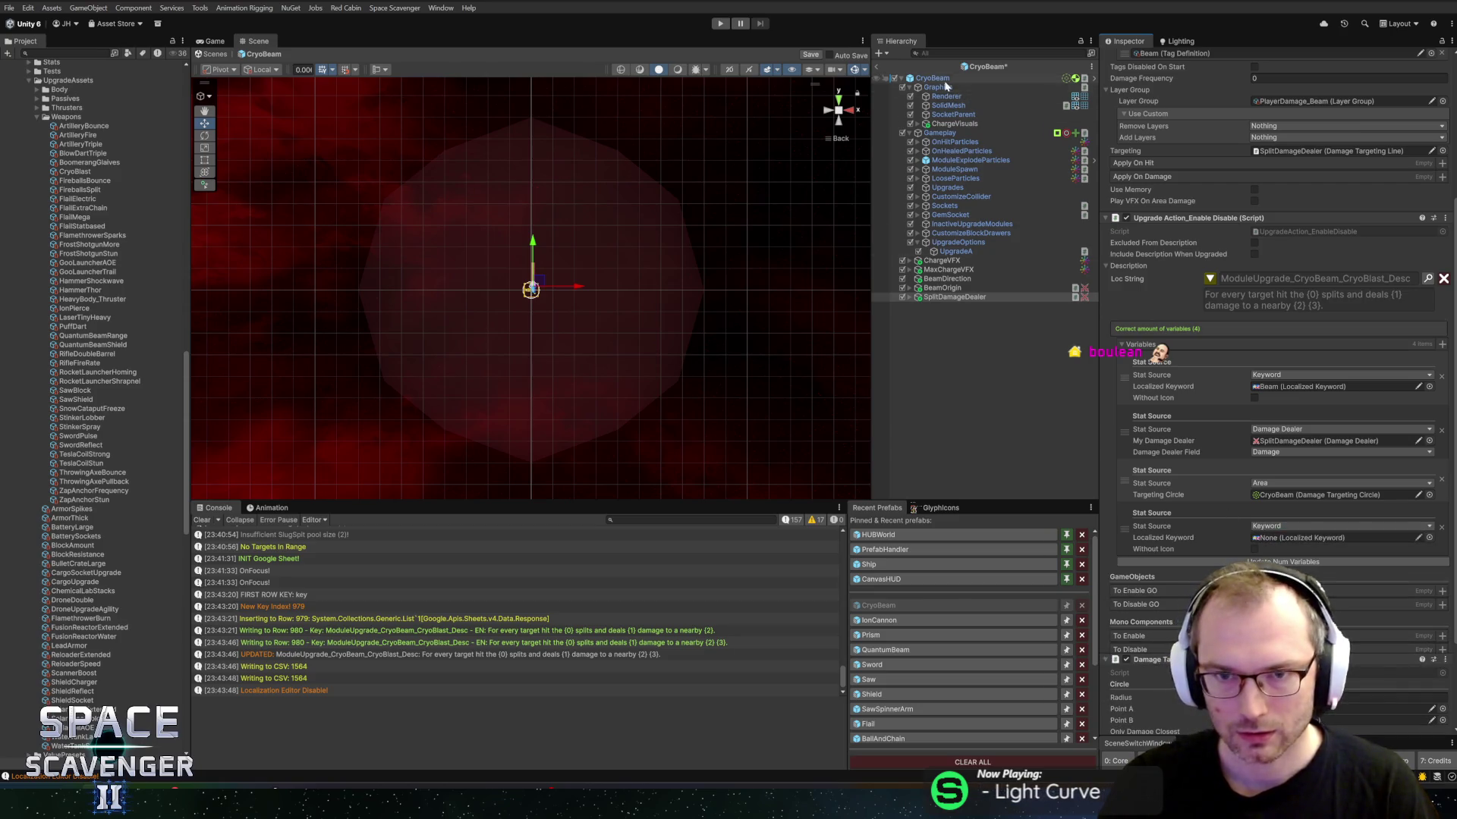
left_click(1430, 538)
type("ene")
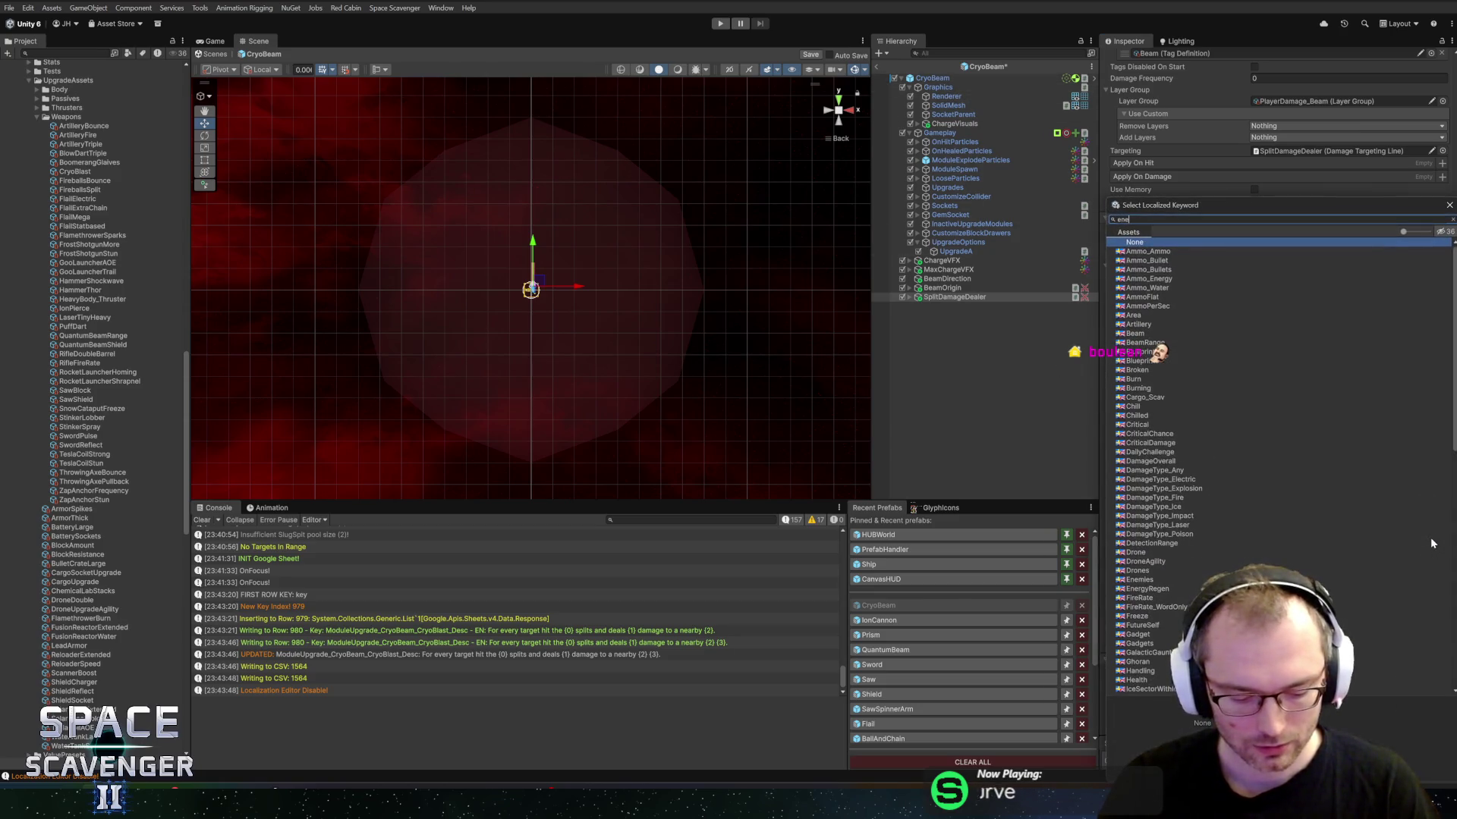
type("m")
double_click(1153, 253)
key("ctrl+s")
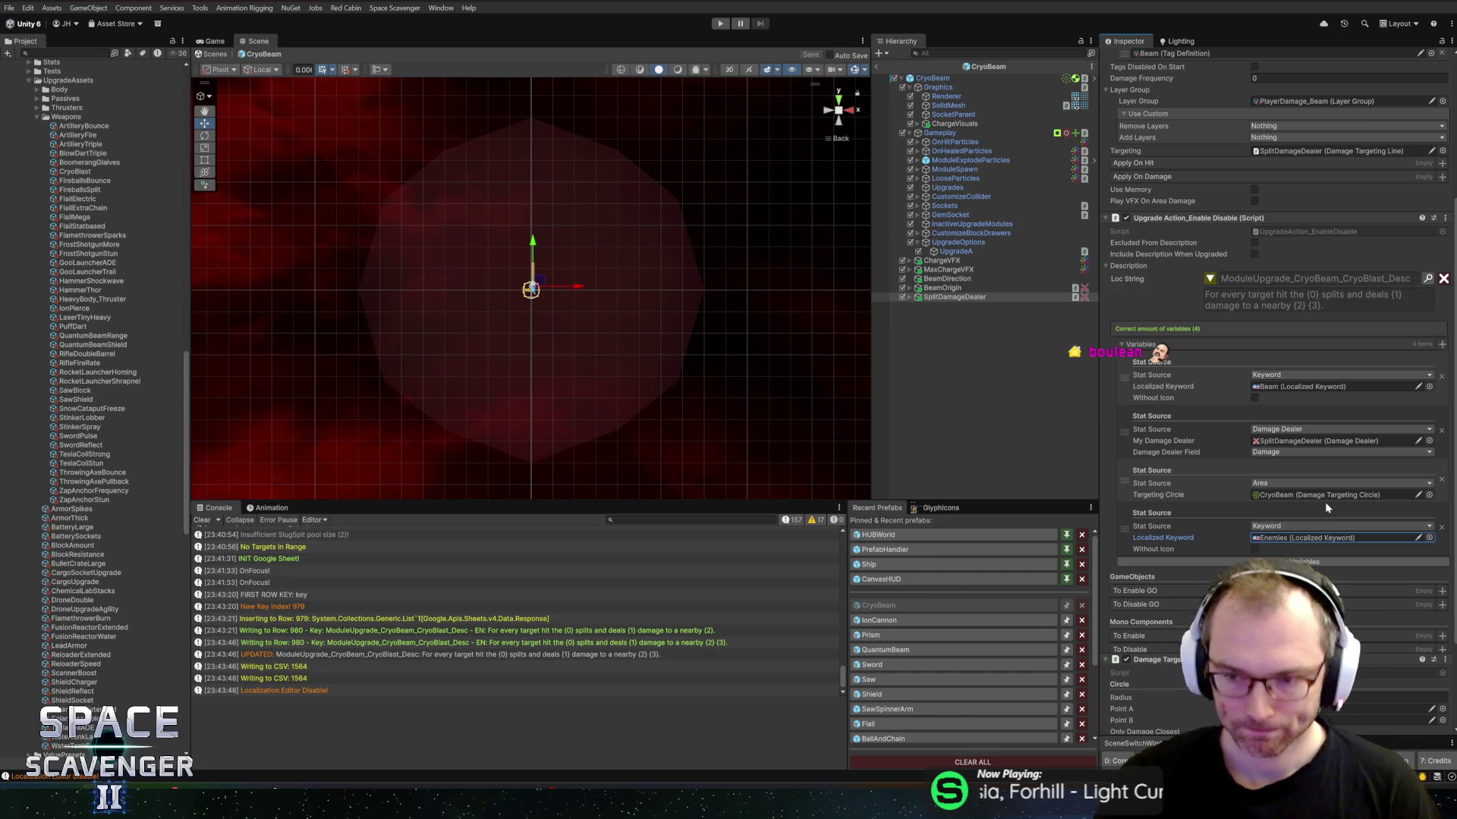
left_click(1282, 538)
left_click(90, 654)
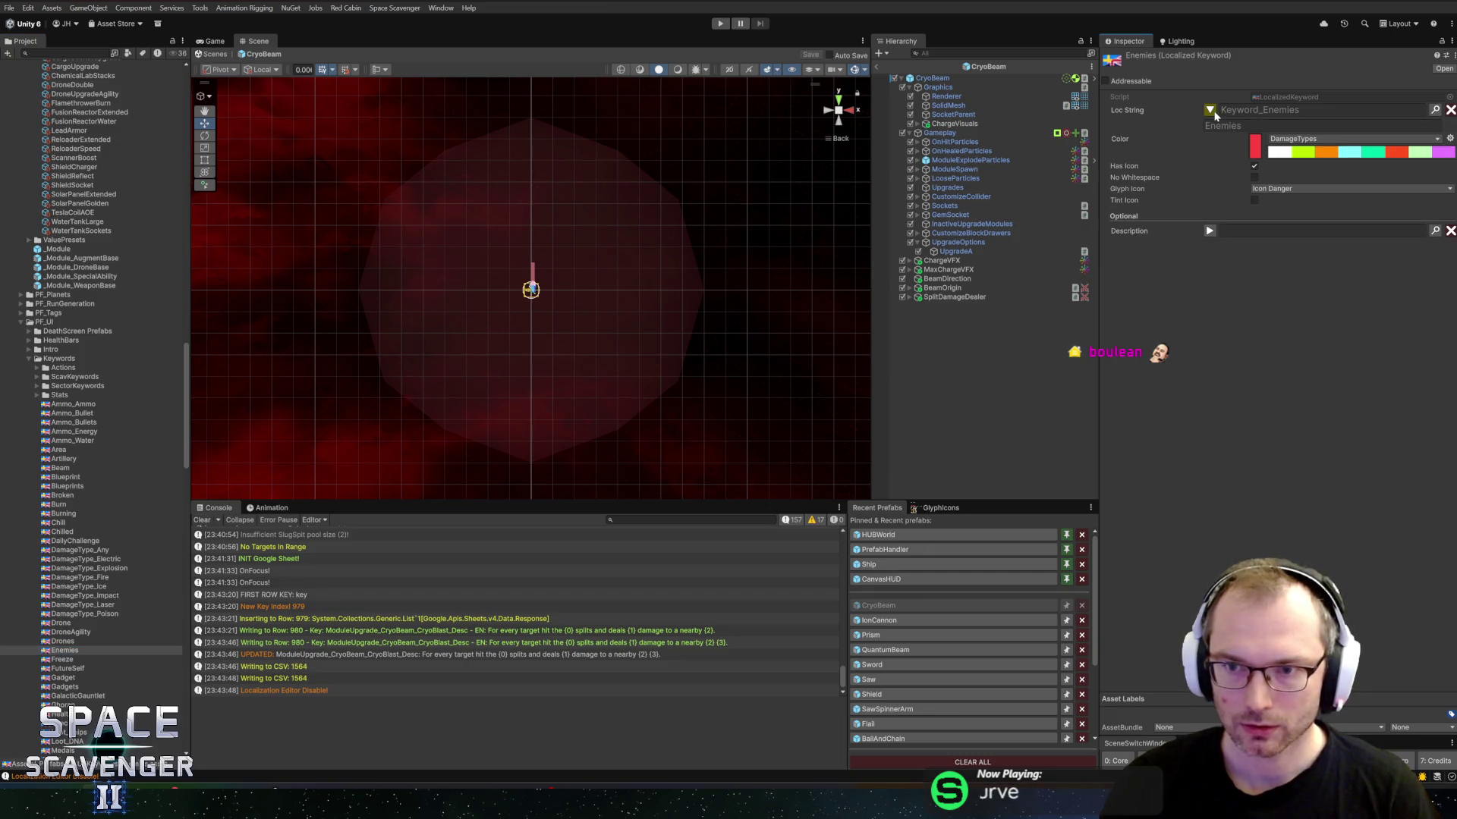
Step: Duplicate the Enemies keyword asset as 'Enemy' and reopen the Localization Editor
left_click(1210, 111)
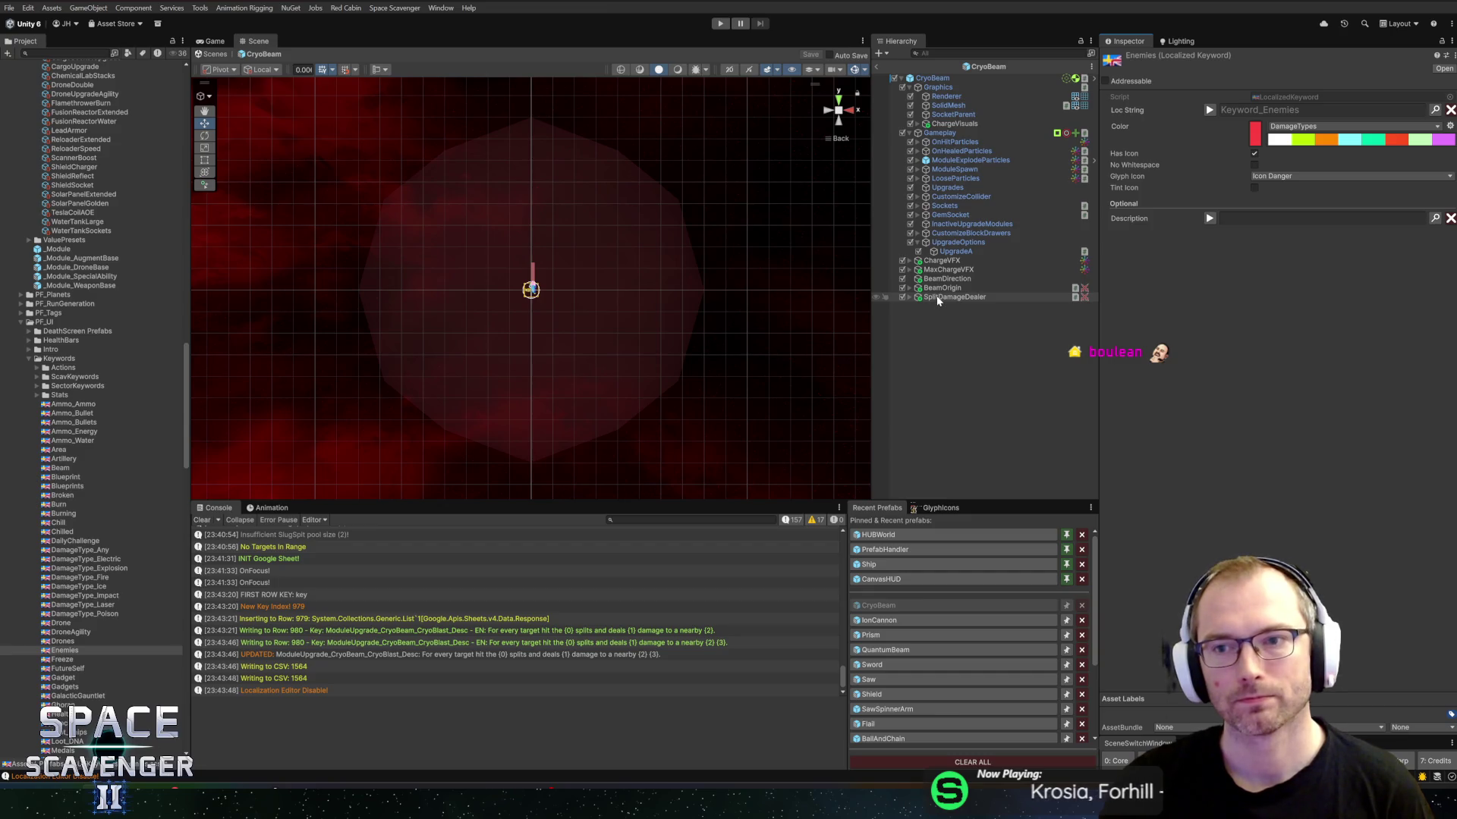
left_click(161, 651)
key("ctrl+d")
key("F2")
type("Enemy")
key("Return")
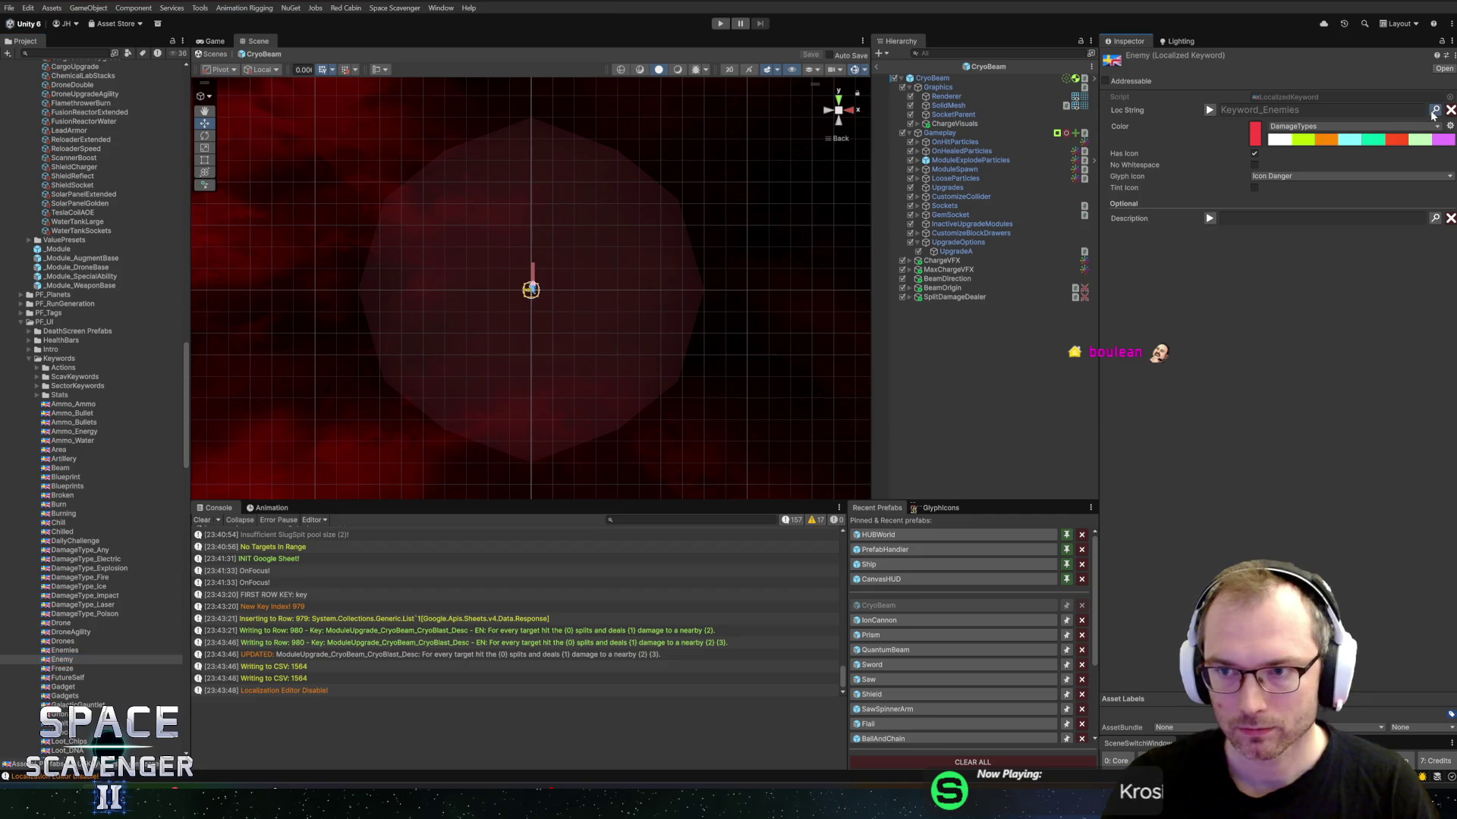
key("ctrl+l")
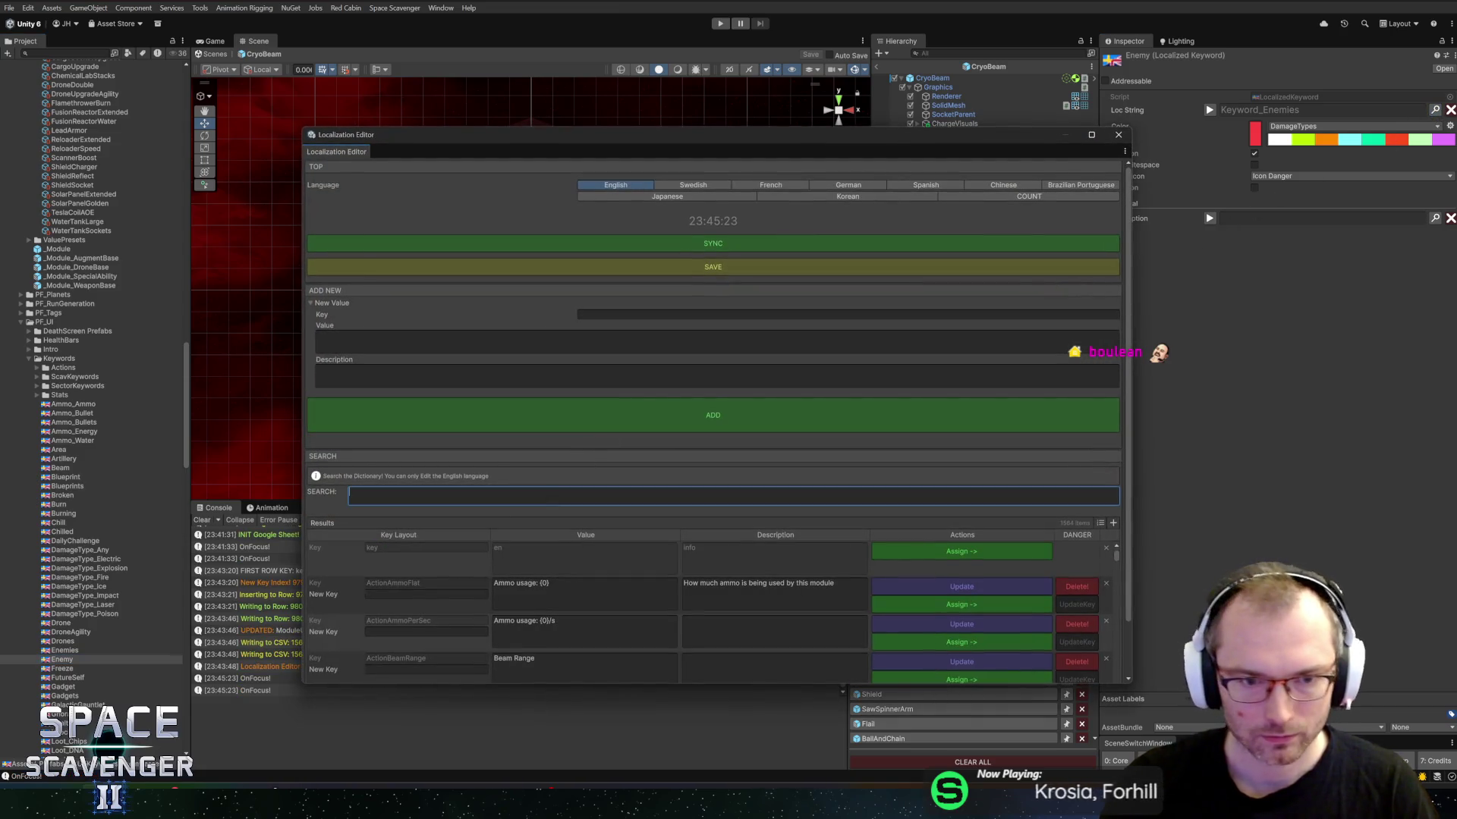
Step: Add Keyword_Enemy (value Enemy, description 'Enemy - singular') and assign it to the Enemy asset
left_click(848, 314)
type("Keyword_Ene")
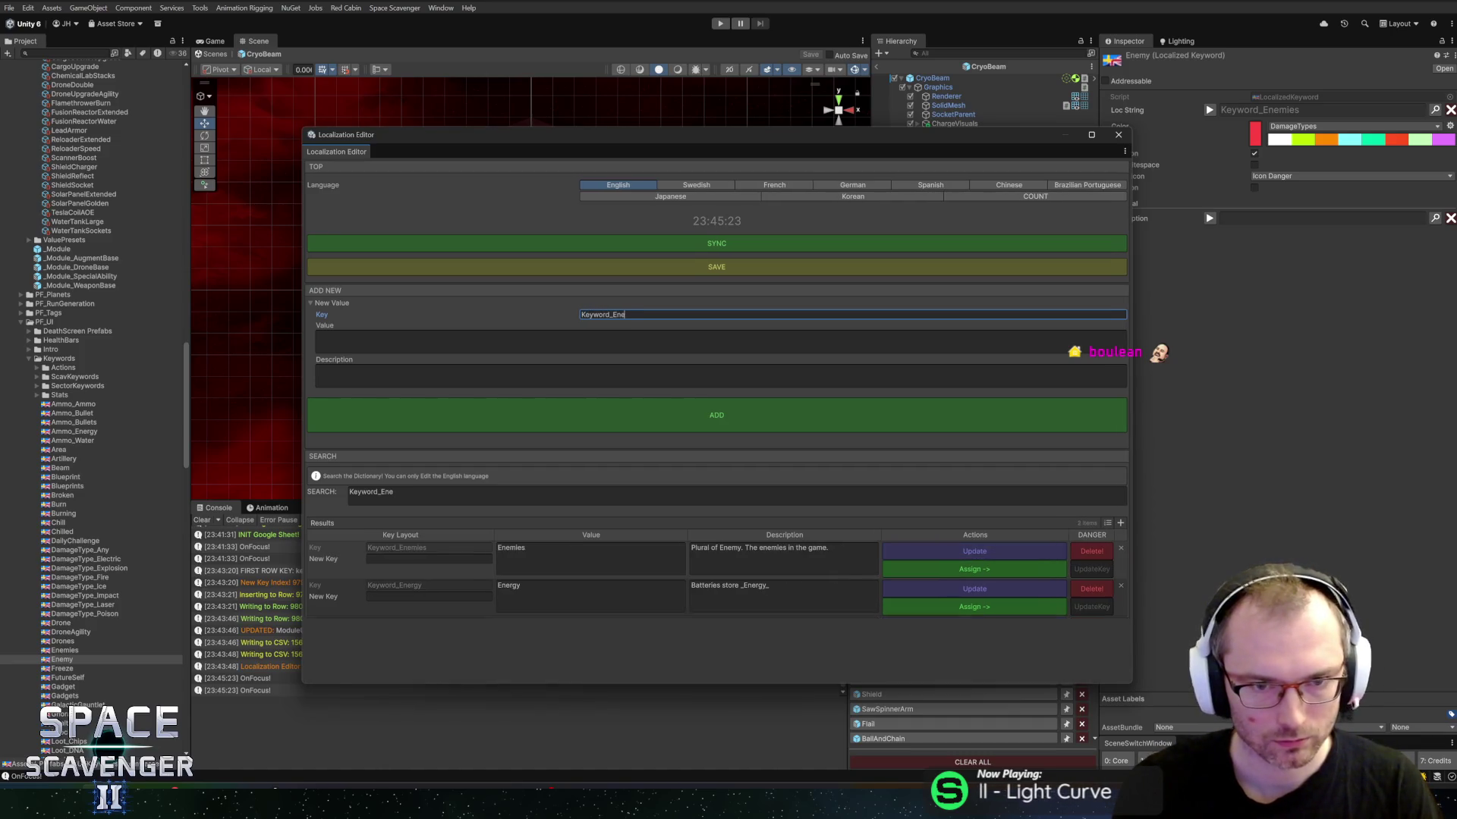
type("my")
left_click(427, 350)
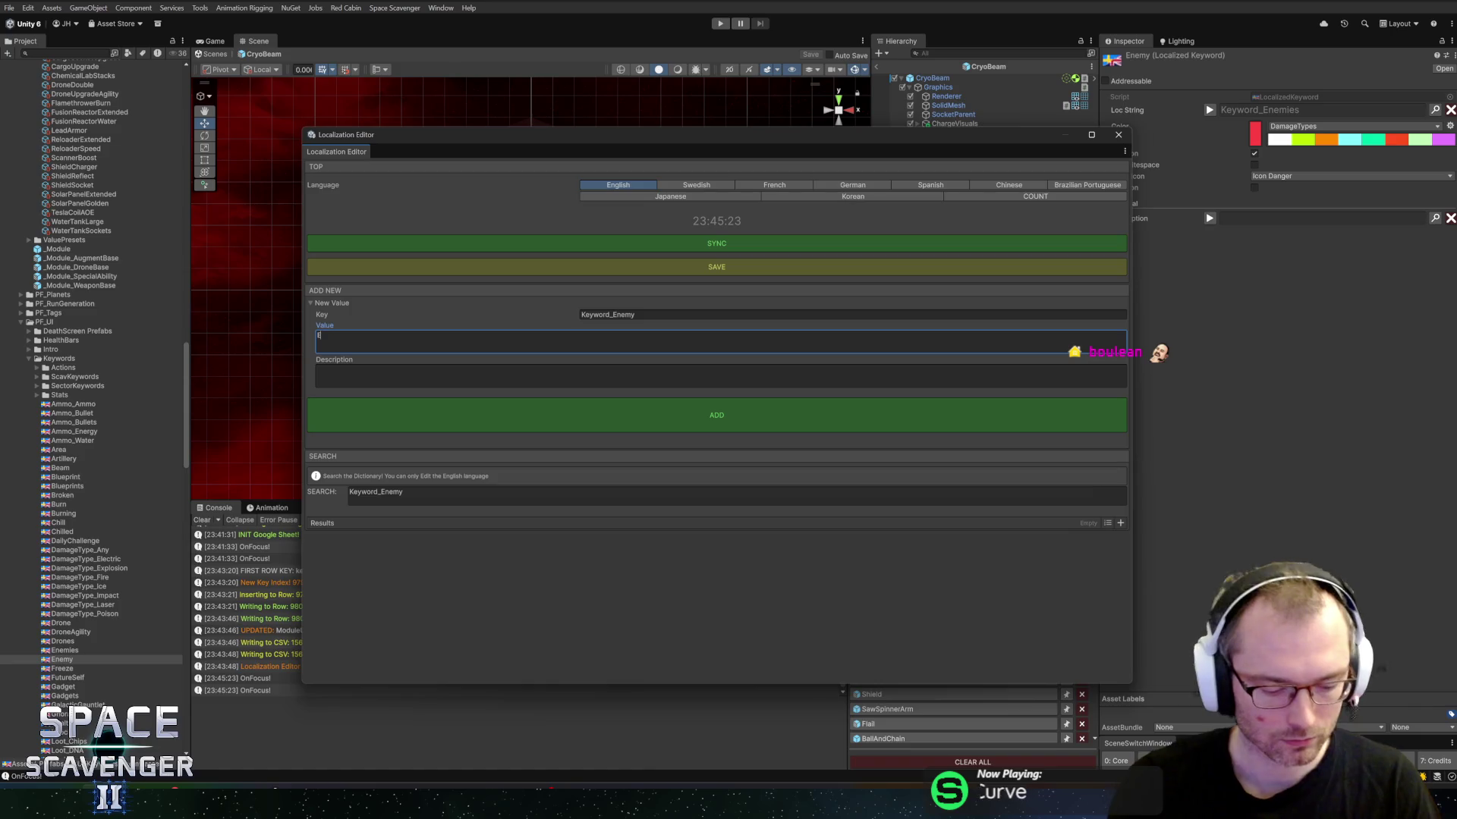
left_click(423, 379)
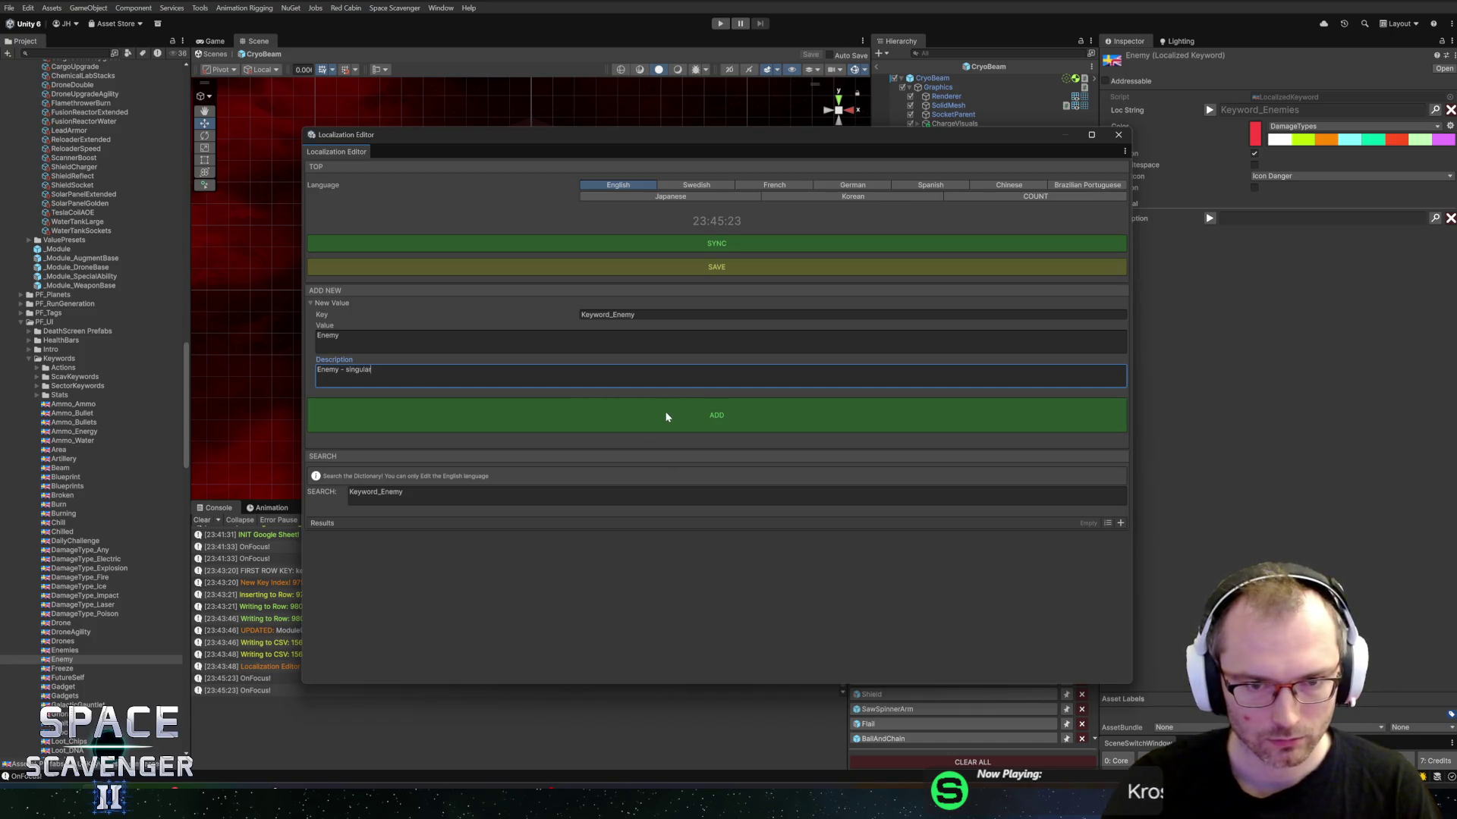
left_click(666, 417)
left_click(936, 573)
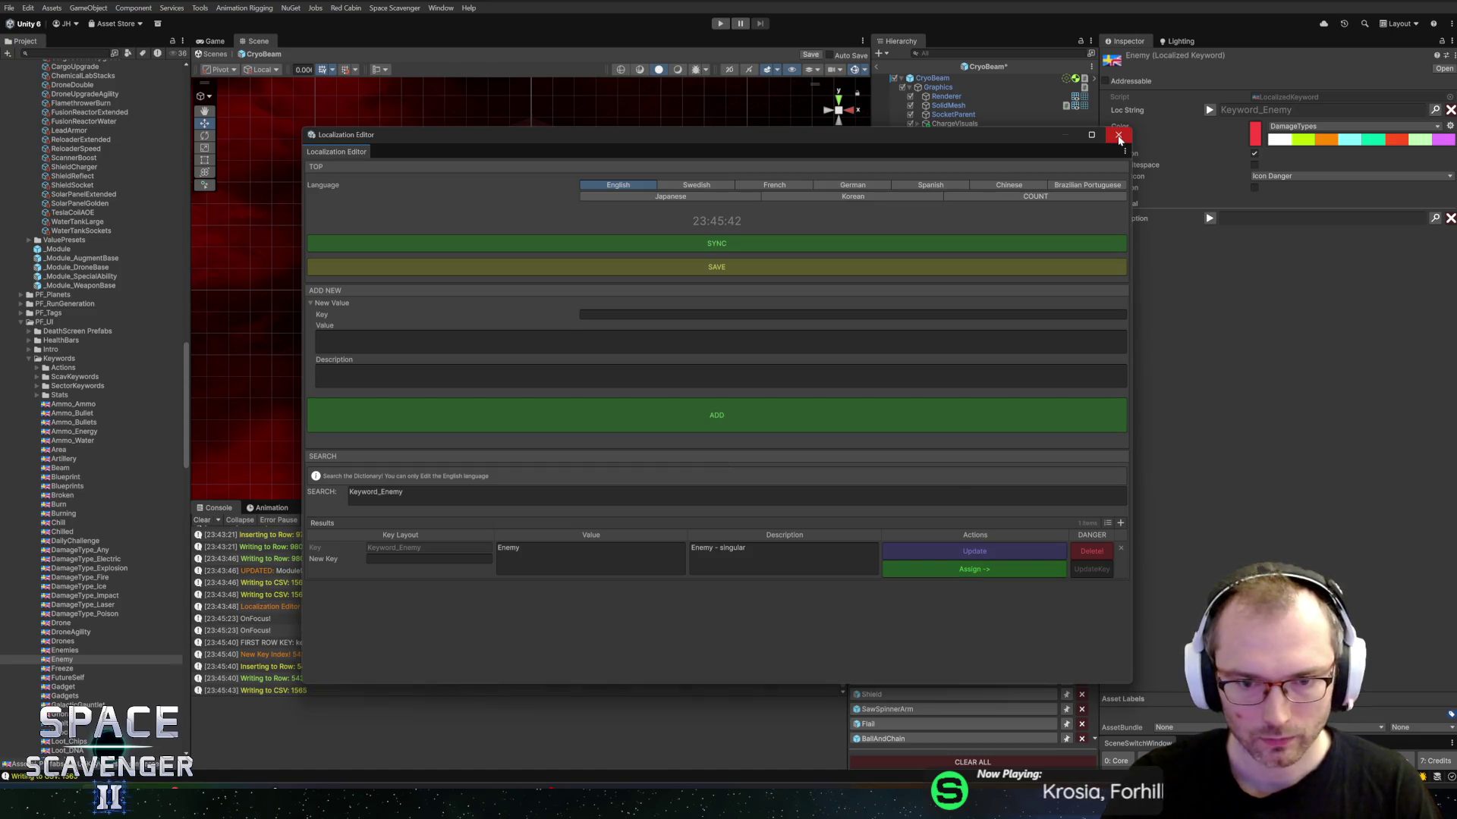
left_click(1119, 137)
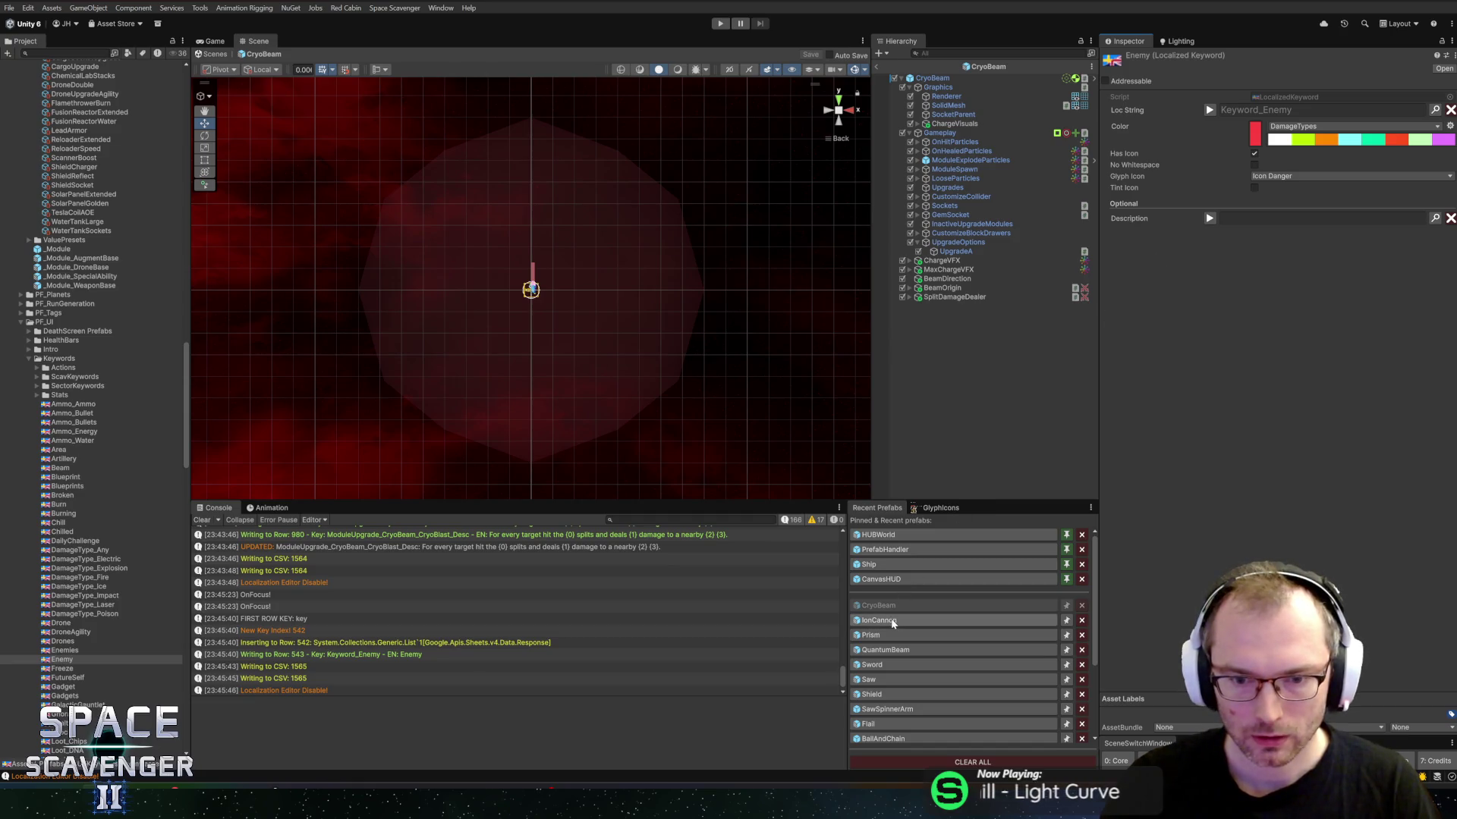
Step: Select SplitDamageDealer in the CryoBeam hierarchy to view its description settings
left_click(957, 252)
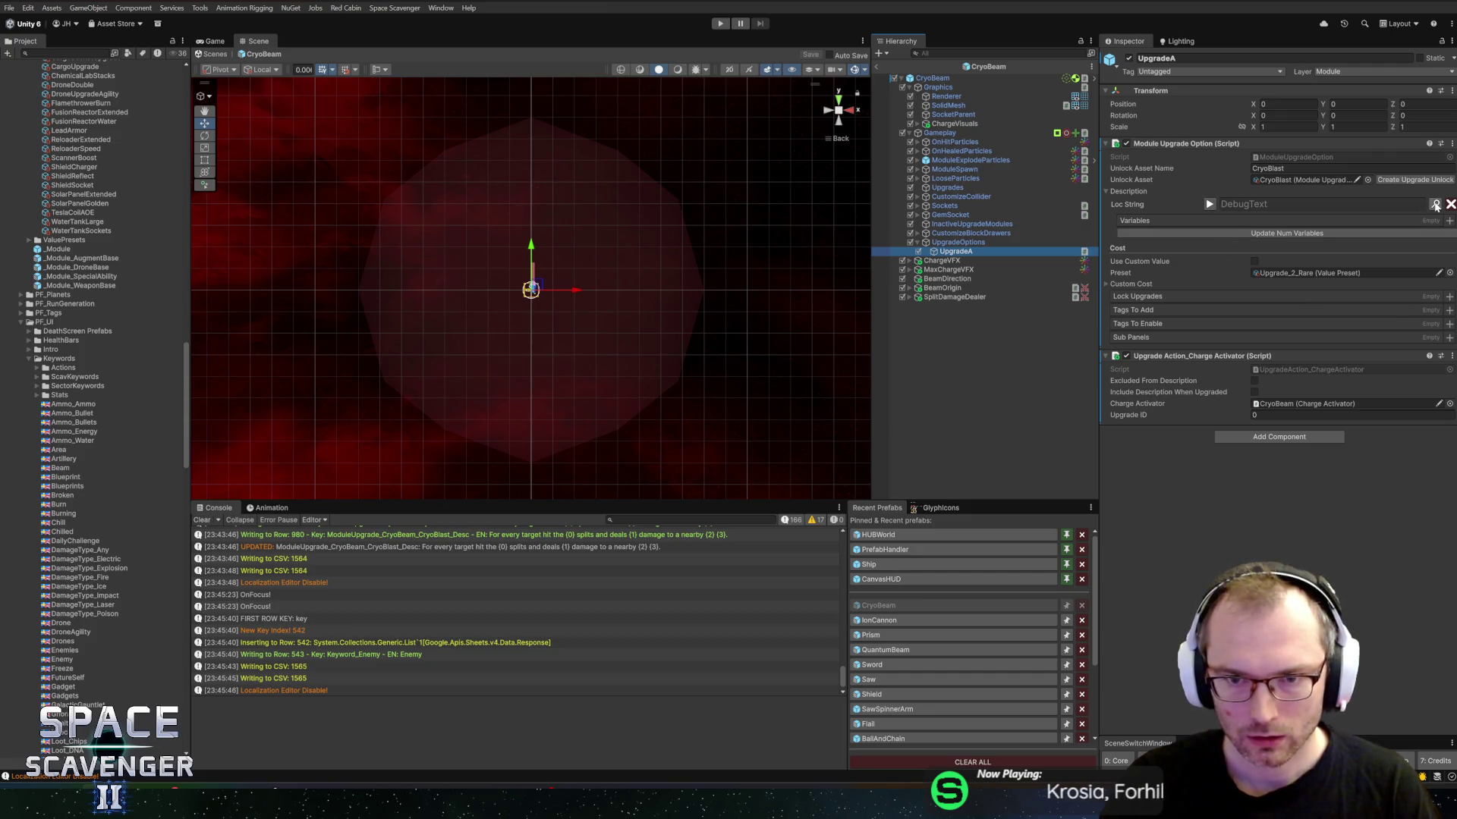
left_click(956, 78)
scroll(1188, 402, "down", 10)
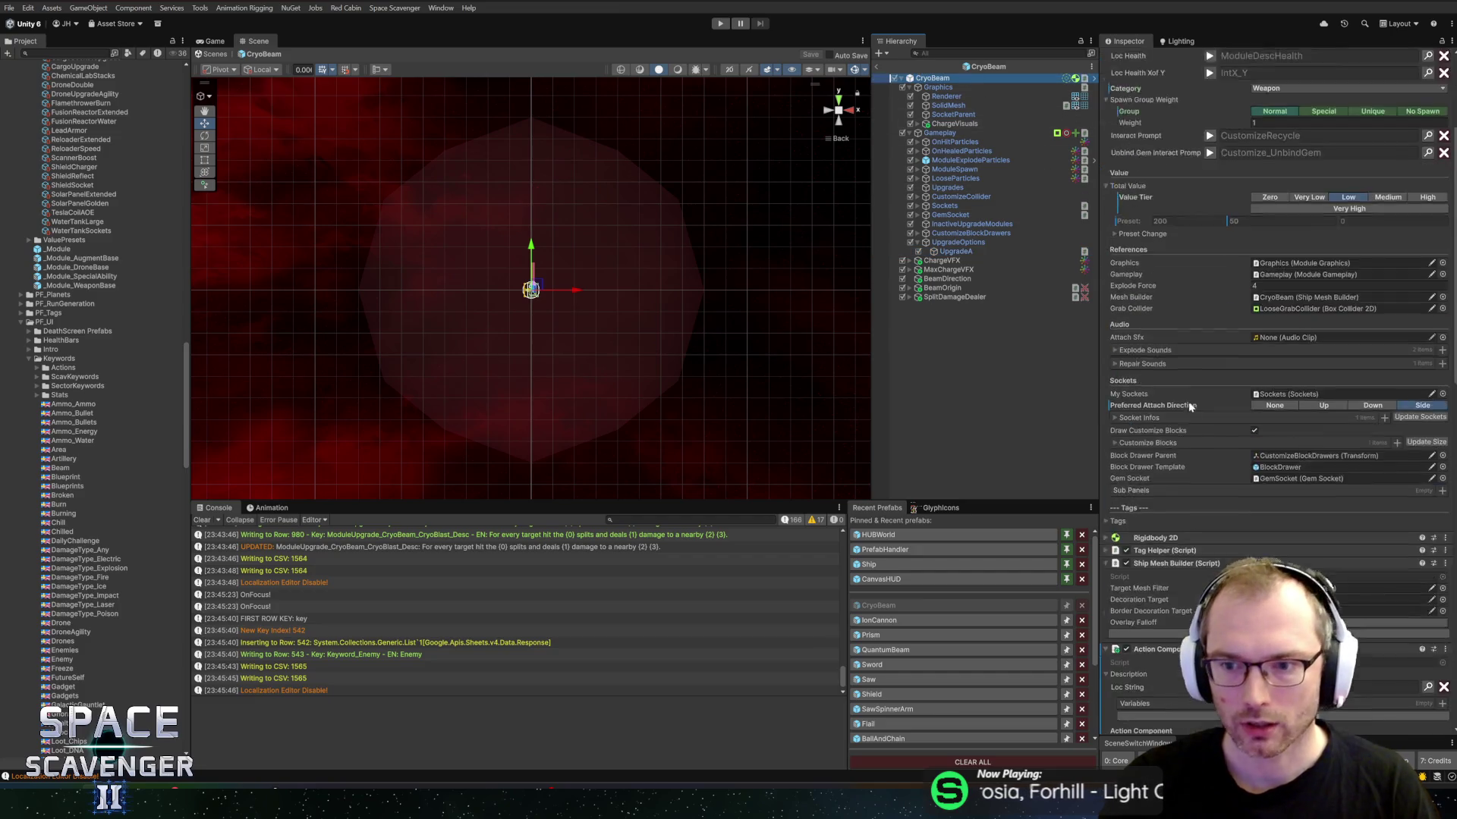
scroll(1184, 408, "down", 10)
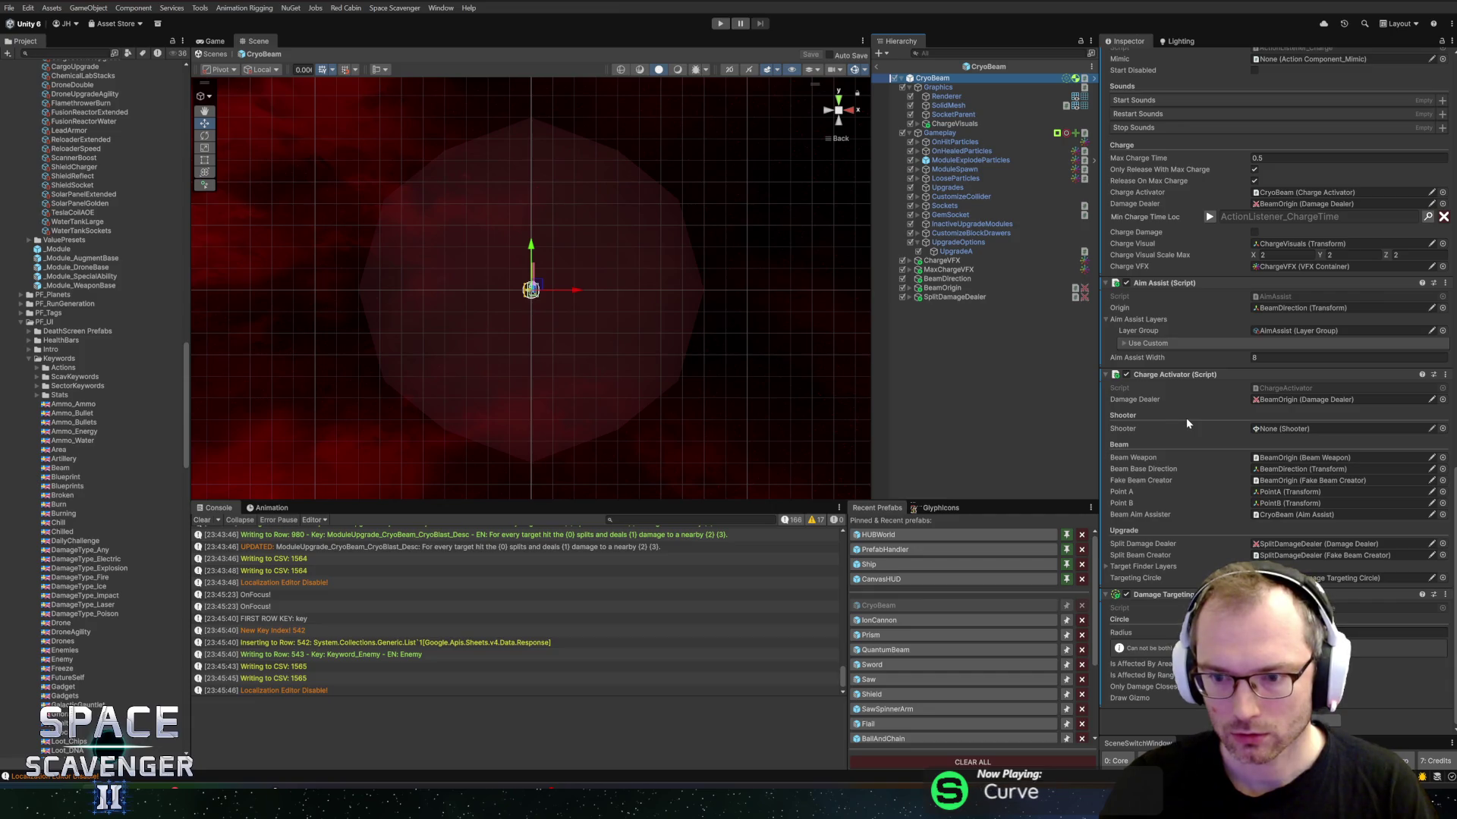
left_click(946, 299)
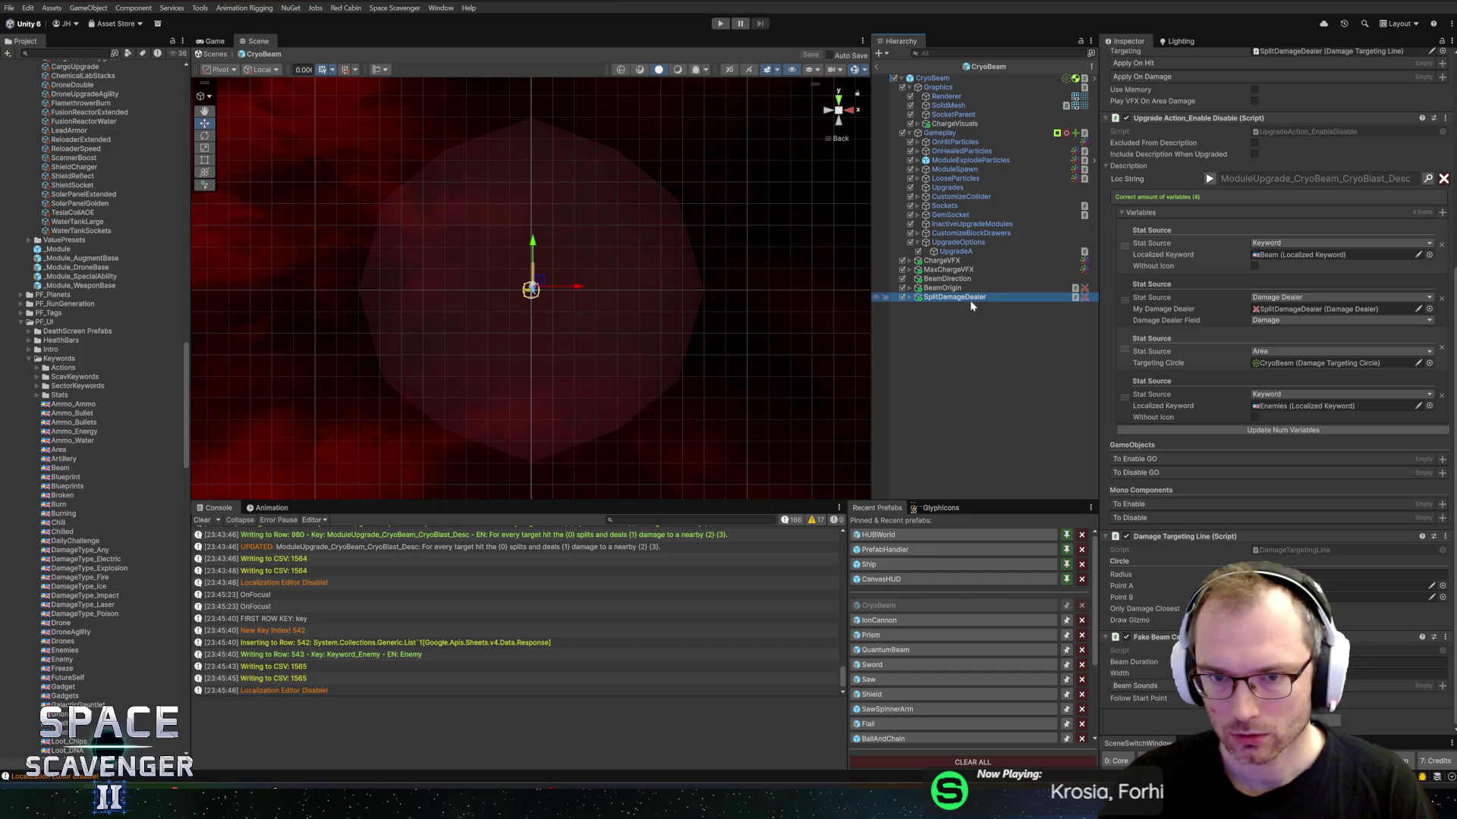
scroll(1177, 325, "up", 2)
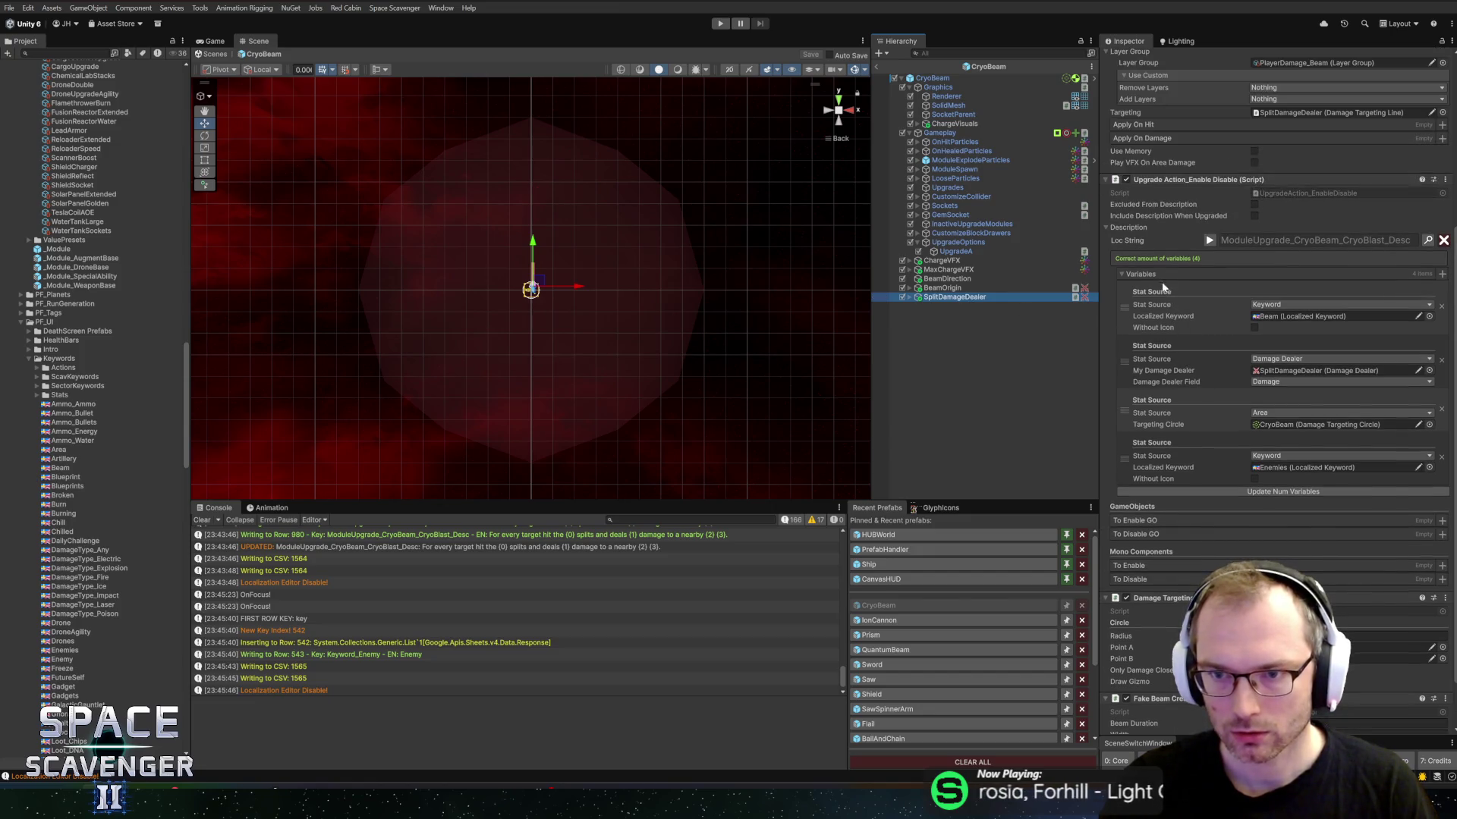
right_click(1125, 235)
left_click(1166, 252)
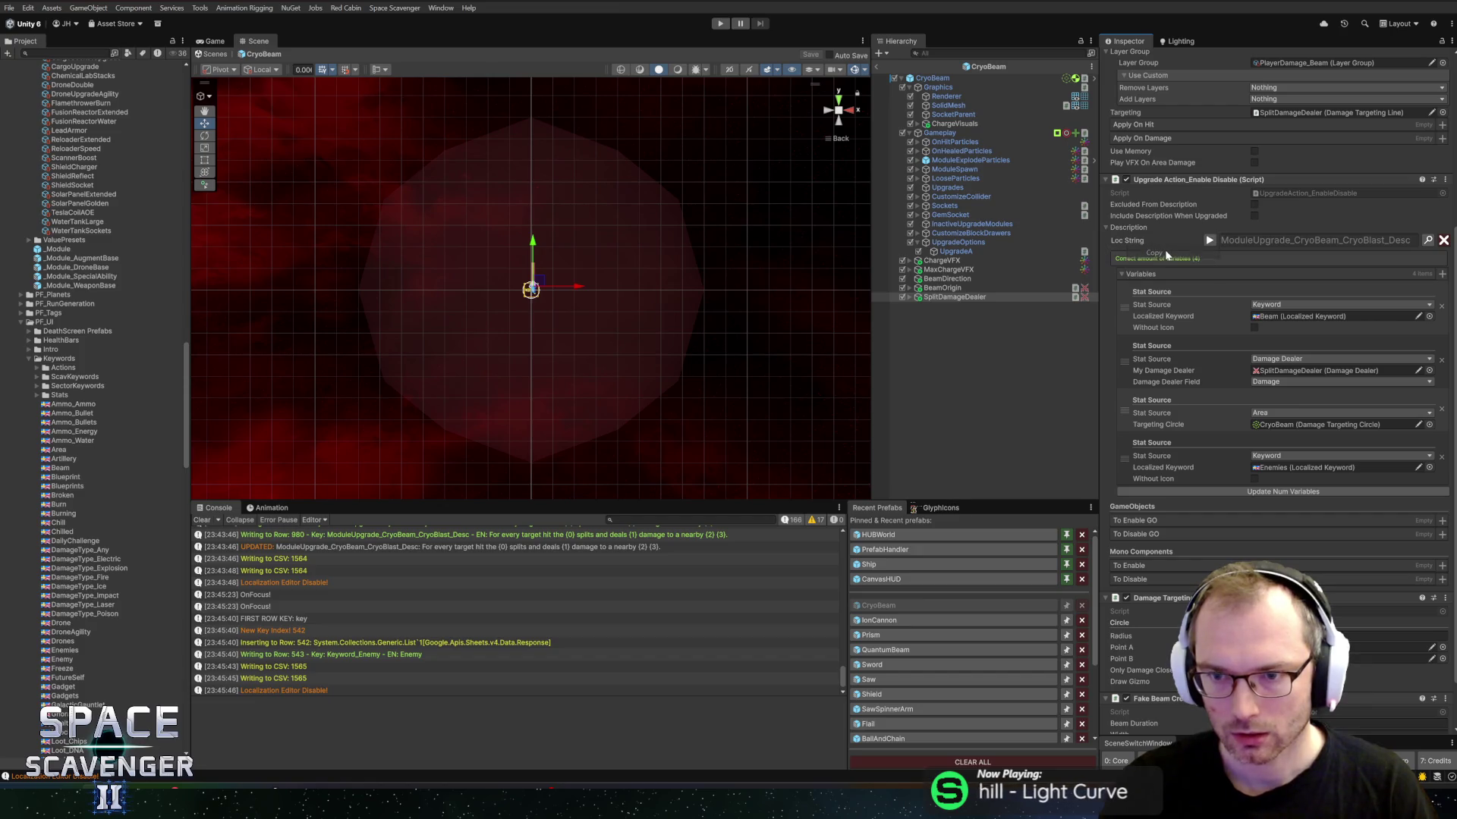
Step: Switch the fourth variable to the Enemy keyword and copy the Description property
left_click(1429, 468)
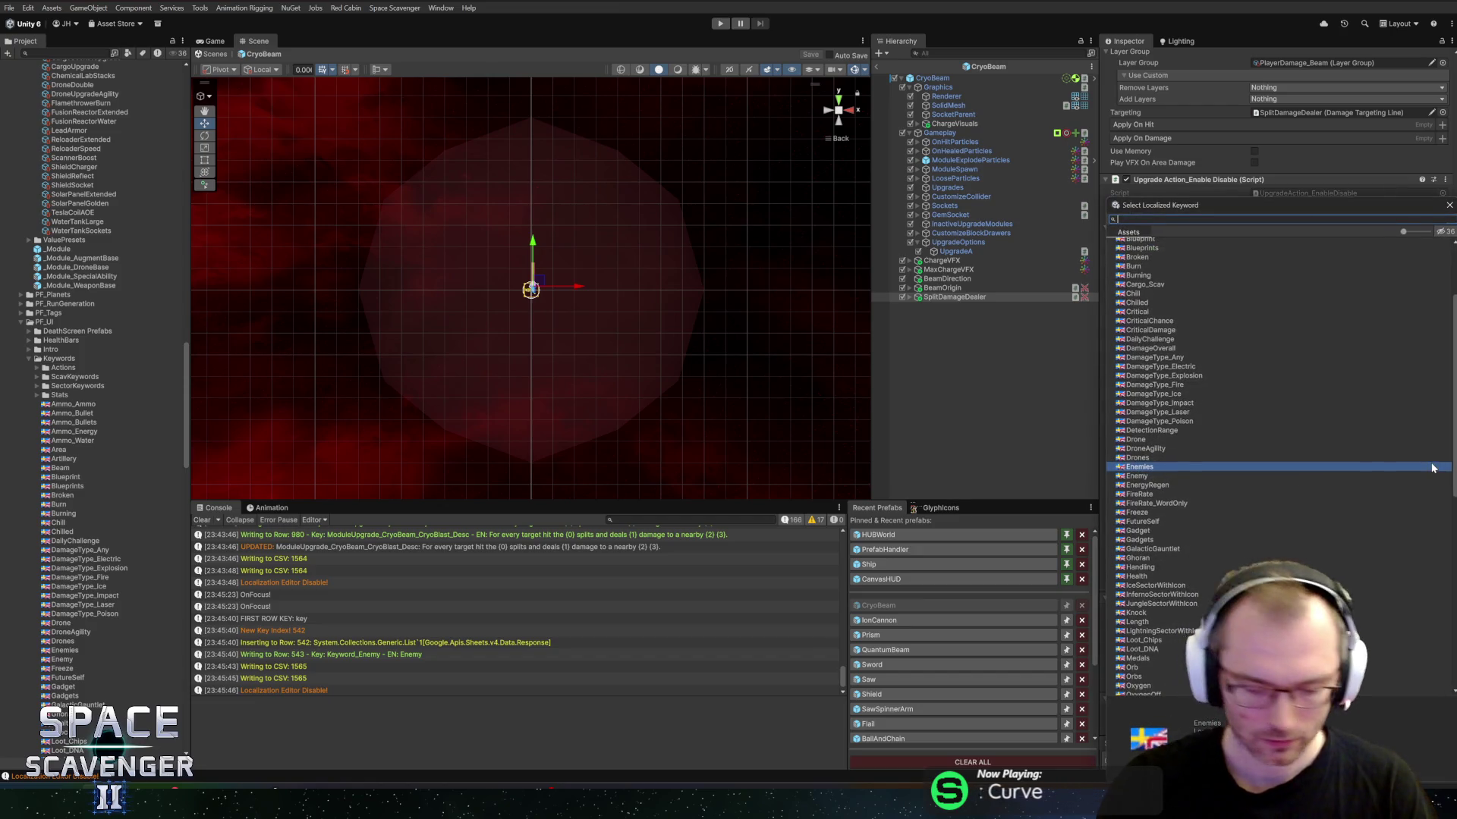
type("my")
double_click(1138, 251)
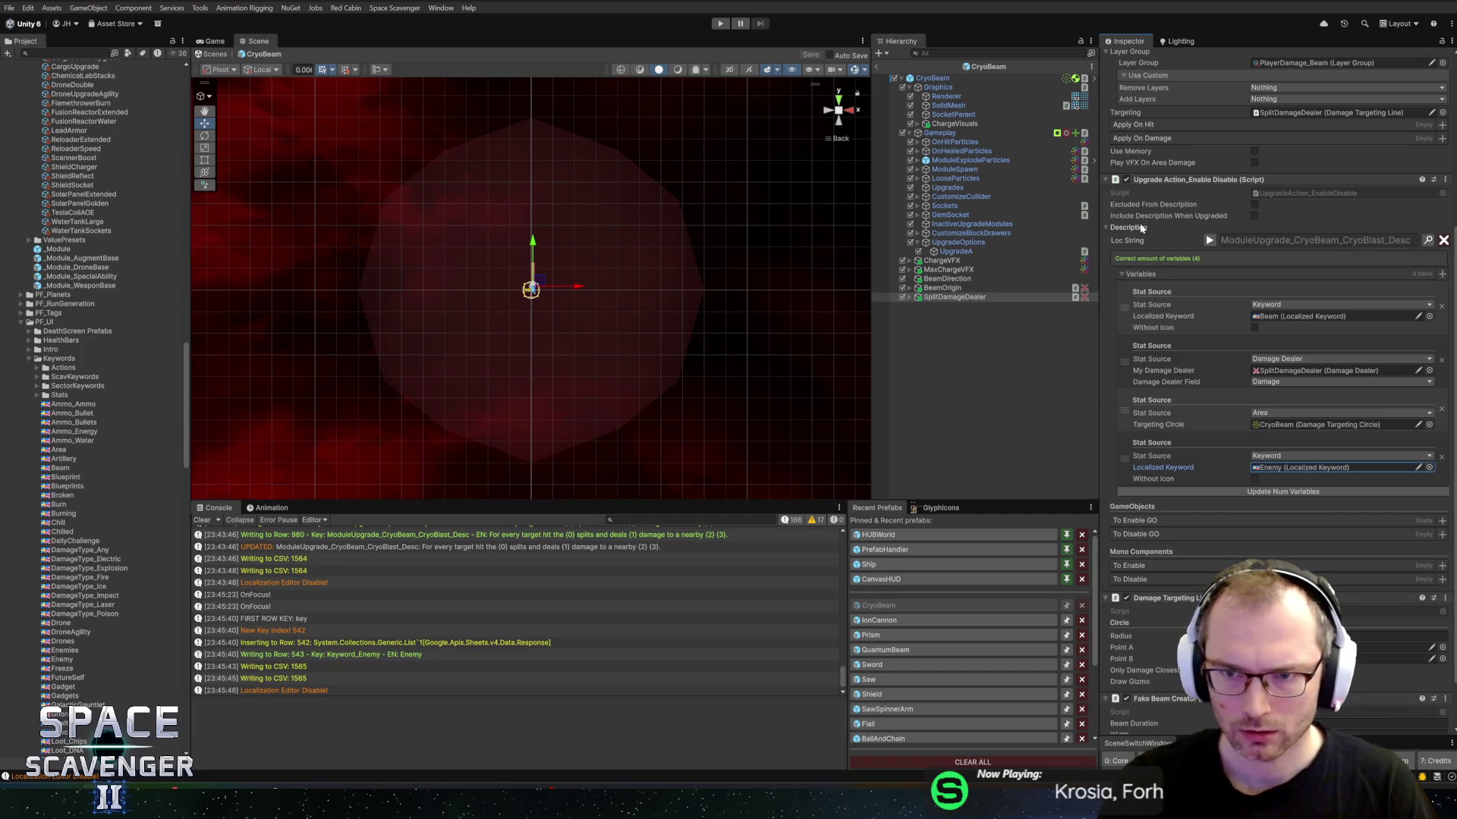
left_click(1144, 245)
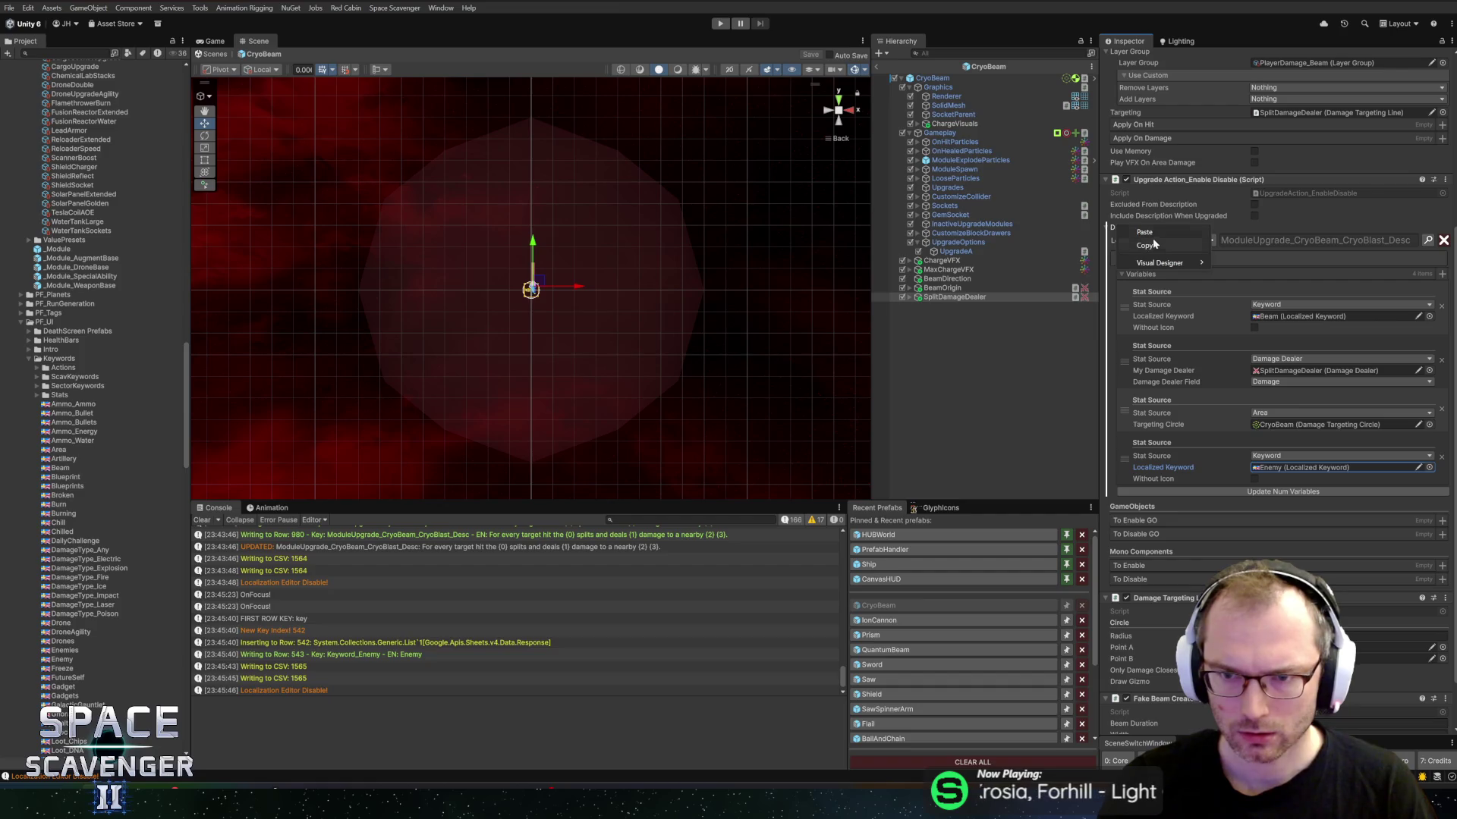
left_click(968, 251)
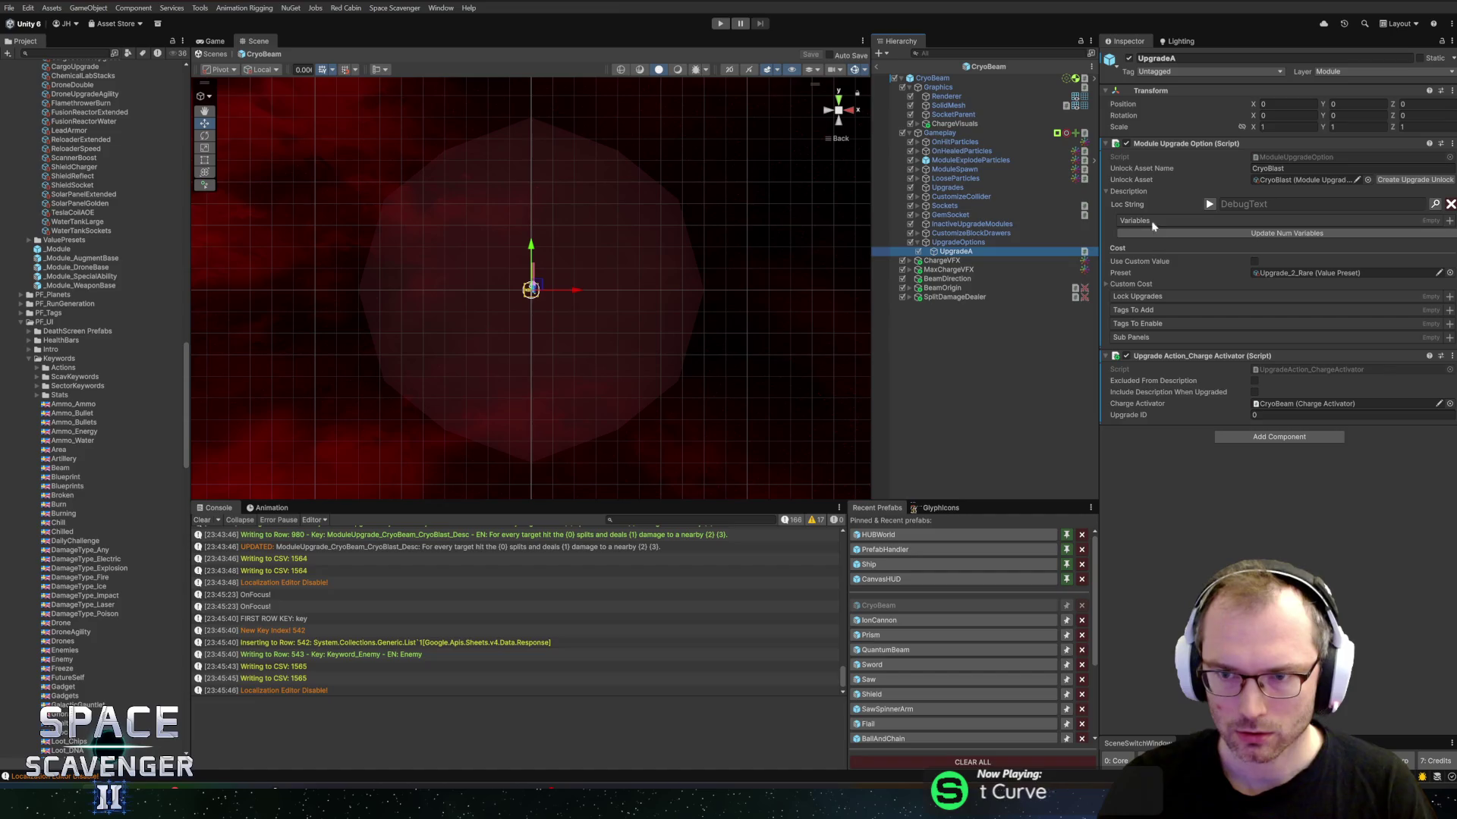
Step: Paste the copied CryoBlast description into UpgradeA and recheck SplitDamageDealer's description
right_click(1134, 196)
left_click(1158, 197)
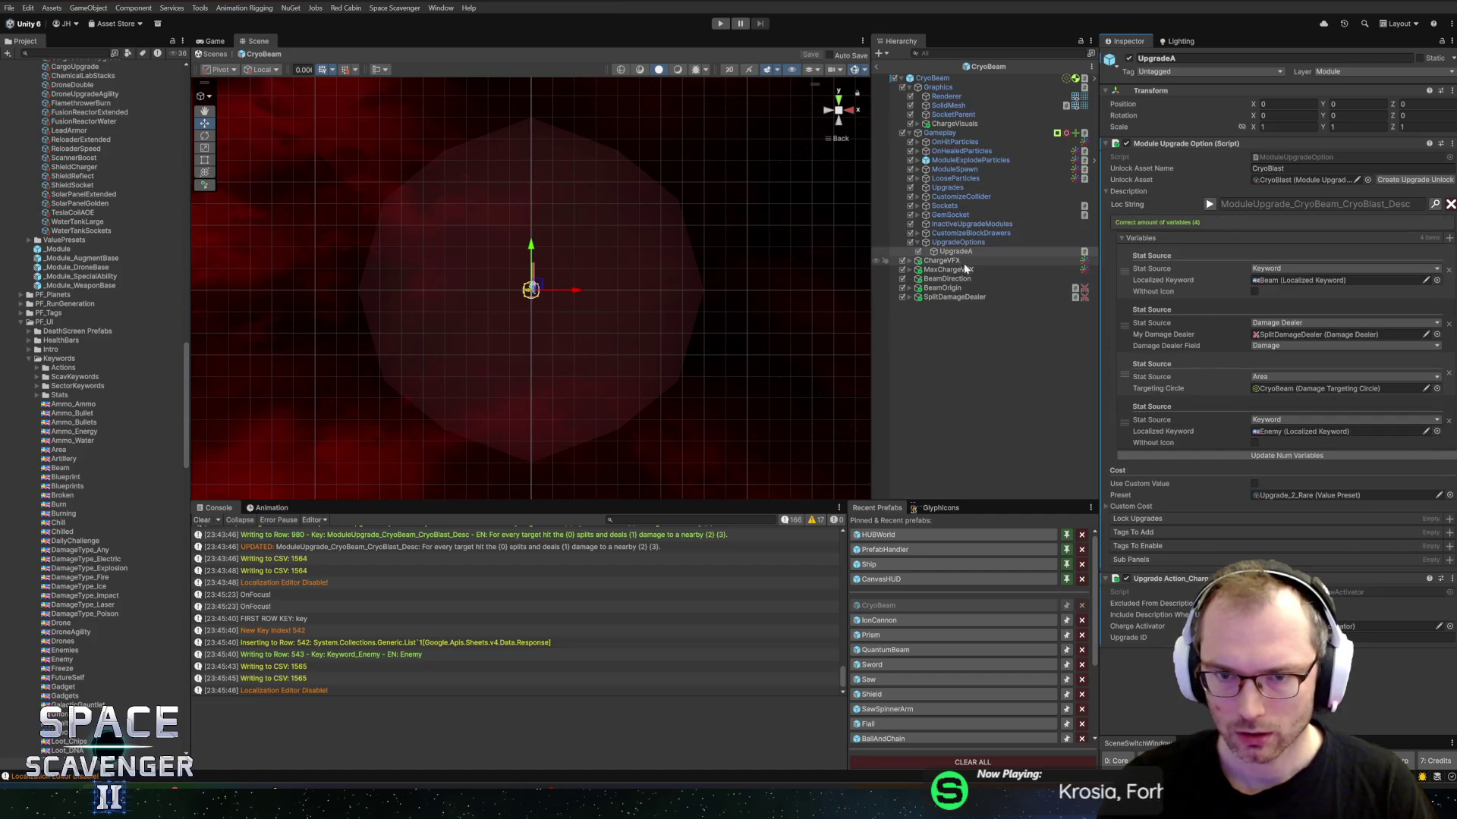
left_click(943, 298)
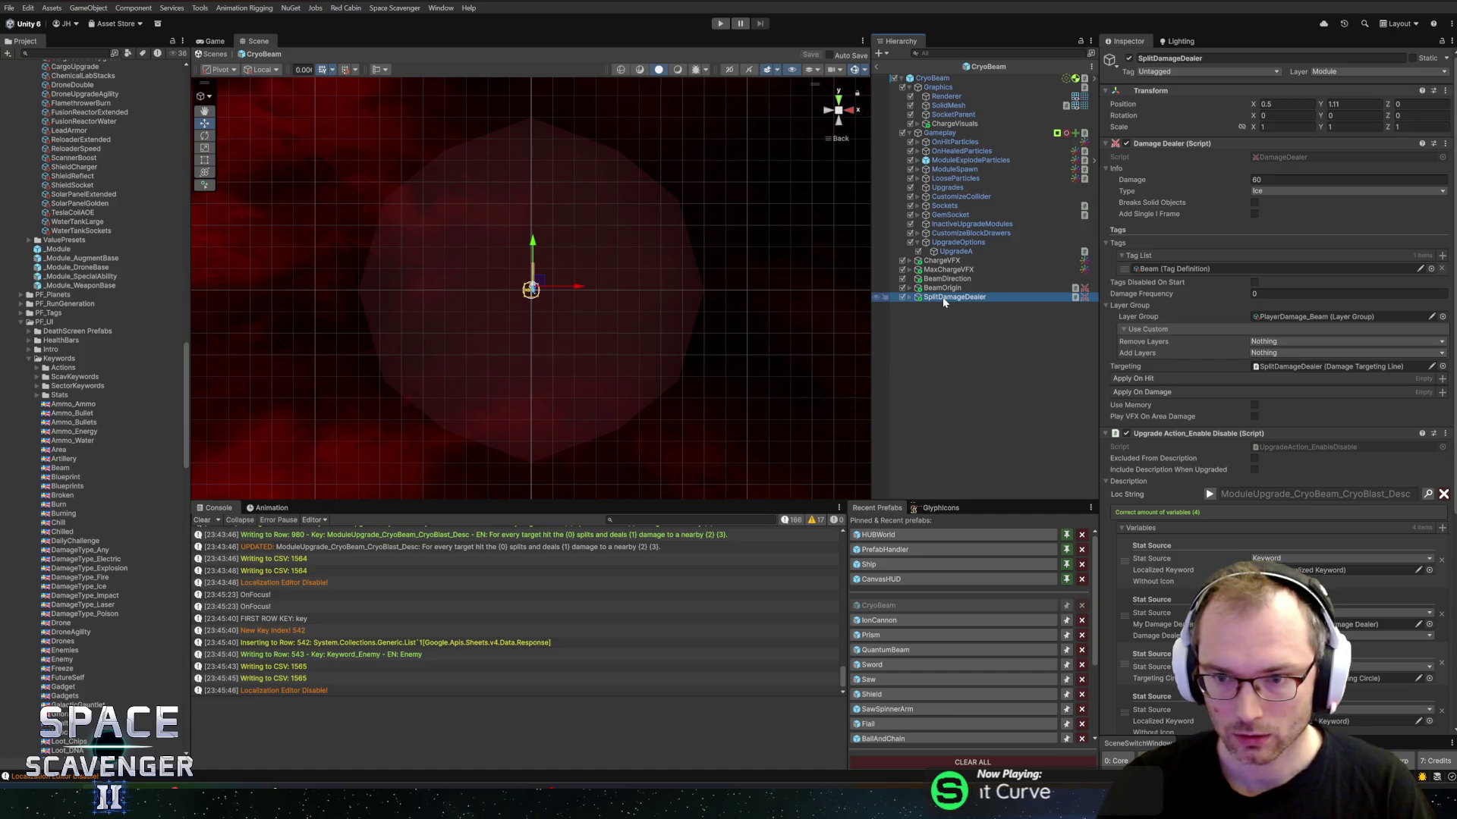
scroll(1226, 432, "down", 4)
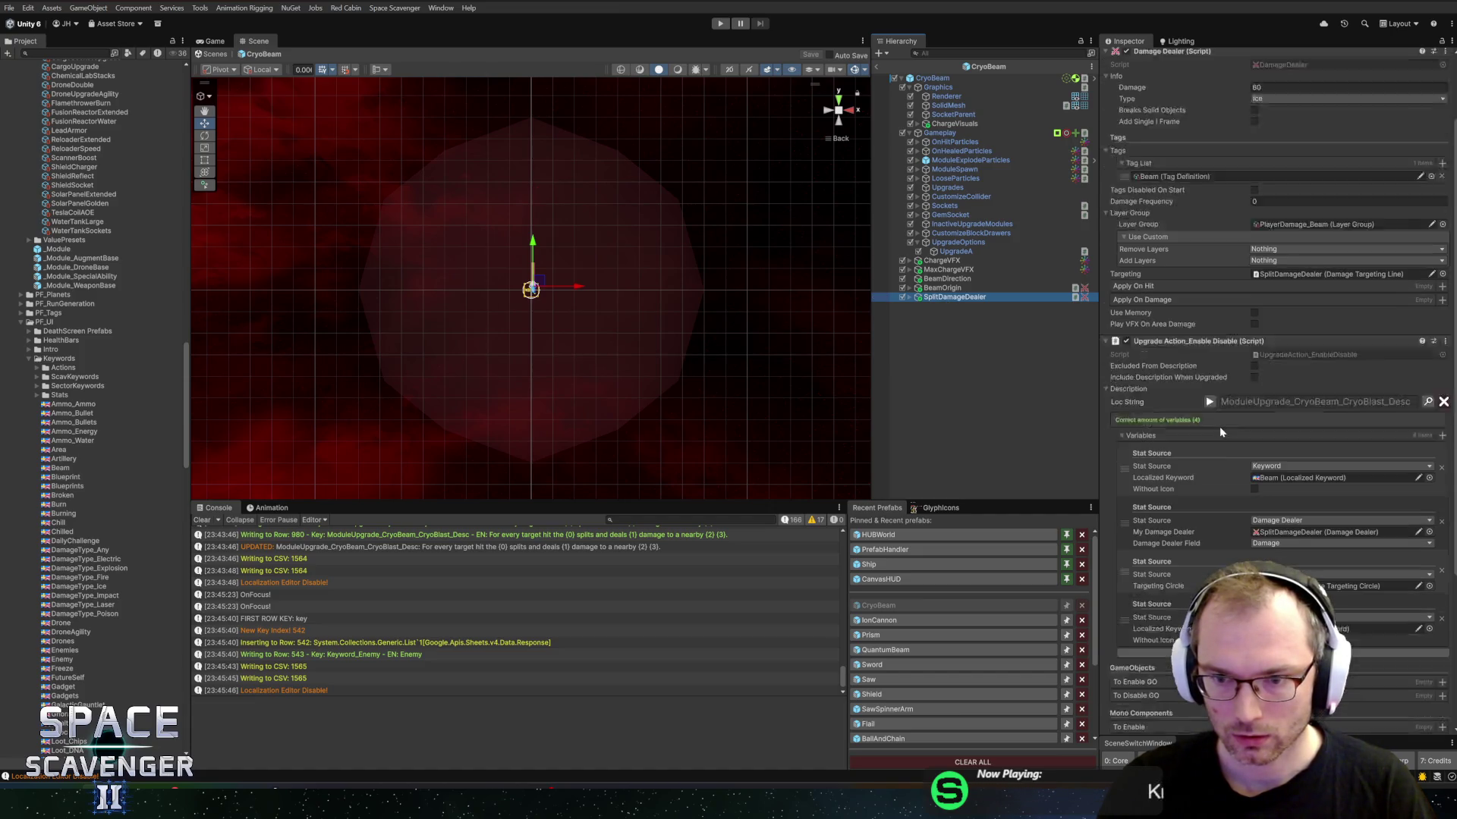
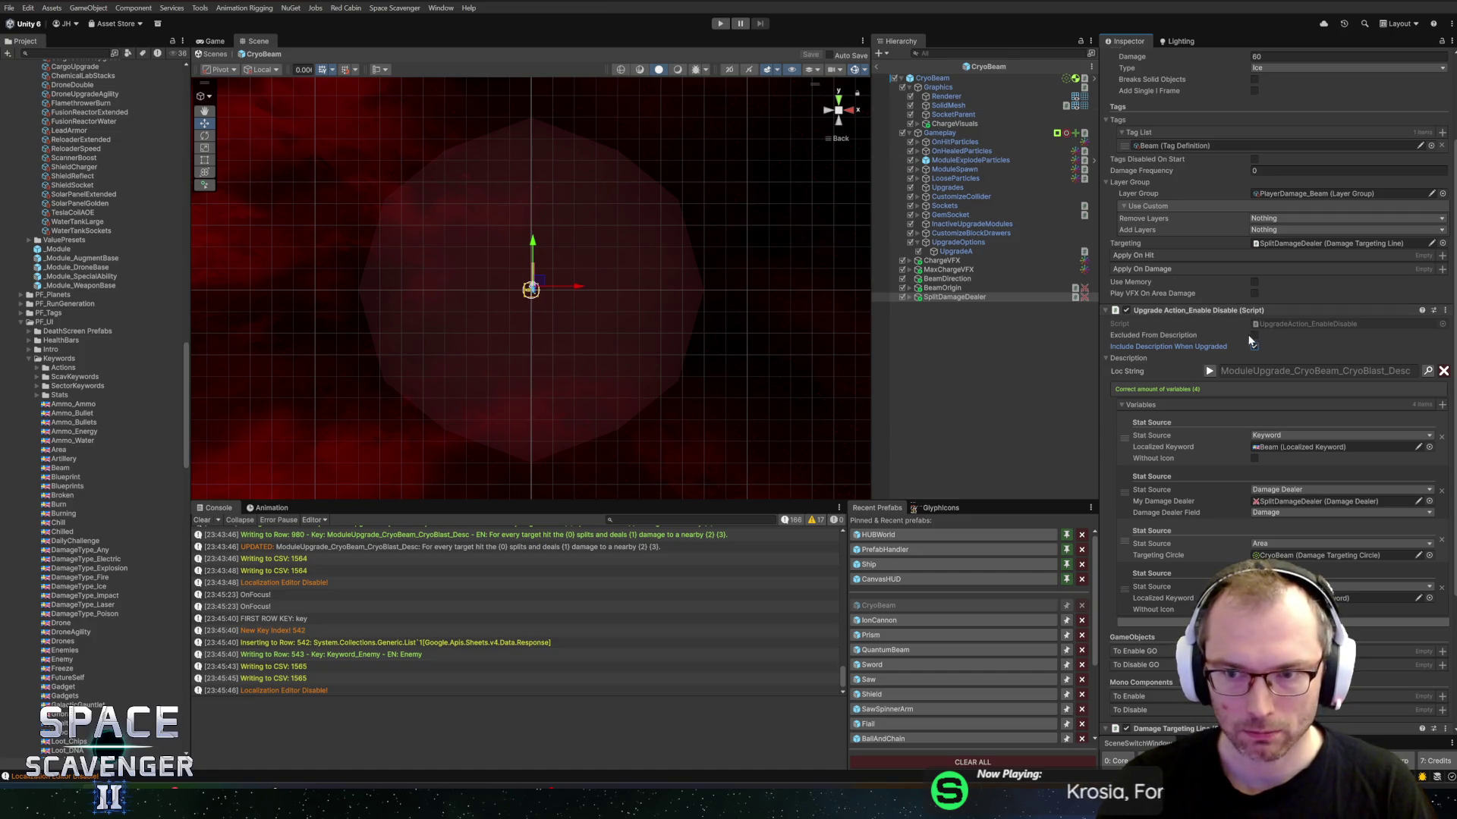
Step: Leave CryoBeam prefab editing and start the game in Play mode
left_click(878, 67)
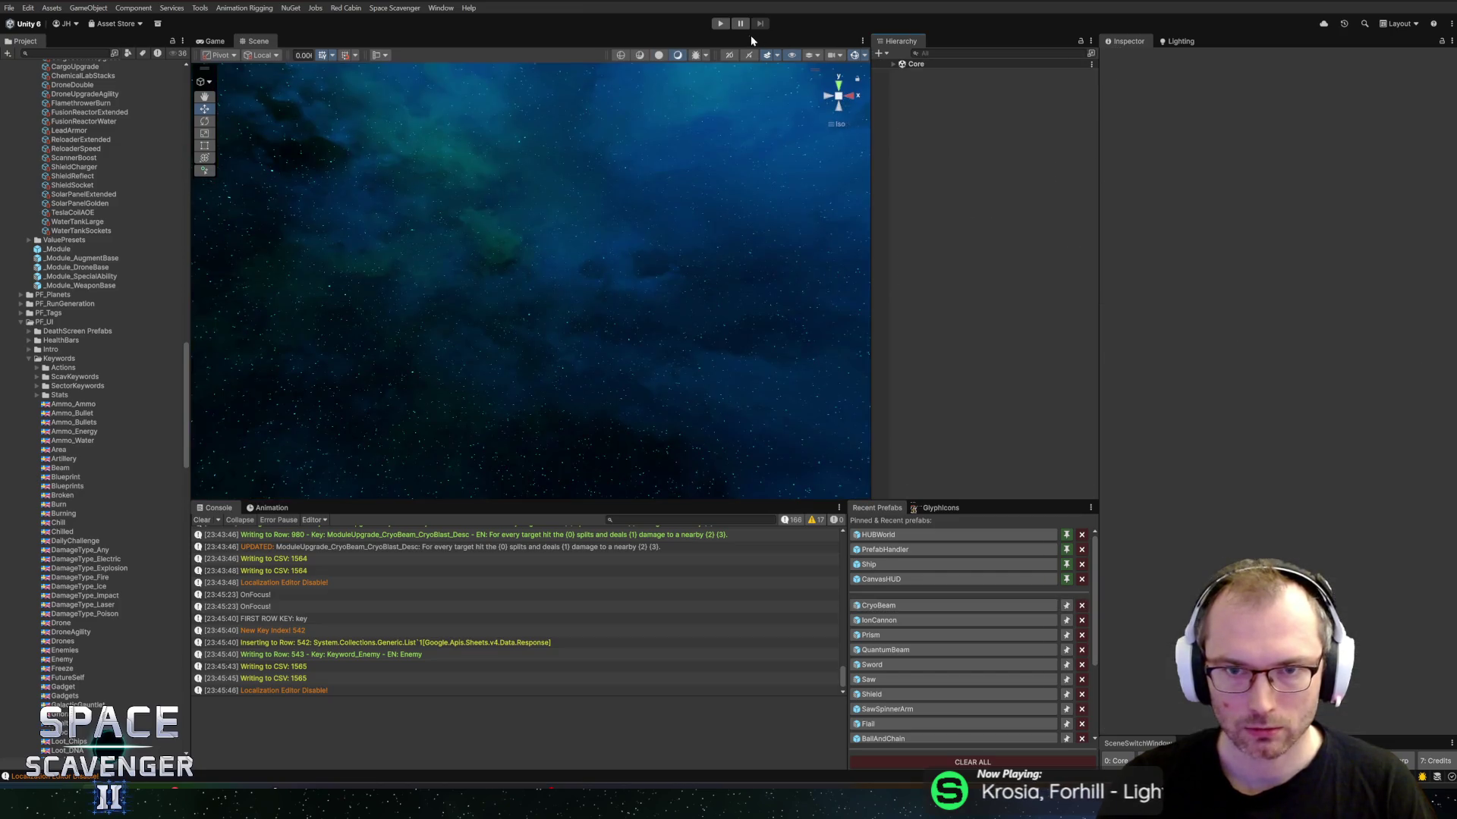
left_click(719, 26)
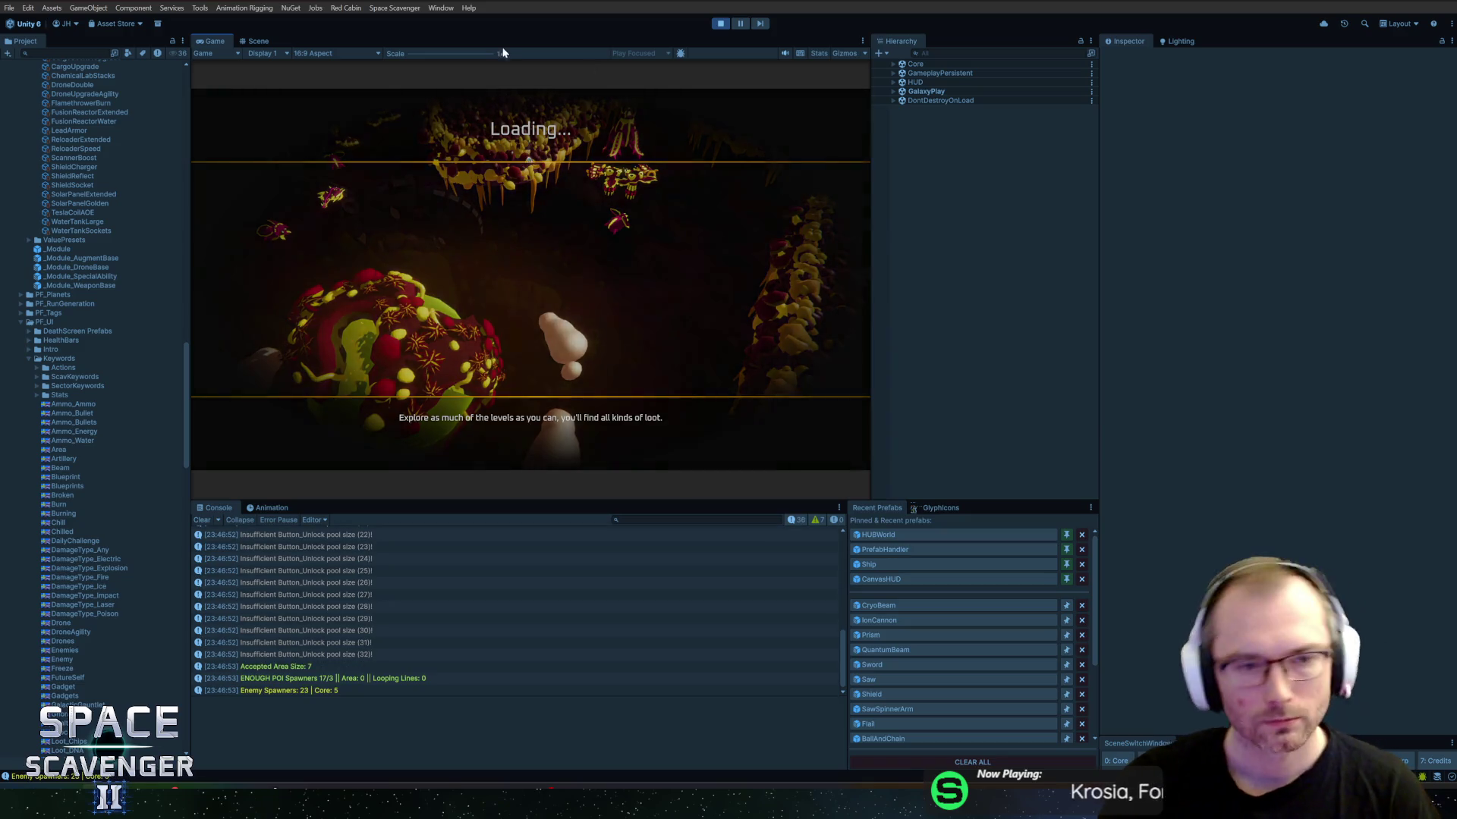
Step: Maximize the Game view and give the ship's Cryo Beam the Cryo Blast upgrade, making it Cryo Beam+
double_click(202, 43)
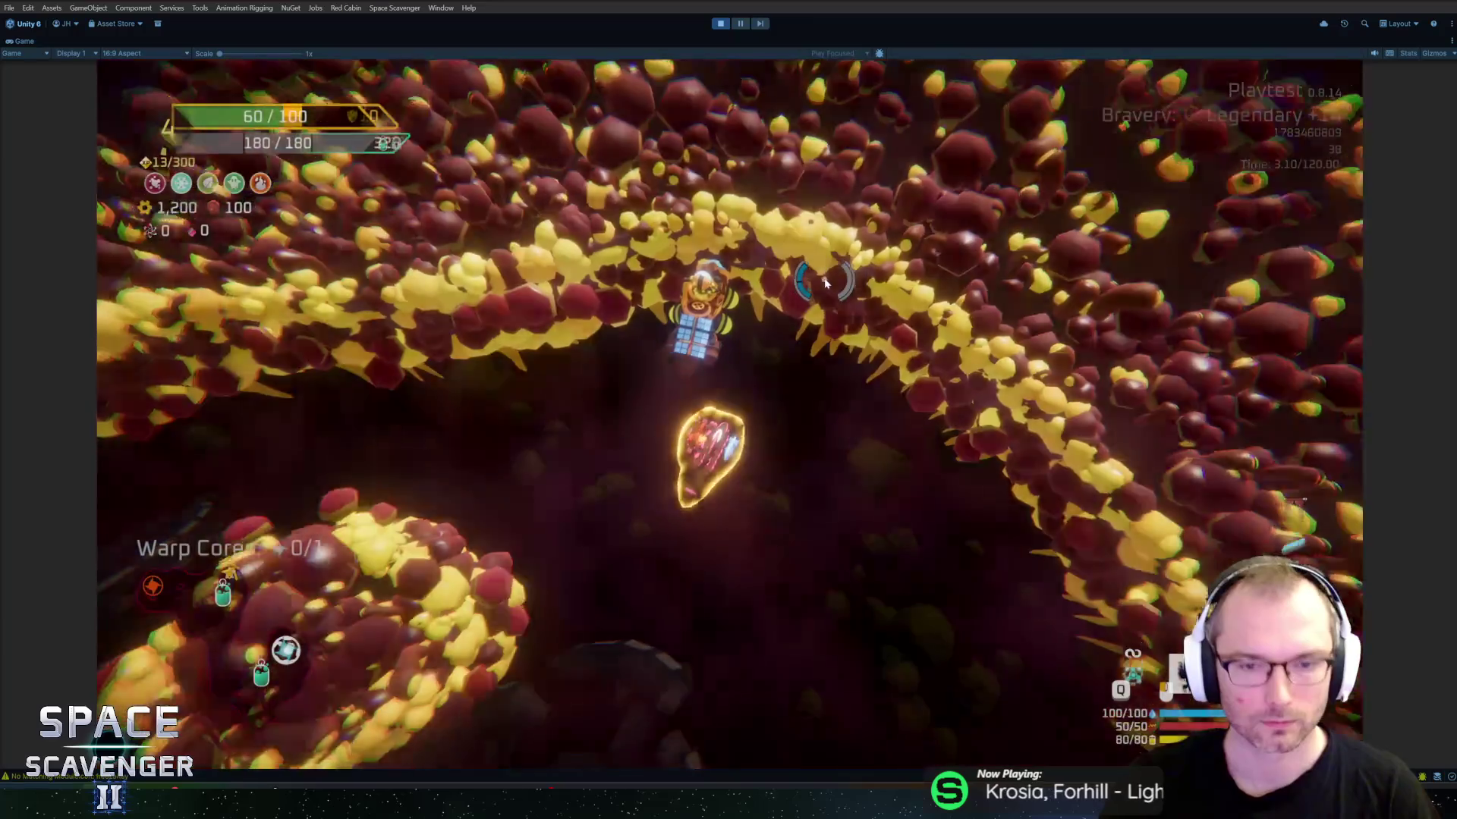
key("f")
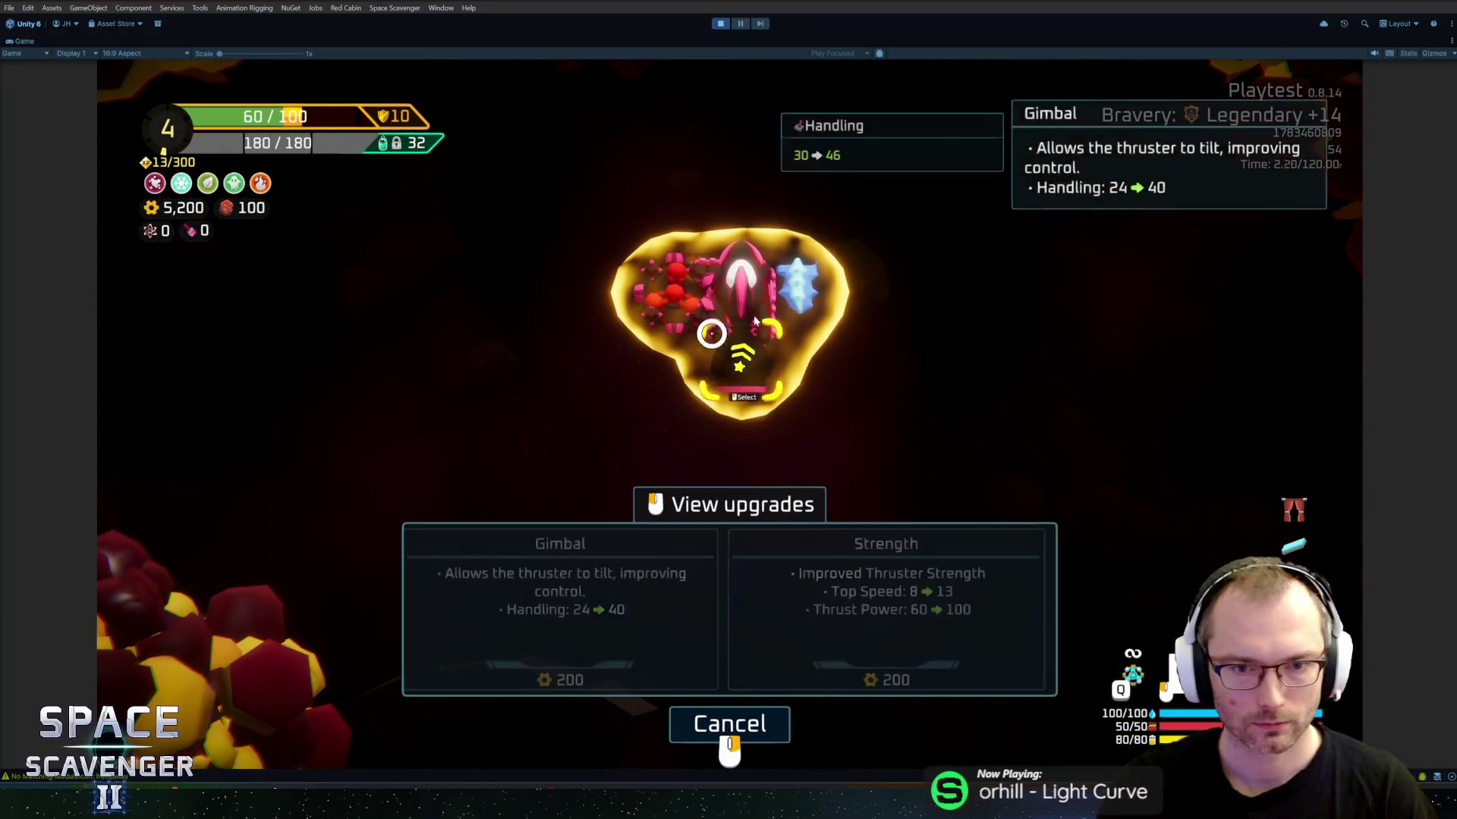
left_click(814, 334)
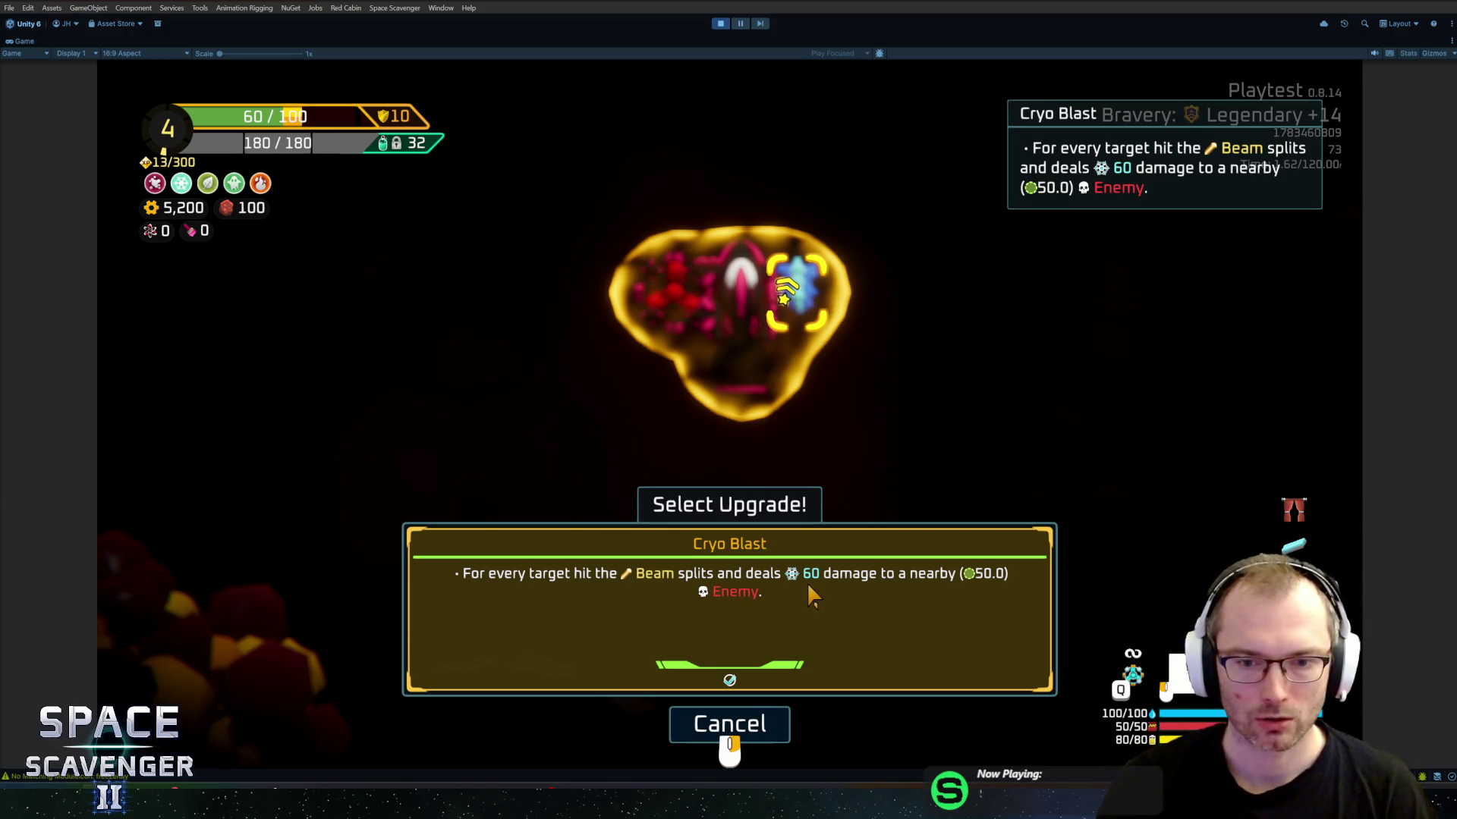
mouse_move(803, 295)
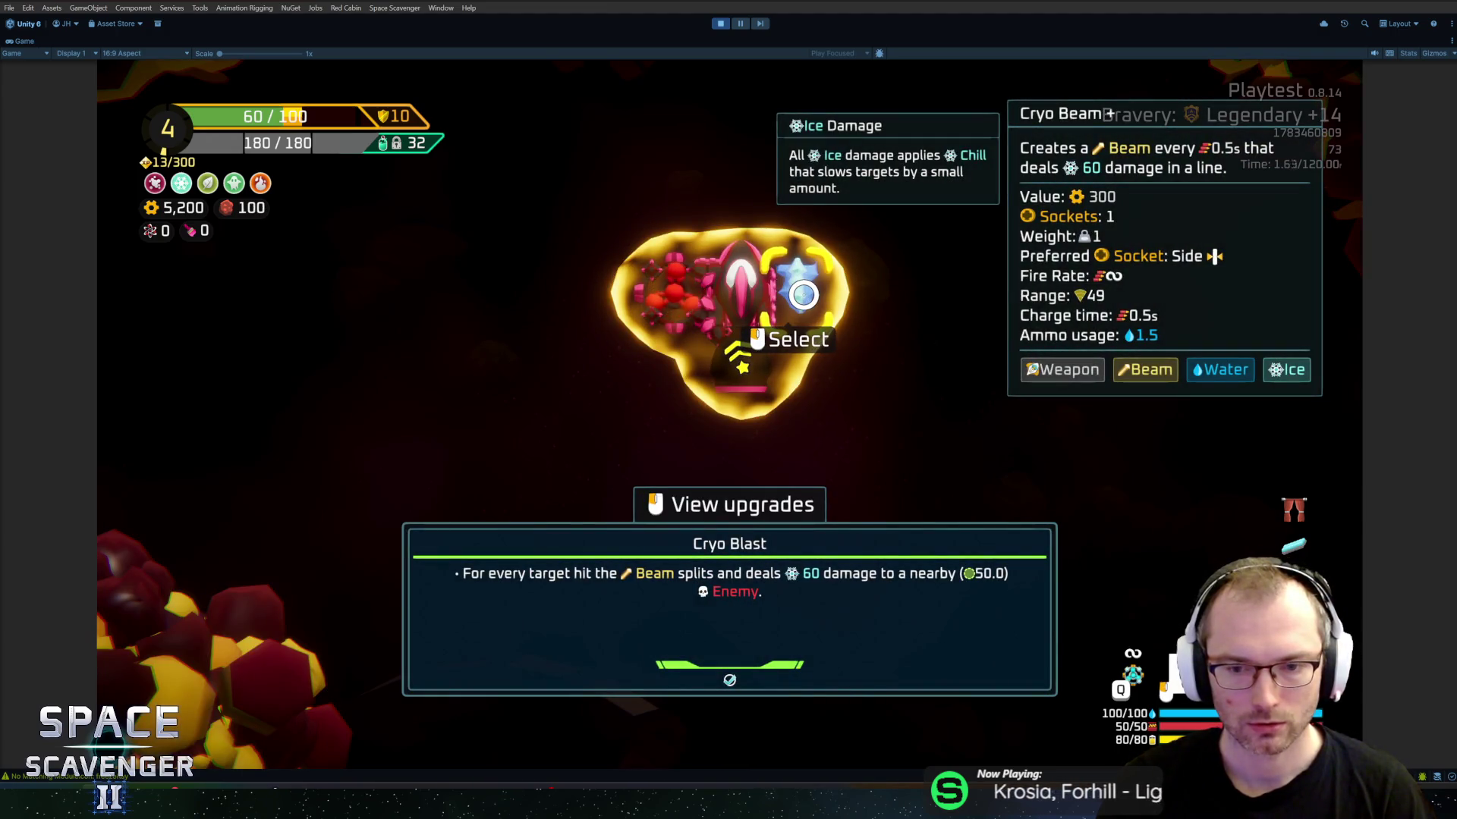
mouse_move(730, 347)
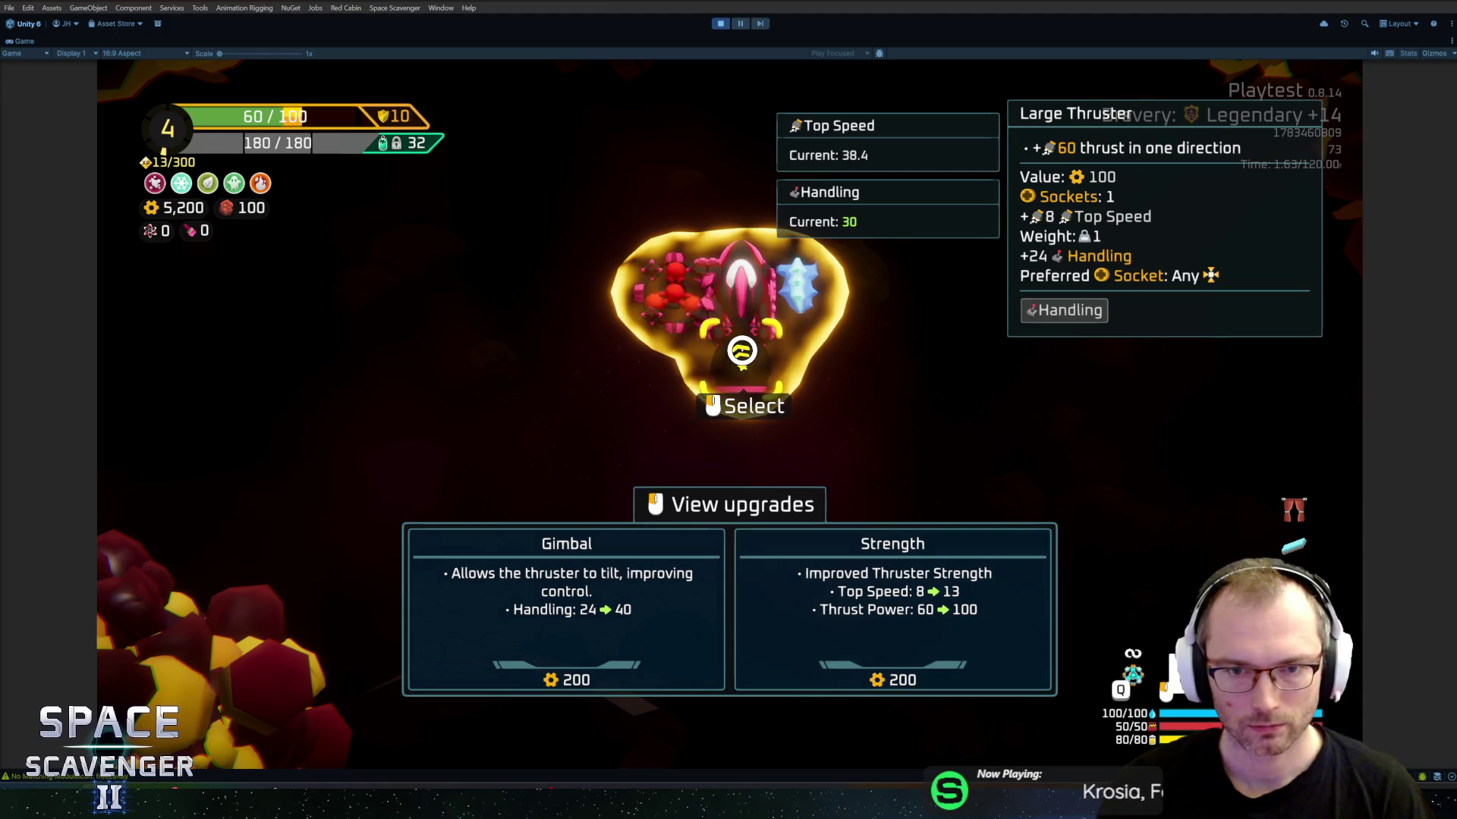
key("Escape")
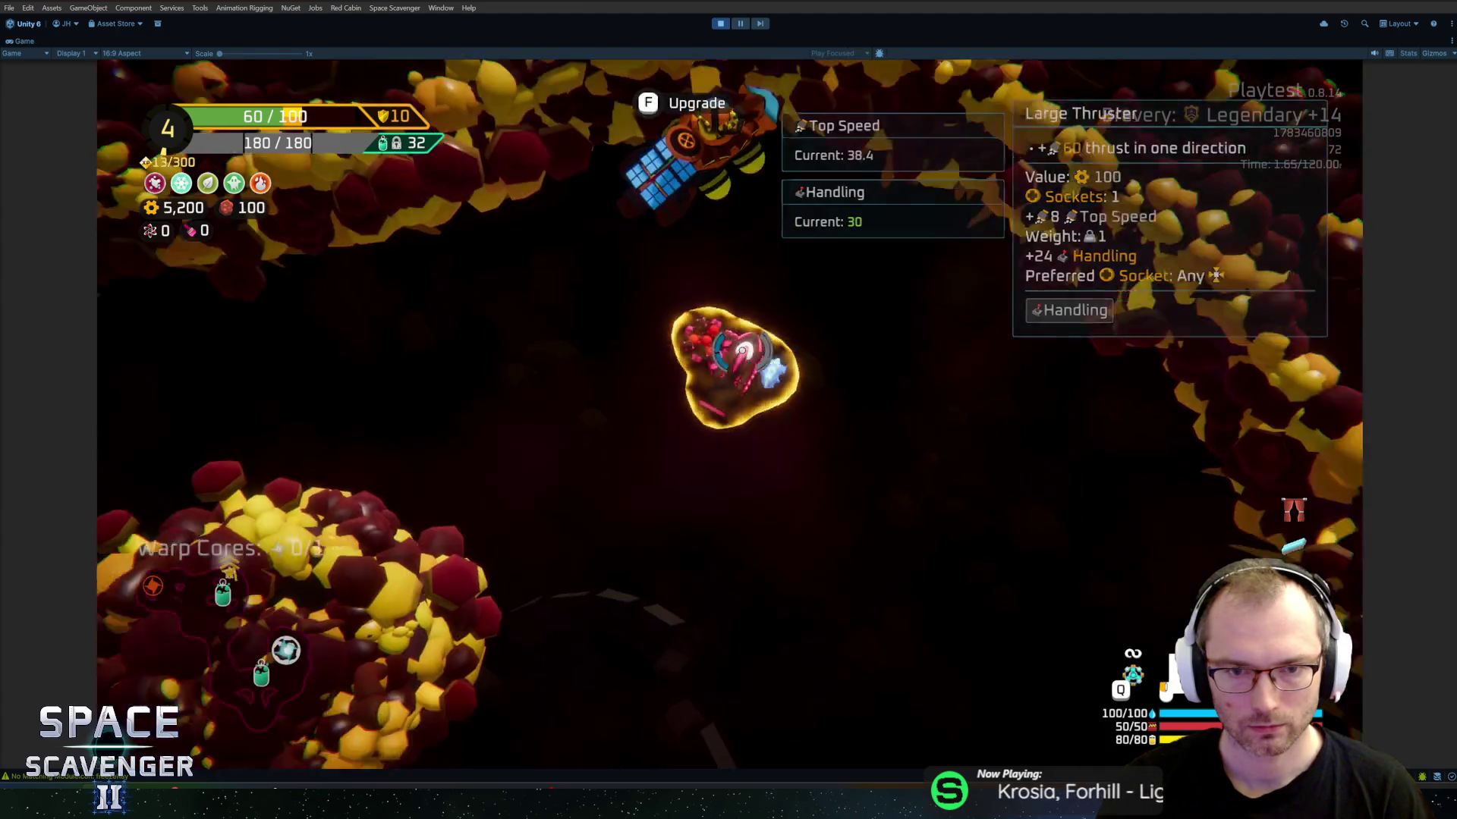
Step: Check the ship-editing grid and the ship stats overview, then return to flying
key("Tab")
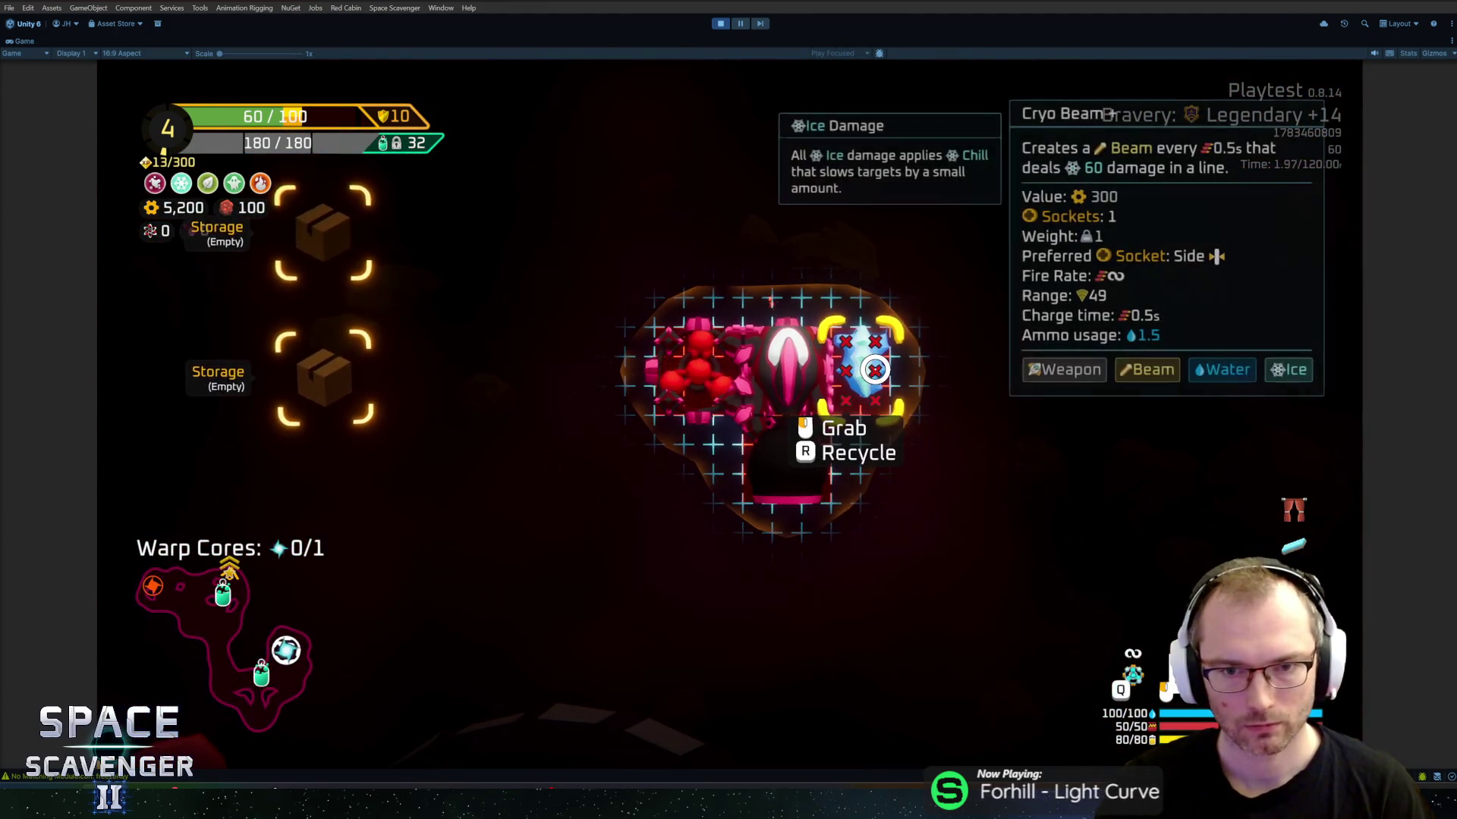
key("Tab")
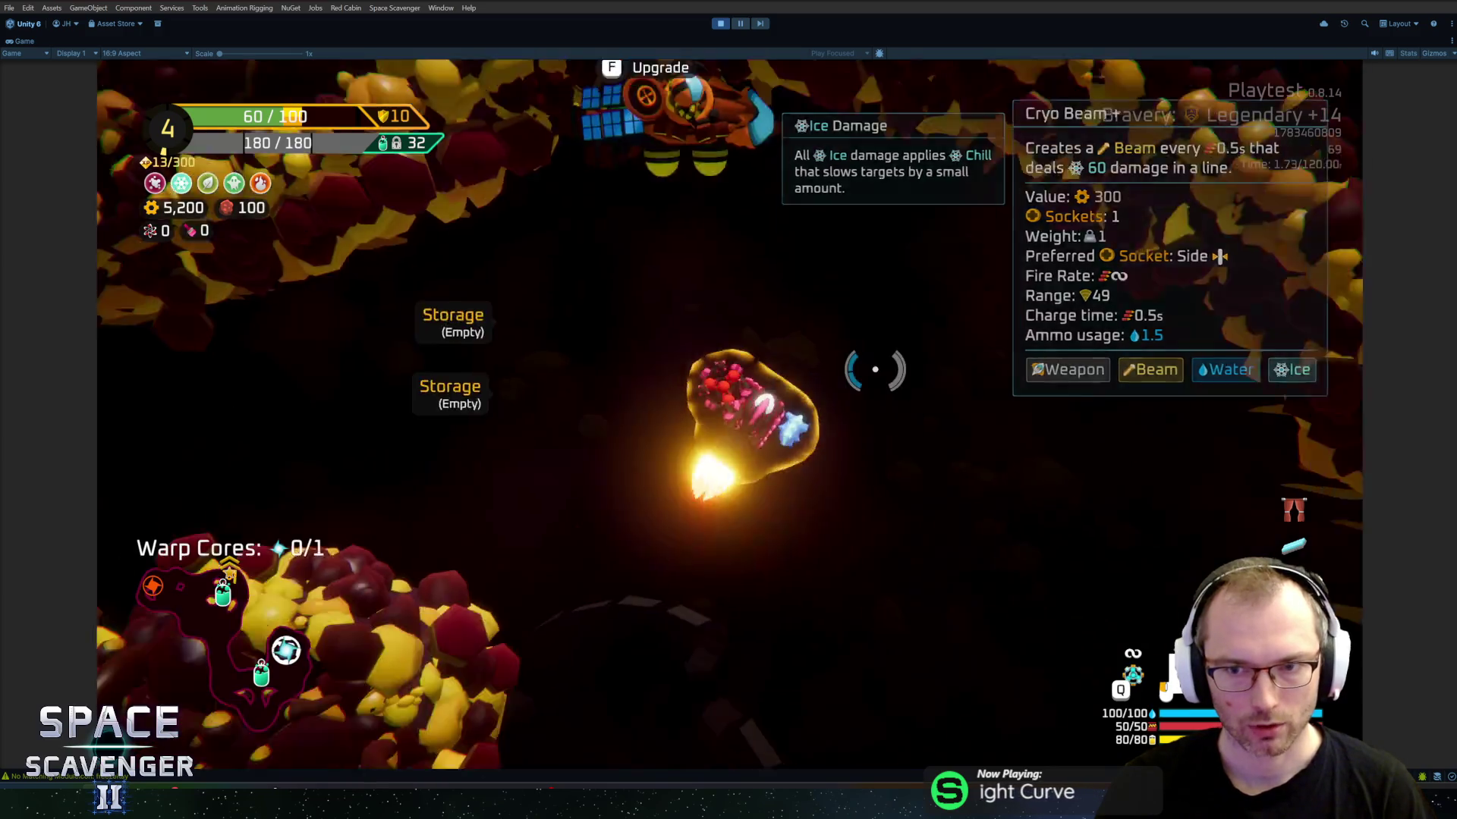
key("f")
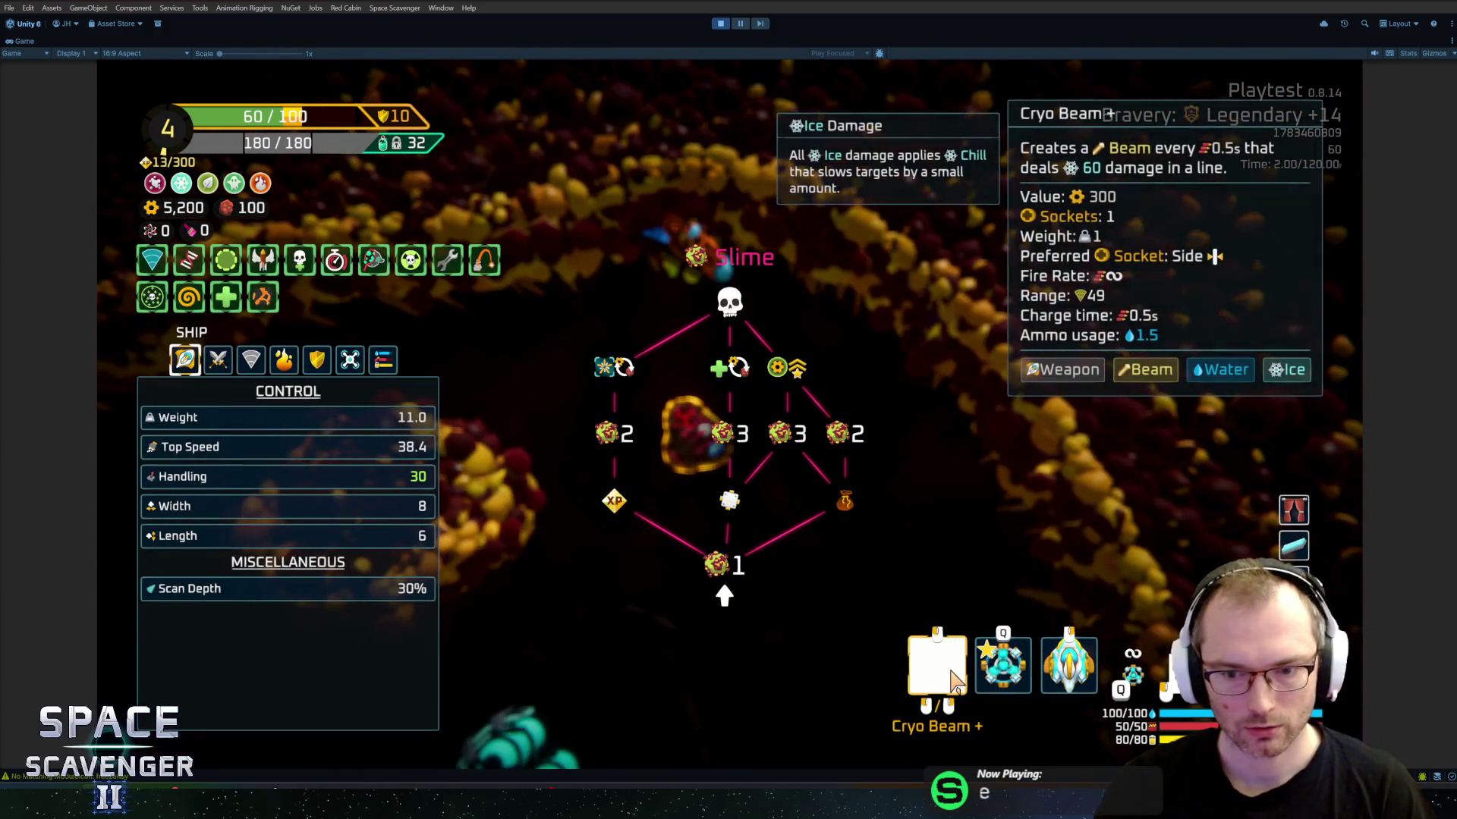
key("Escape")
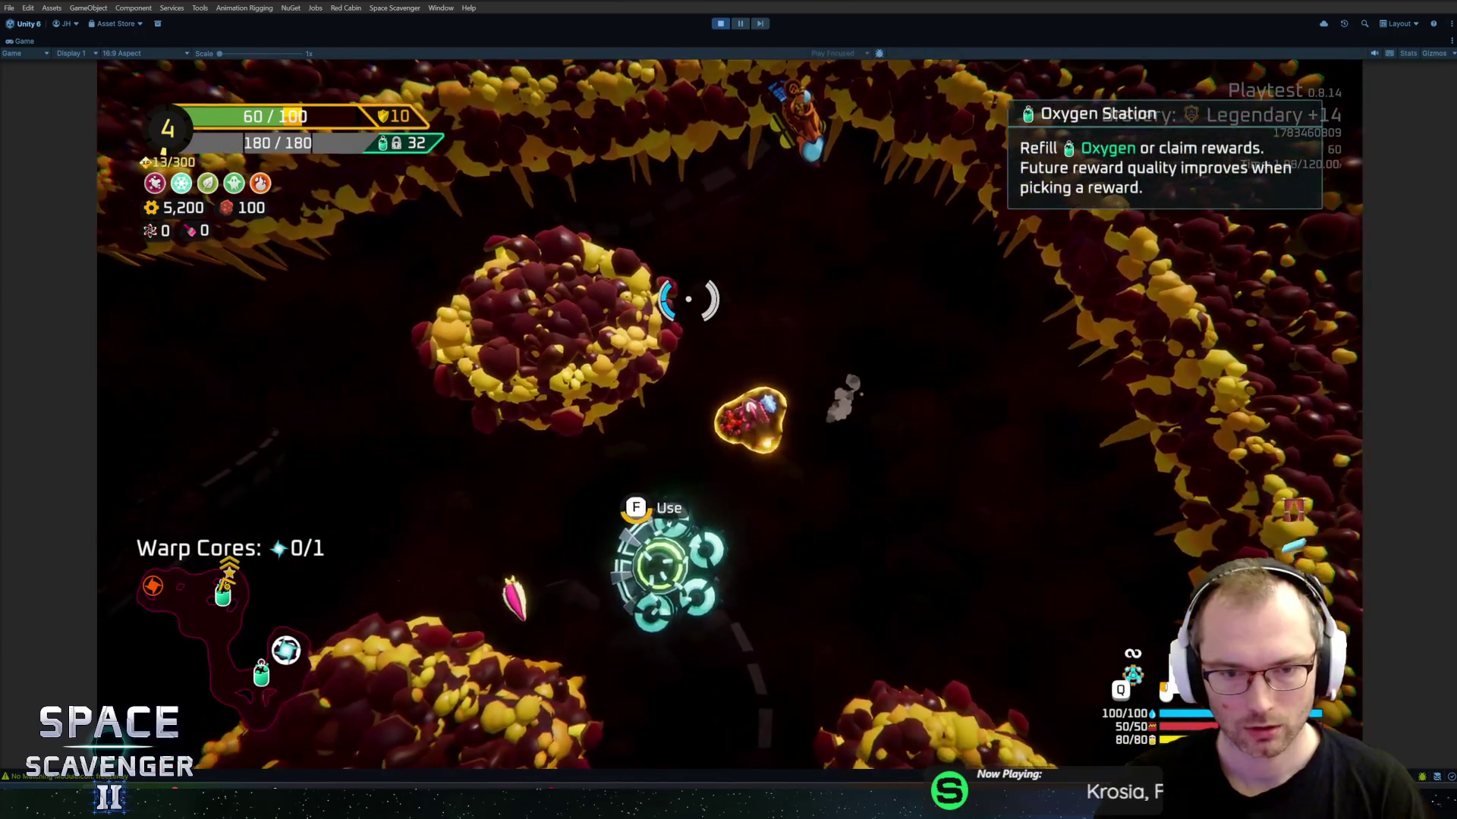
Step: Fly away from the Oxygen Station into the asteroid field, firing beams at nearby targets
key("a")
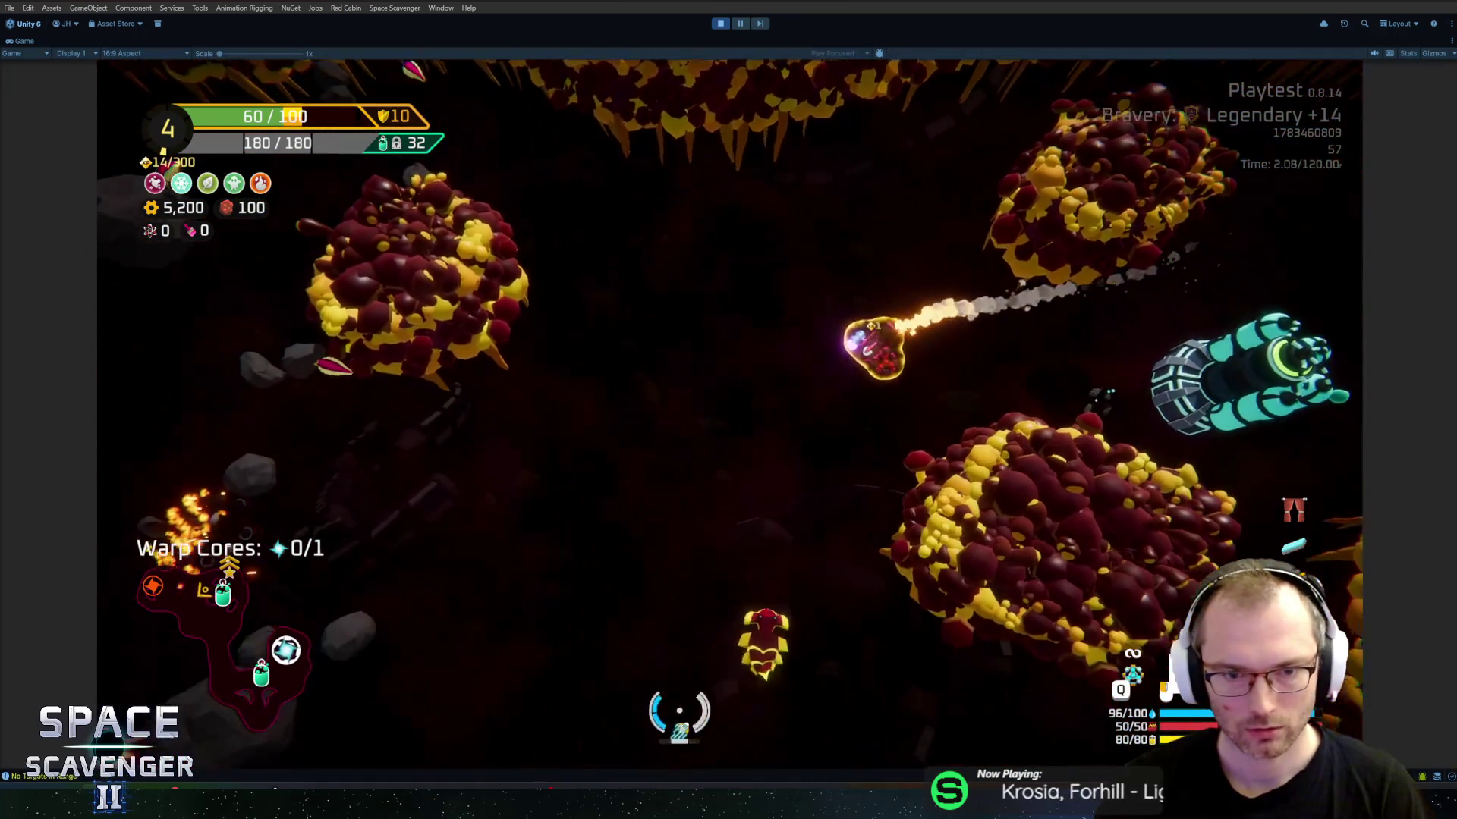
key("a")
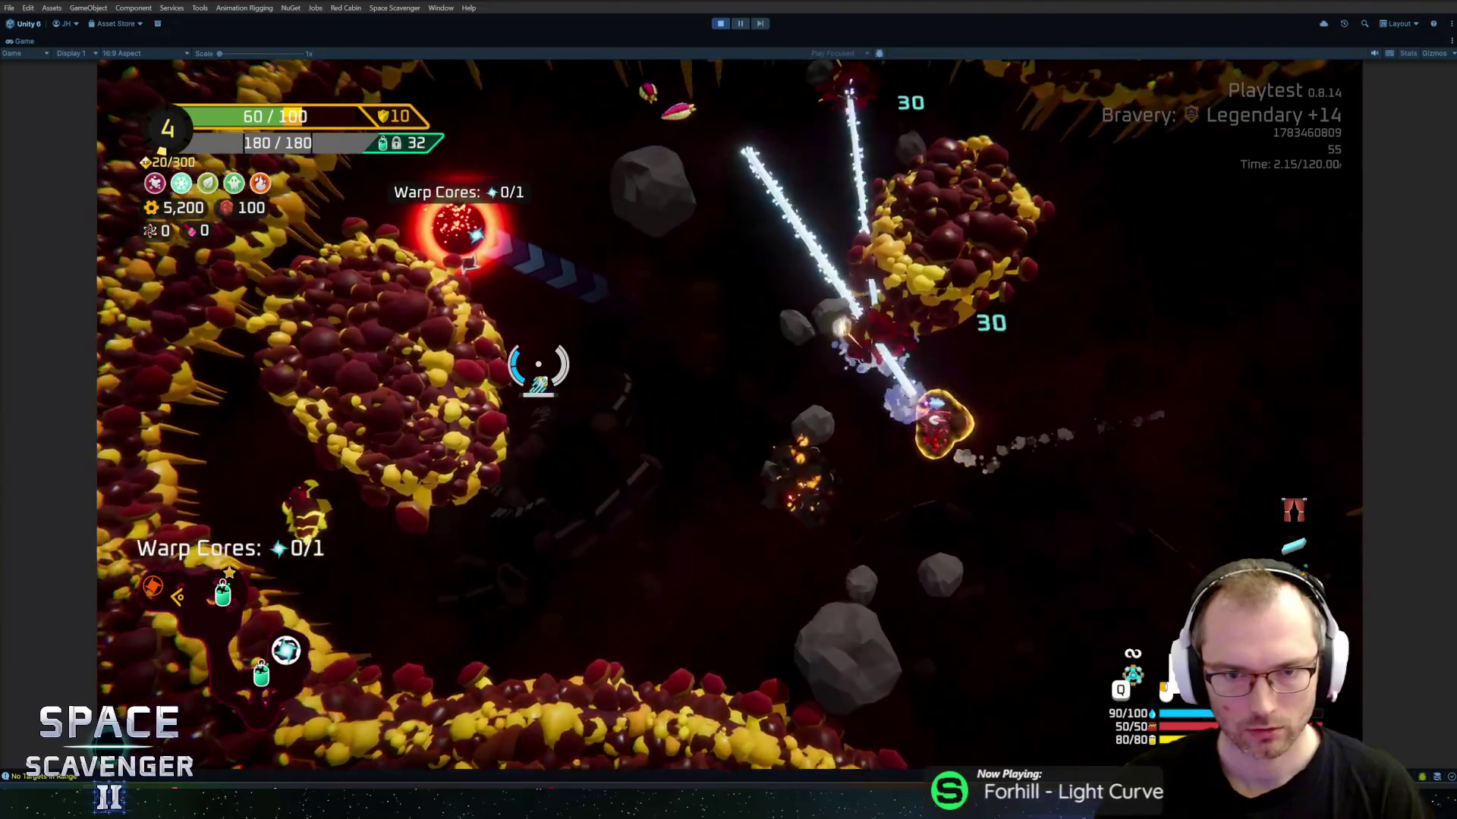
key("a")
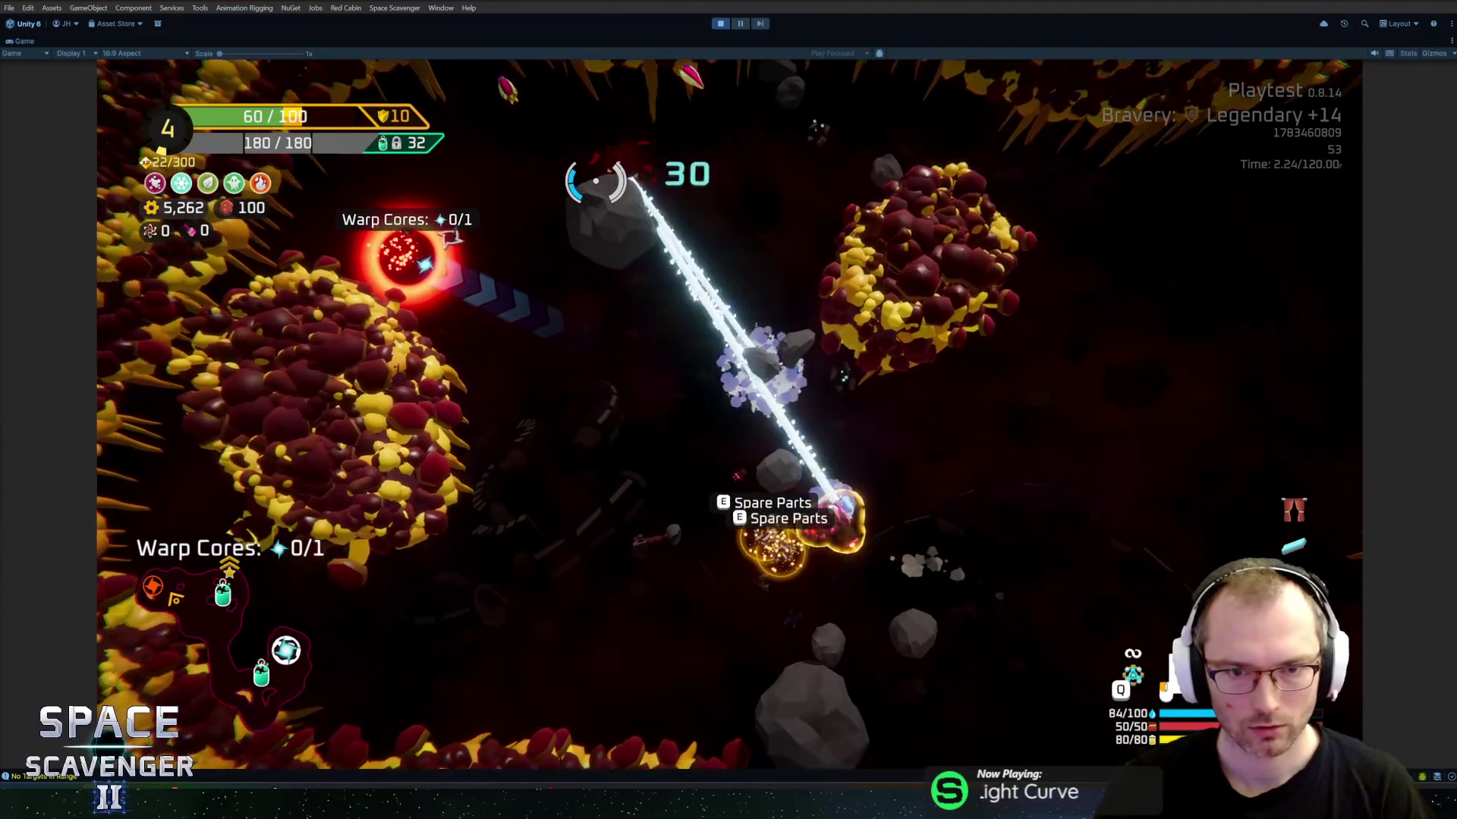
key("a")
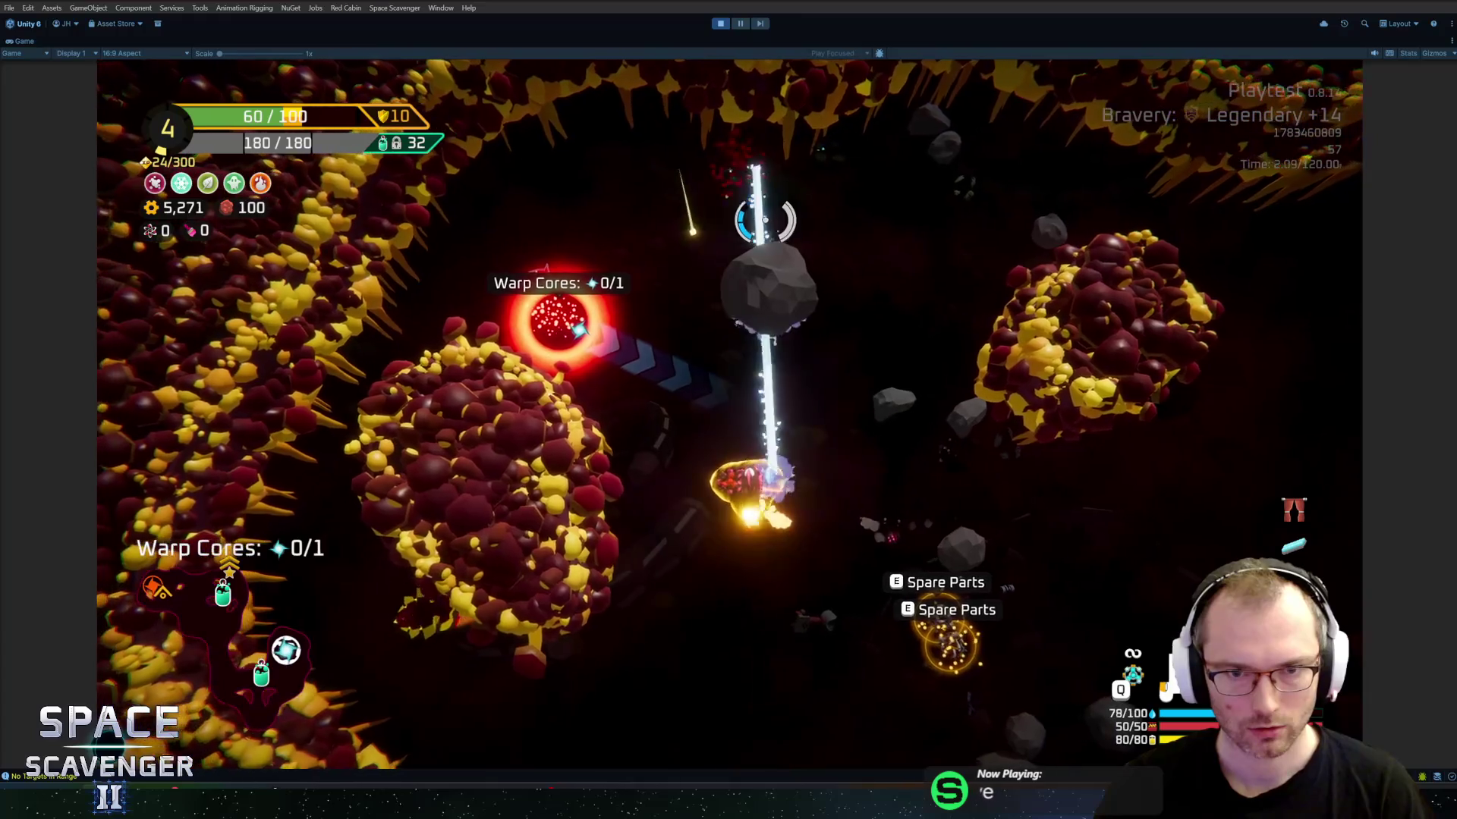
key("s")
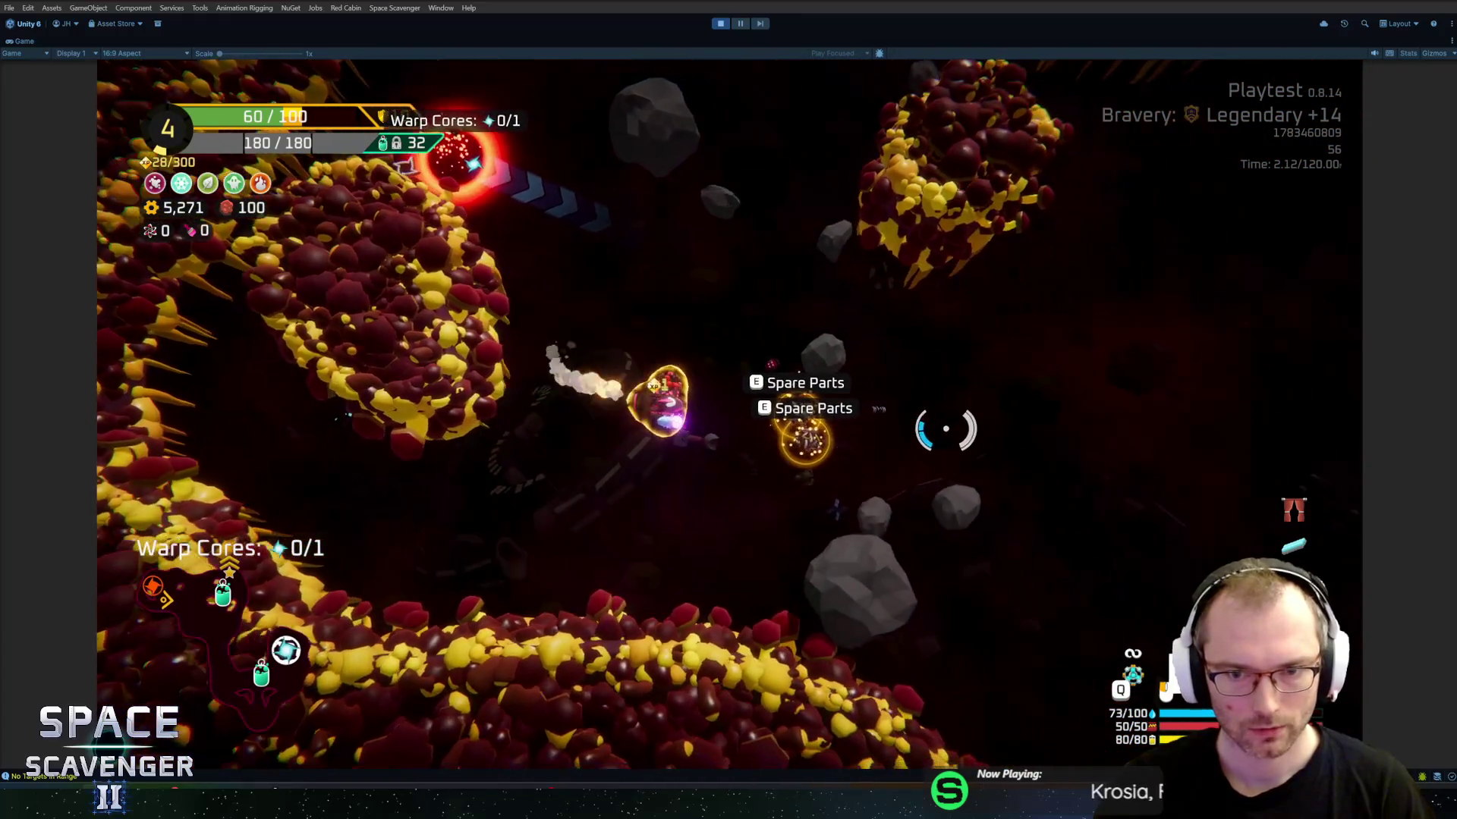
key("s")
key("d")
Step: Steer down-right toward enemies, then circle back past the Oxygen Station to collect the warp core (1/1)
key("s")
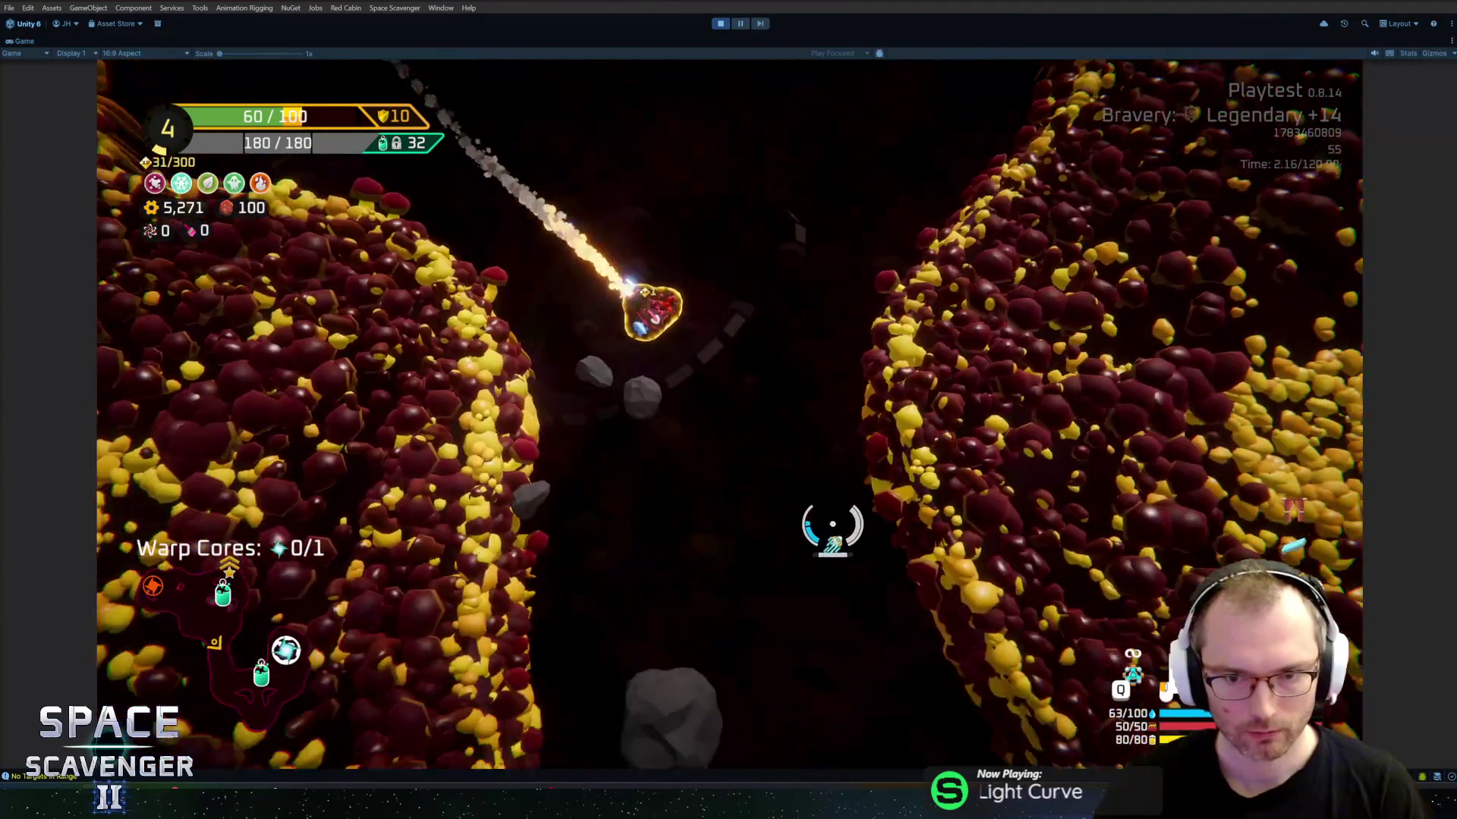
key("s")
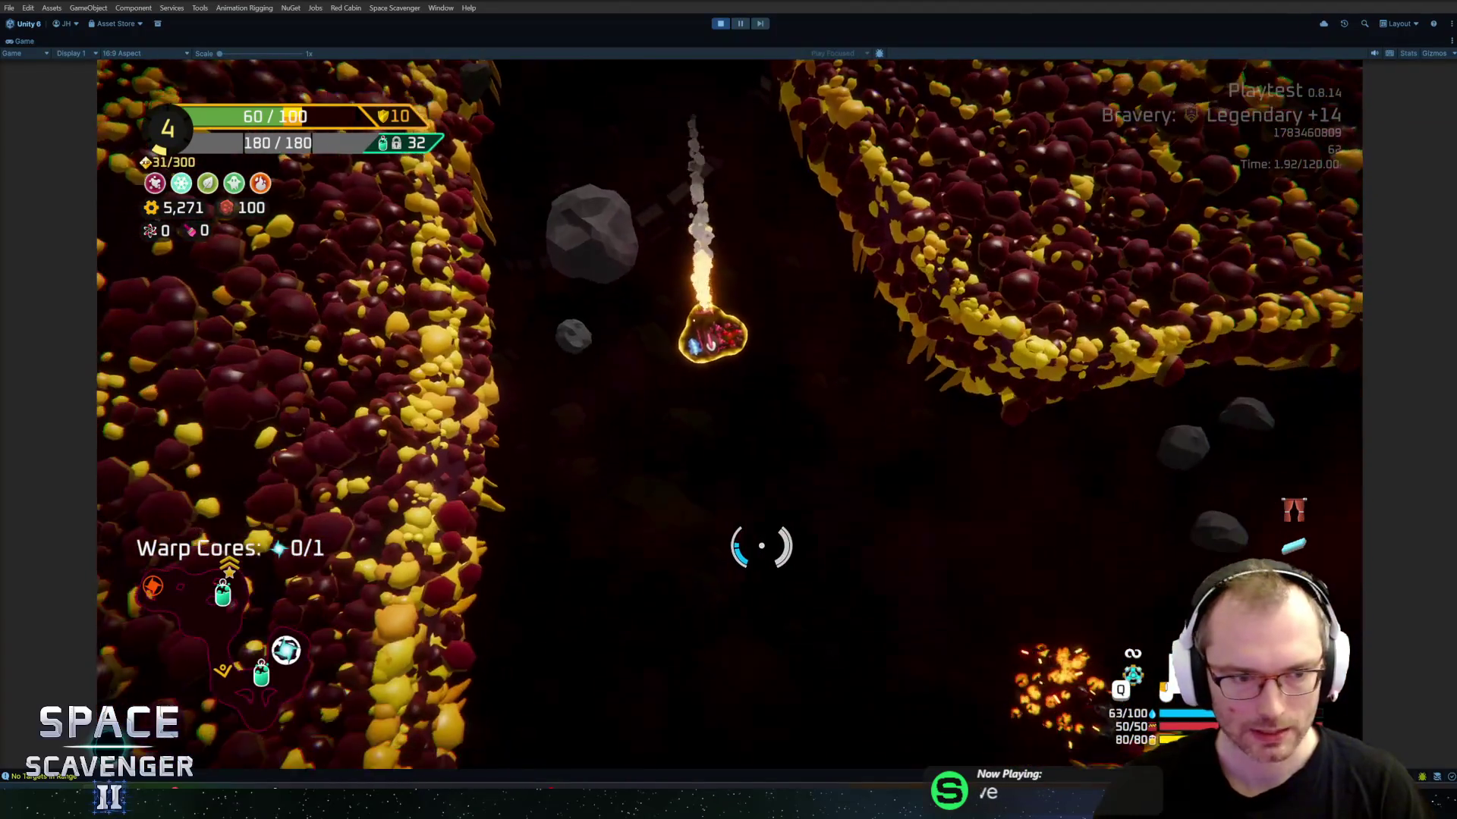
key("d")
key("w")
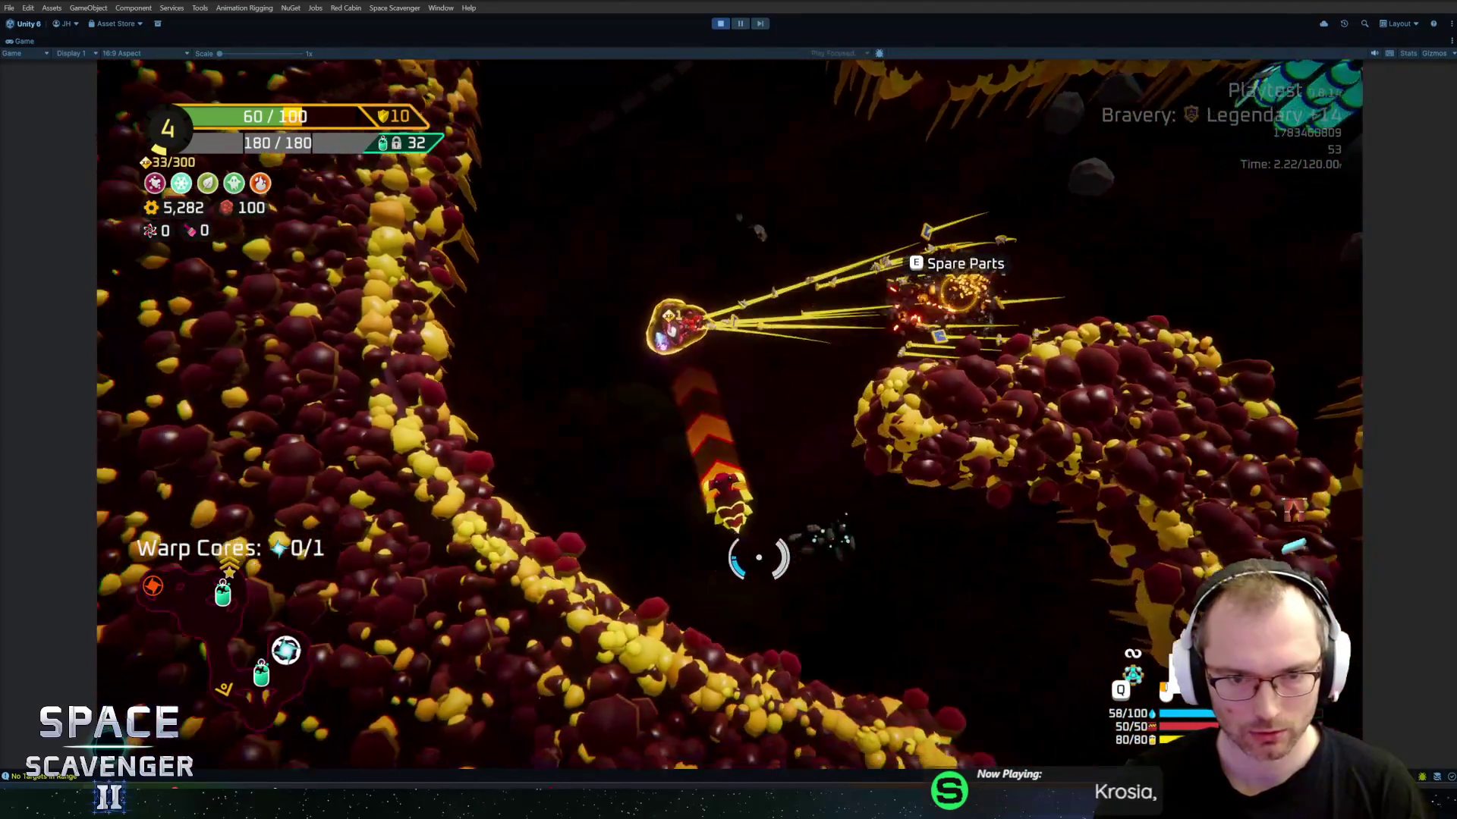
key("d")
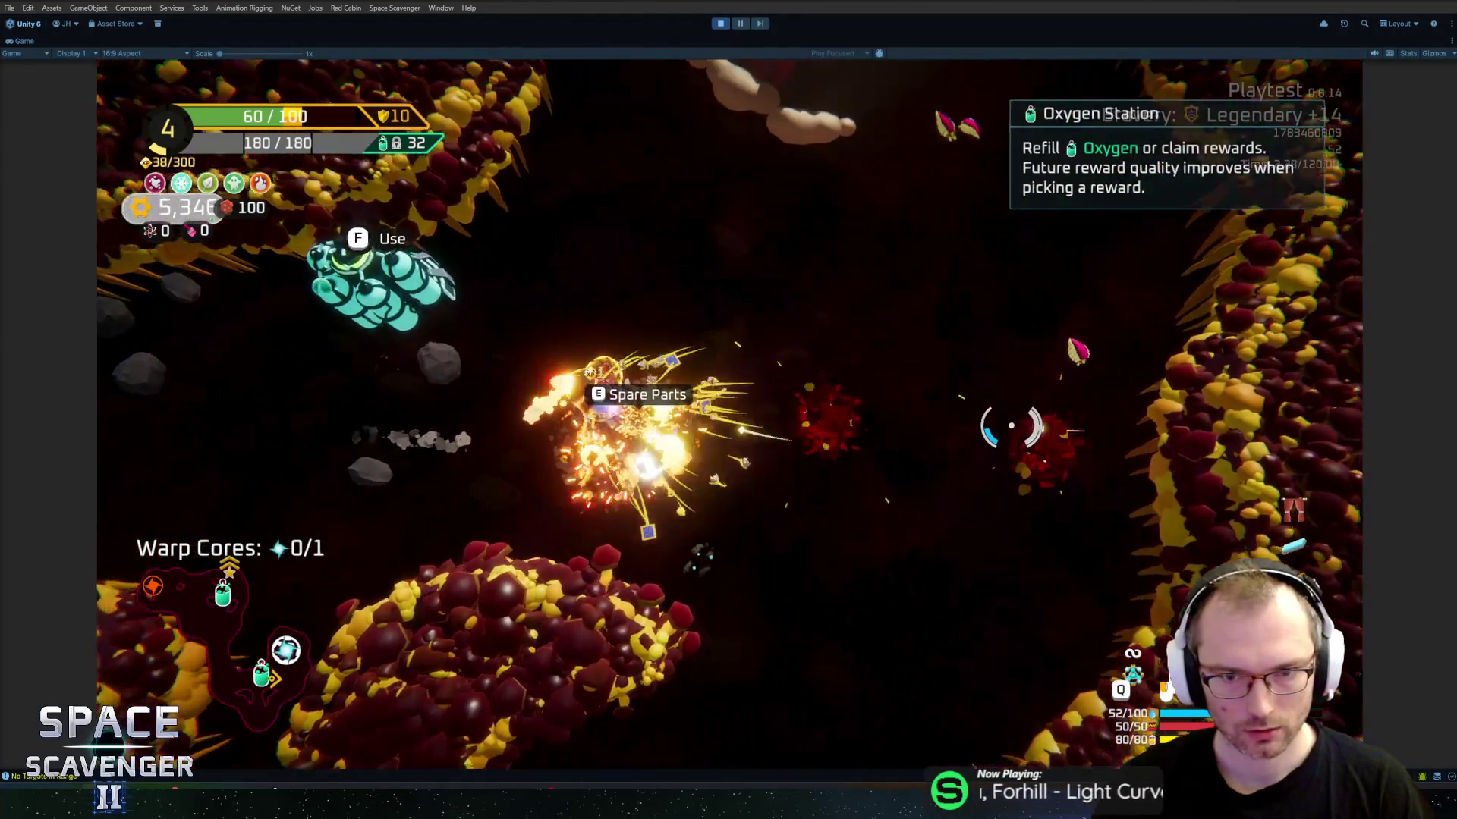
key("w")
key("w")
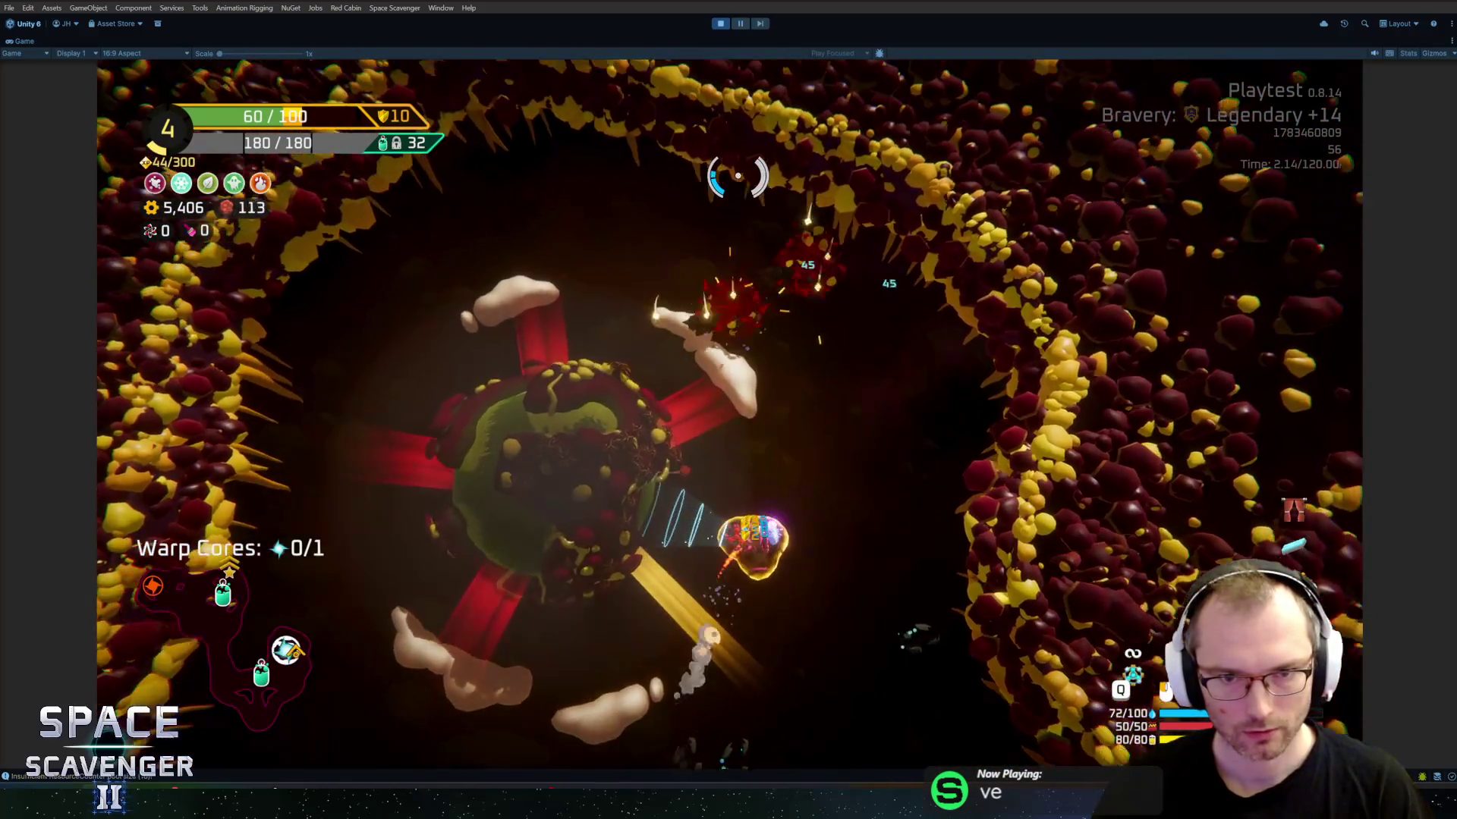
key("s")
key("s")
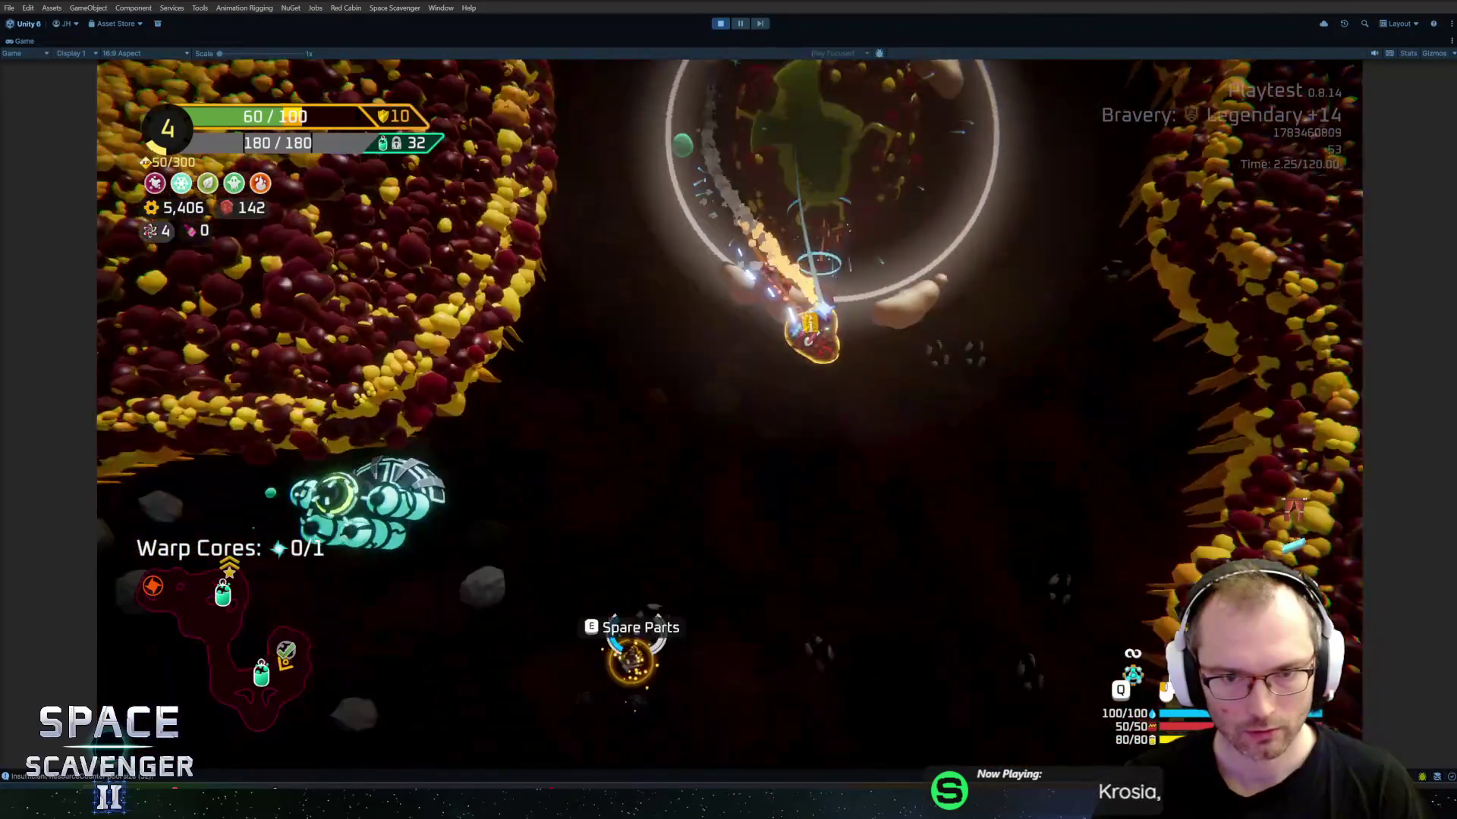
Step: Dismiss the Oxygen Station rewards and resume flying, sweeping the beam across nearby targets
key("f")
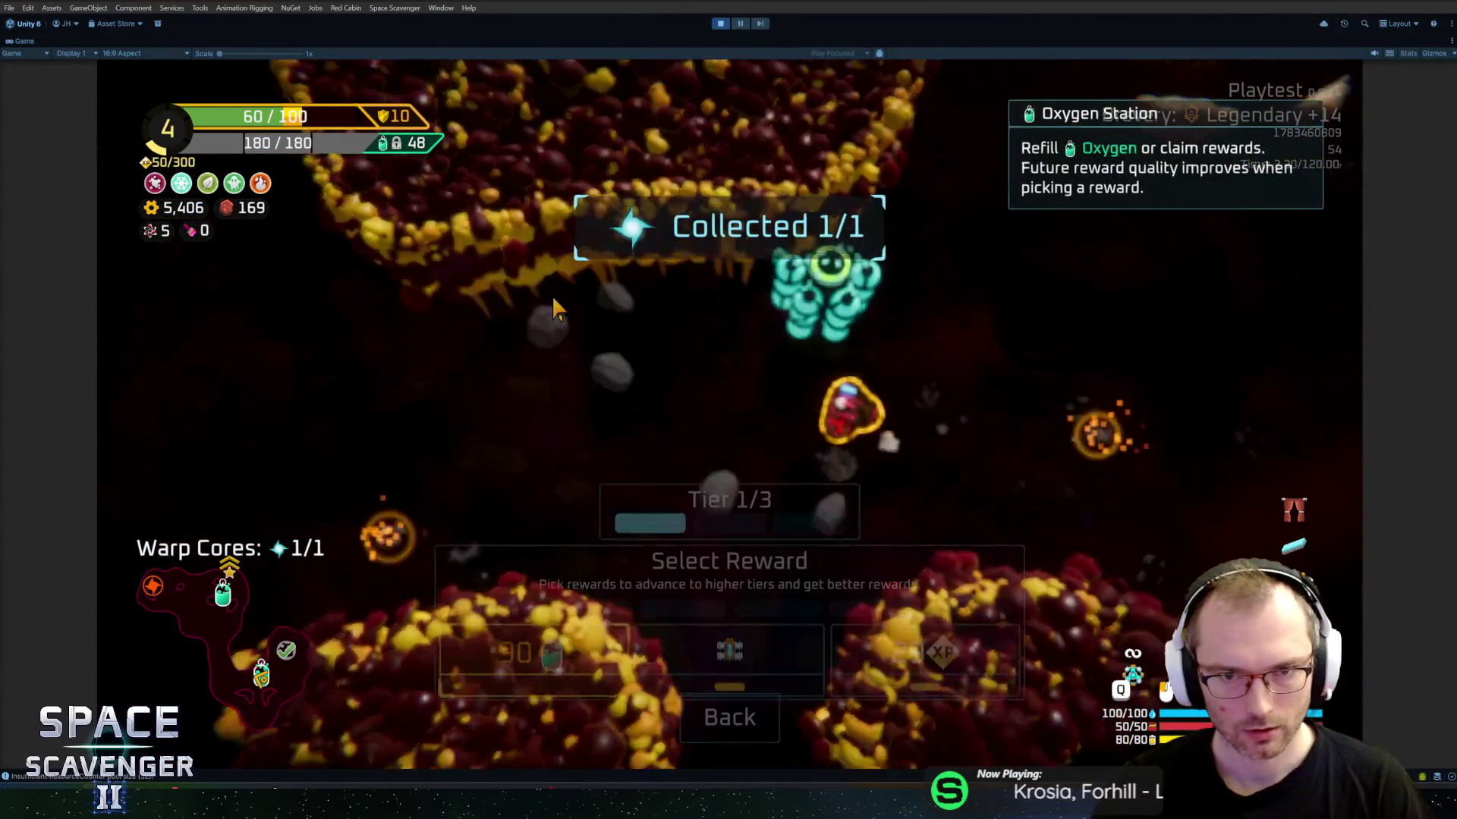
left_click(781, 621)
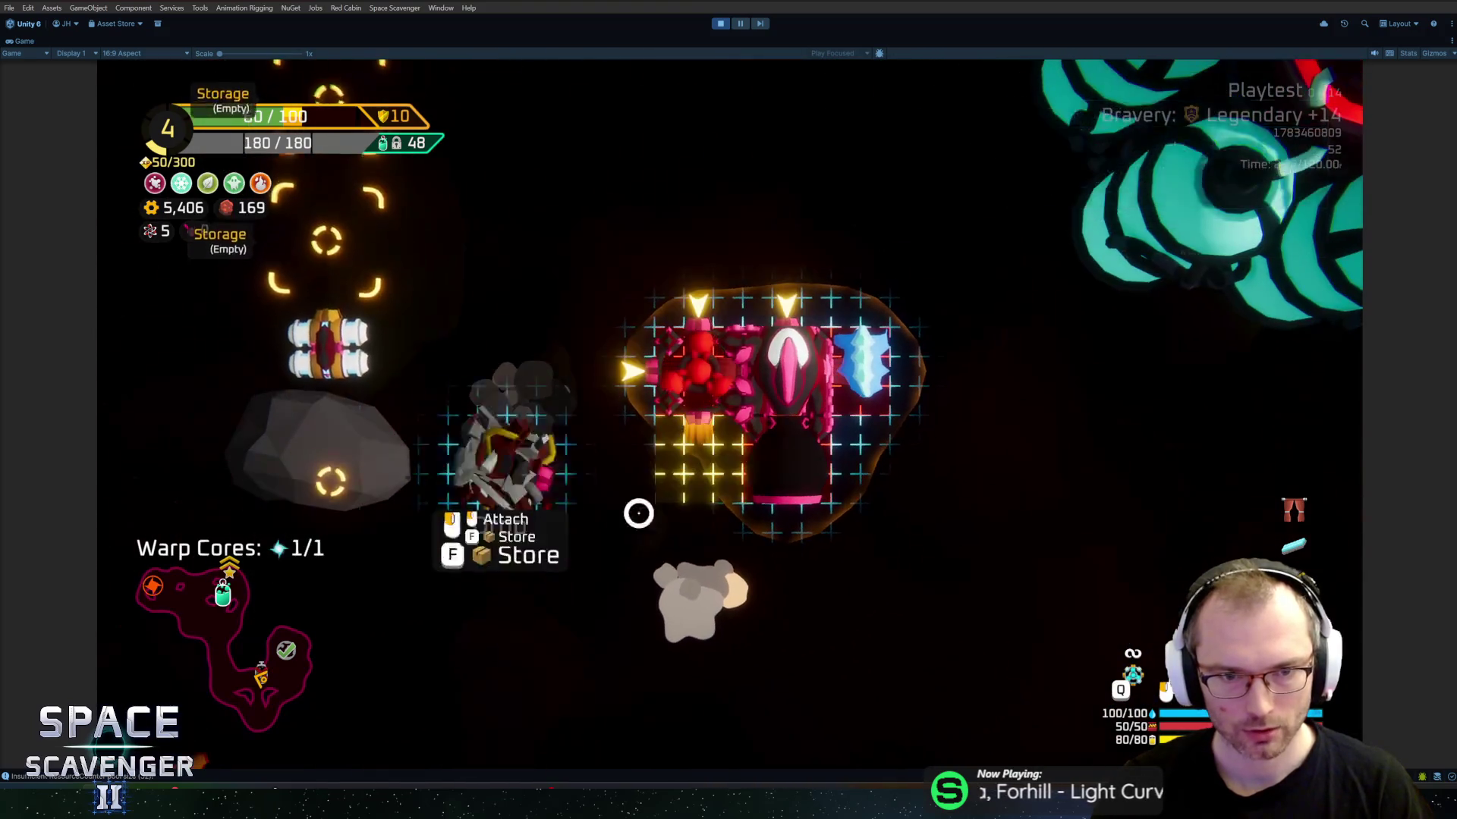
key("Escape")
key("d")
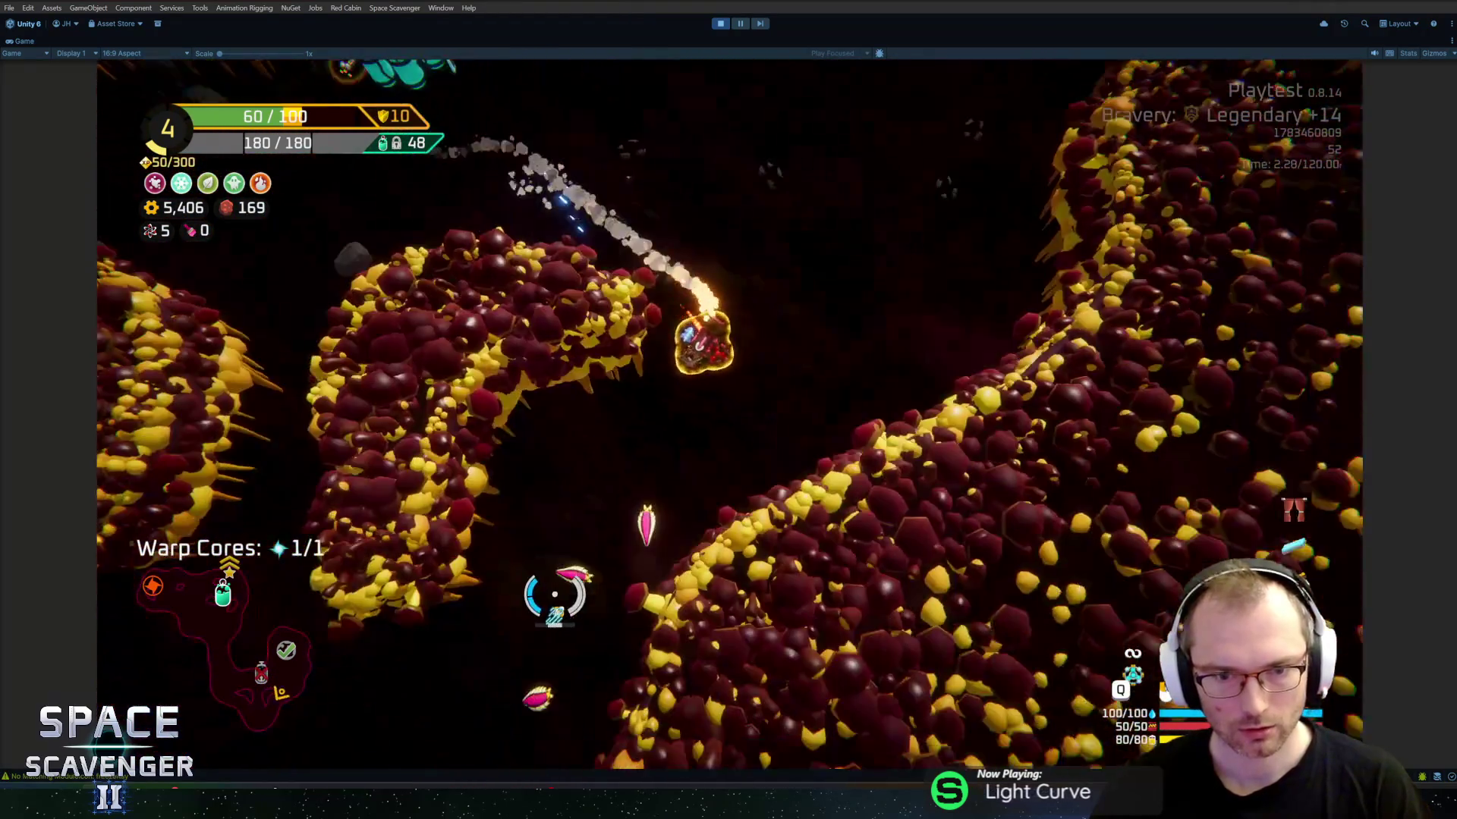
mouse_move(553, 595)
left_mouse_down()
mouse_move(504, 647)
mouse_move(486, 545)
mouse_move(667, 611)
mouse_move(855, 520)
mouse_move(514, 253)
mouse_move(657, 218)
mouse_move(1000, 261)
mouse_move(697, 234)
left_mouse_up()
mouse_move(645, 236)
left_mouse_down()
mouse_move(612, 235)
mouse_move(618, 221)
mouse_move(481, 274)
mouse_move(517, 293)
left_mouse_up()
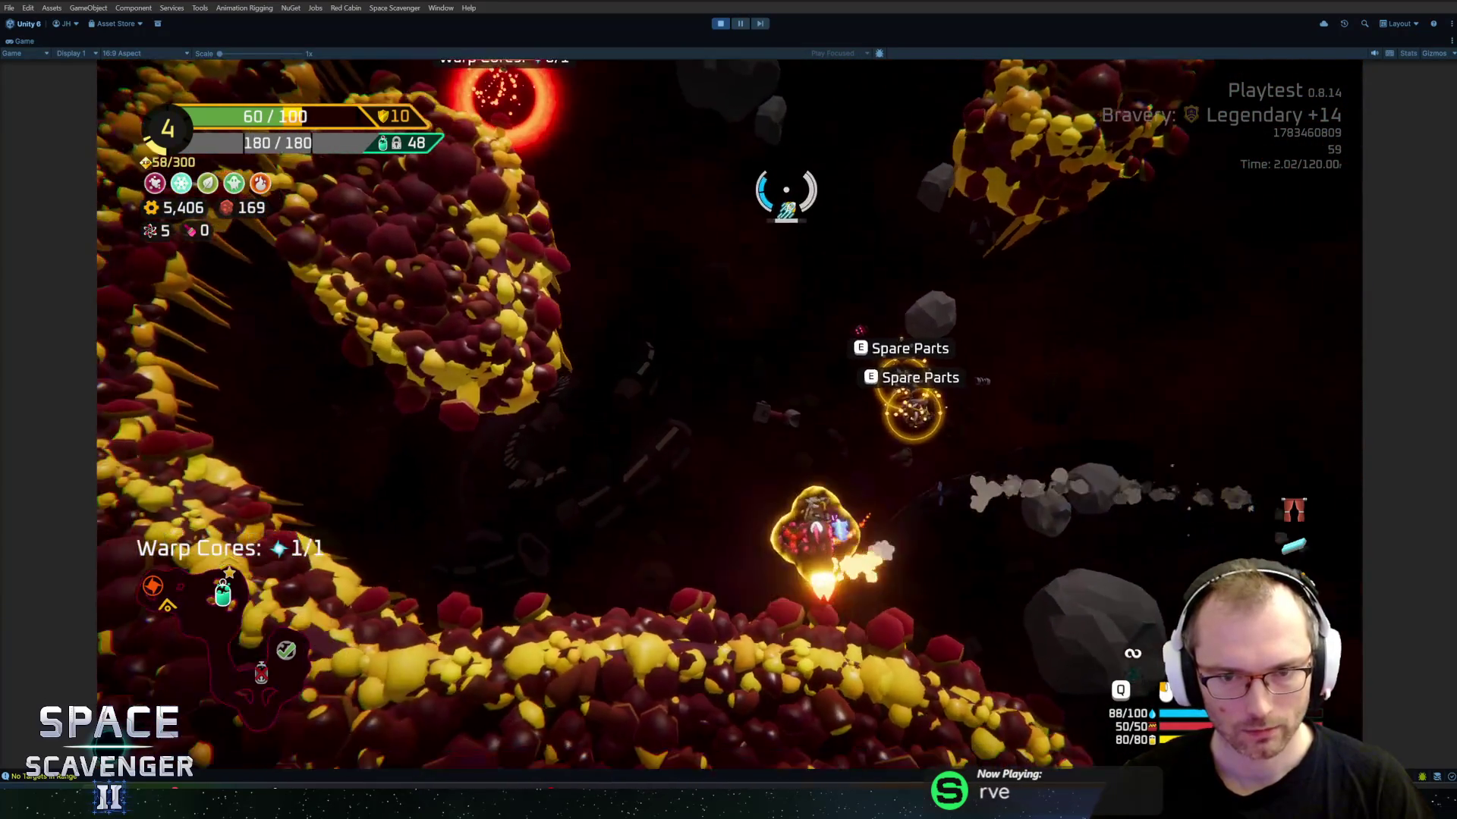
Step: Craft the stored Spare Parts into an extra cryo beam and fit it, leaving 5,326 gold and 149 parts
key("Tab")
mouse_move(334, 415)
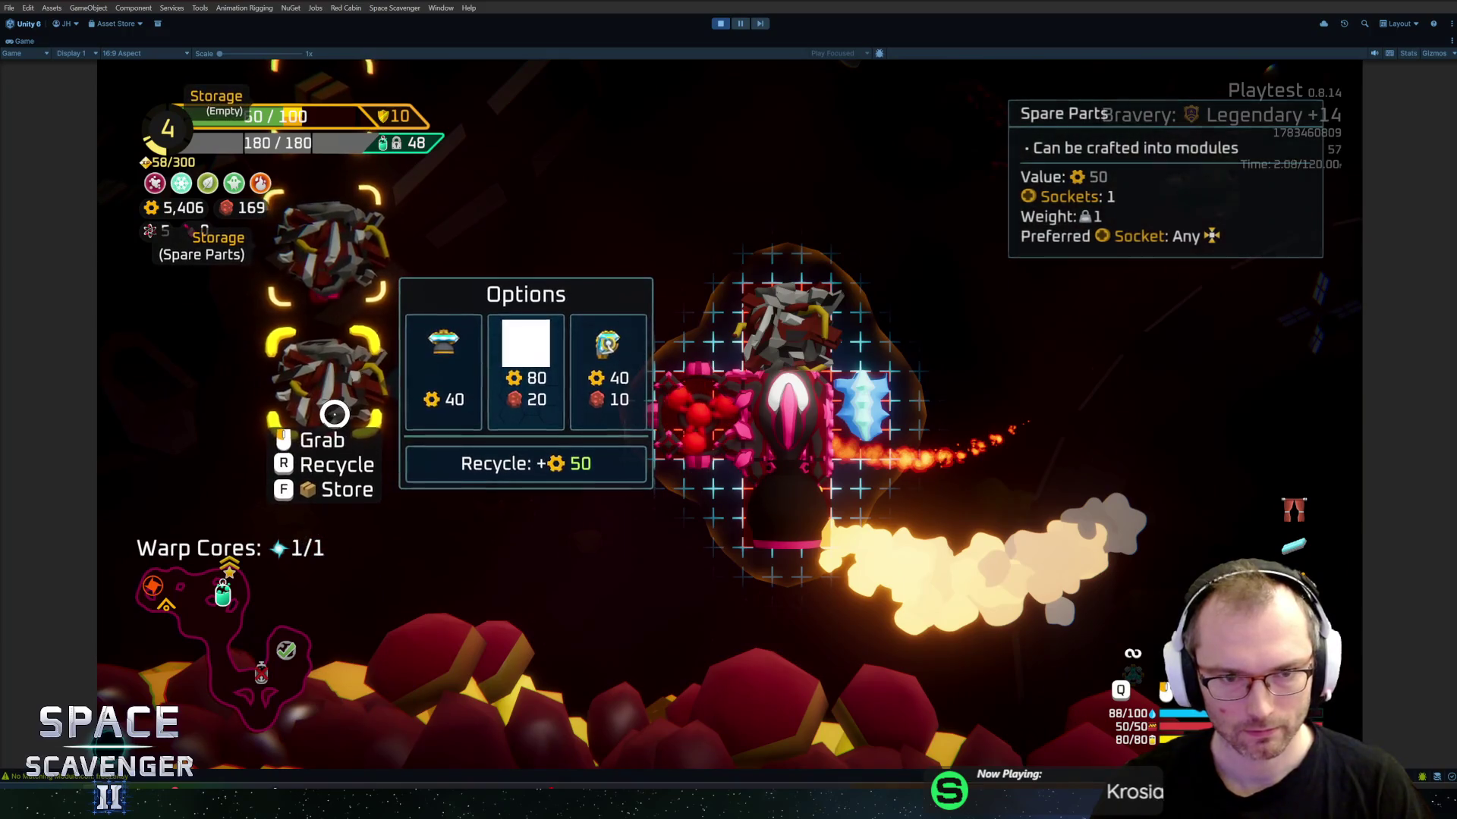
left_click(554, 403)
left_click(374, 406)
left_click(663, 402)
left_click(341, 374)
left_click(743, 326)
key("Tab")
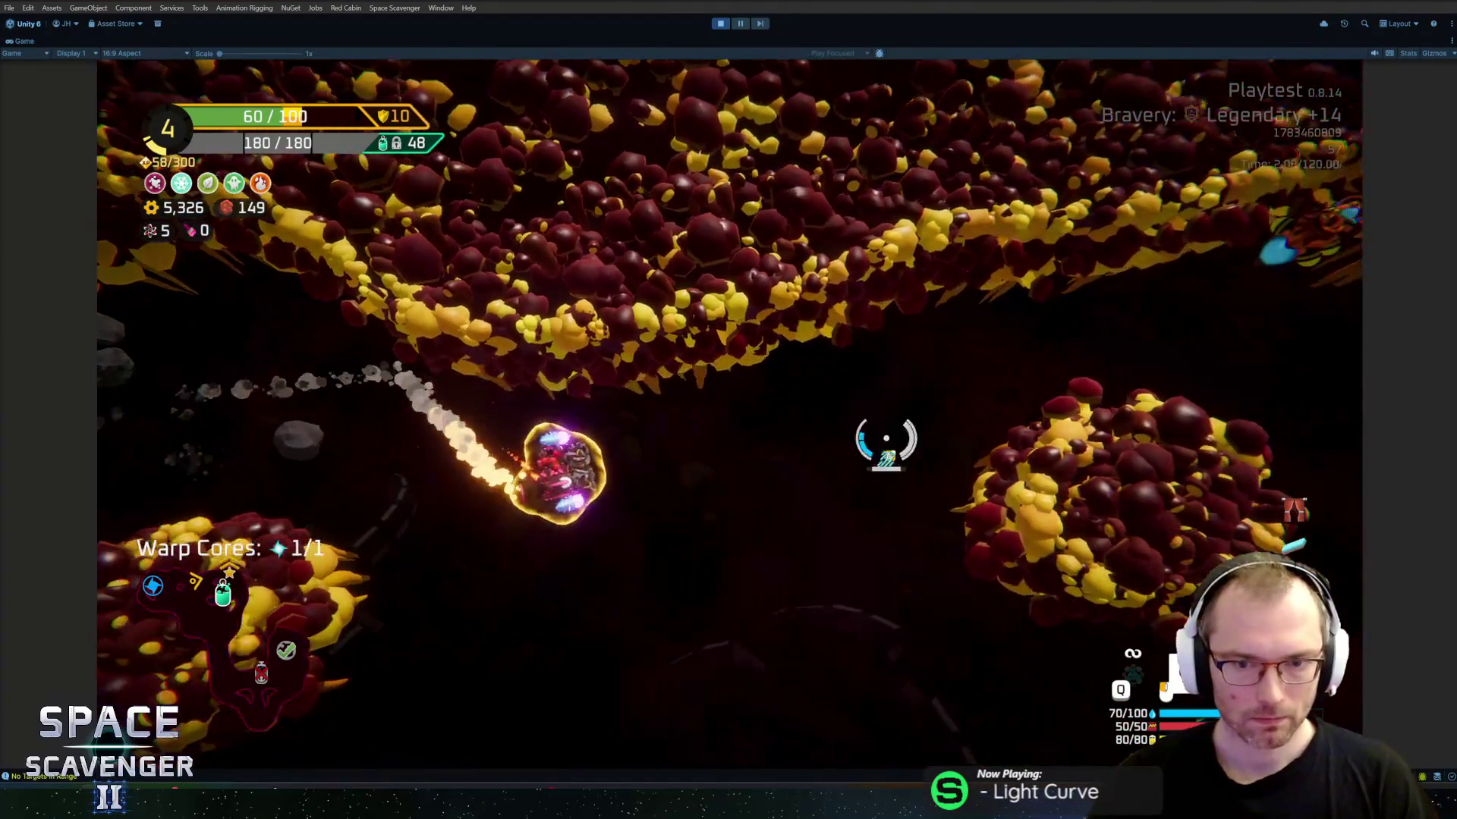
Step: Claim the Oxygen Station's 75-part reward, bringing parts to 224, then stop Play mode
key("f")
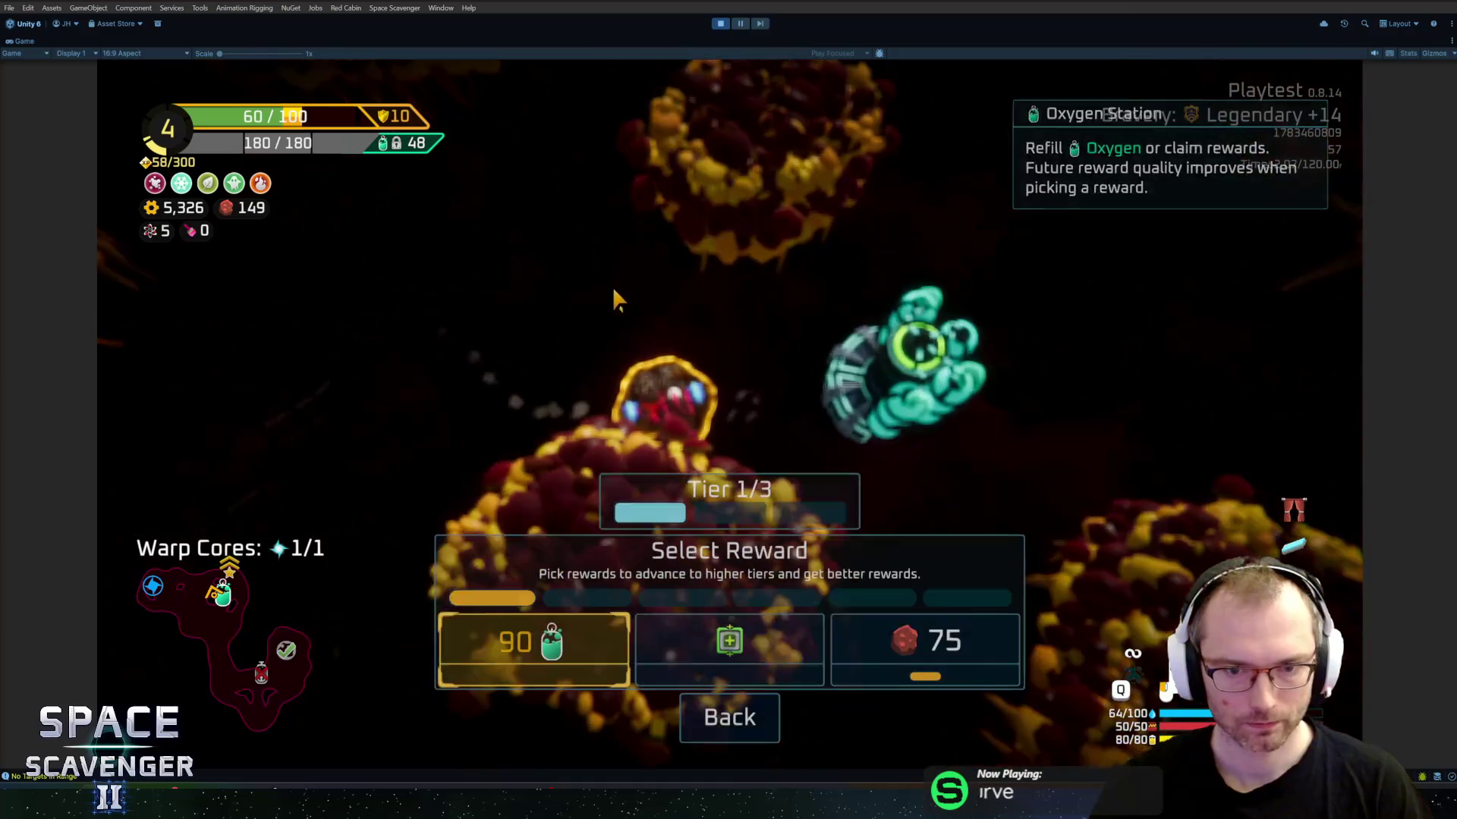
left_click(734, 641)
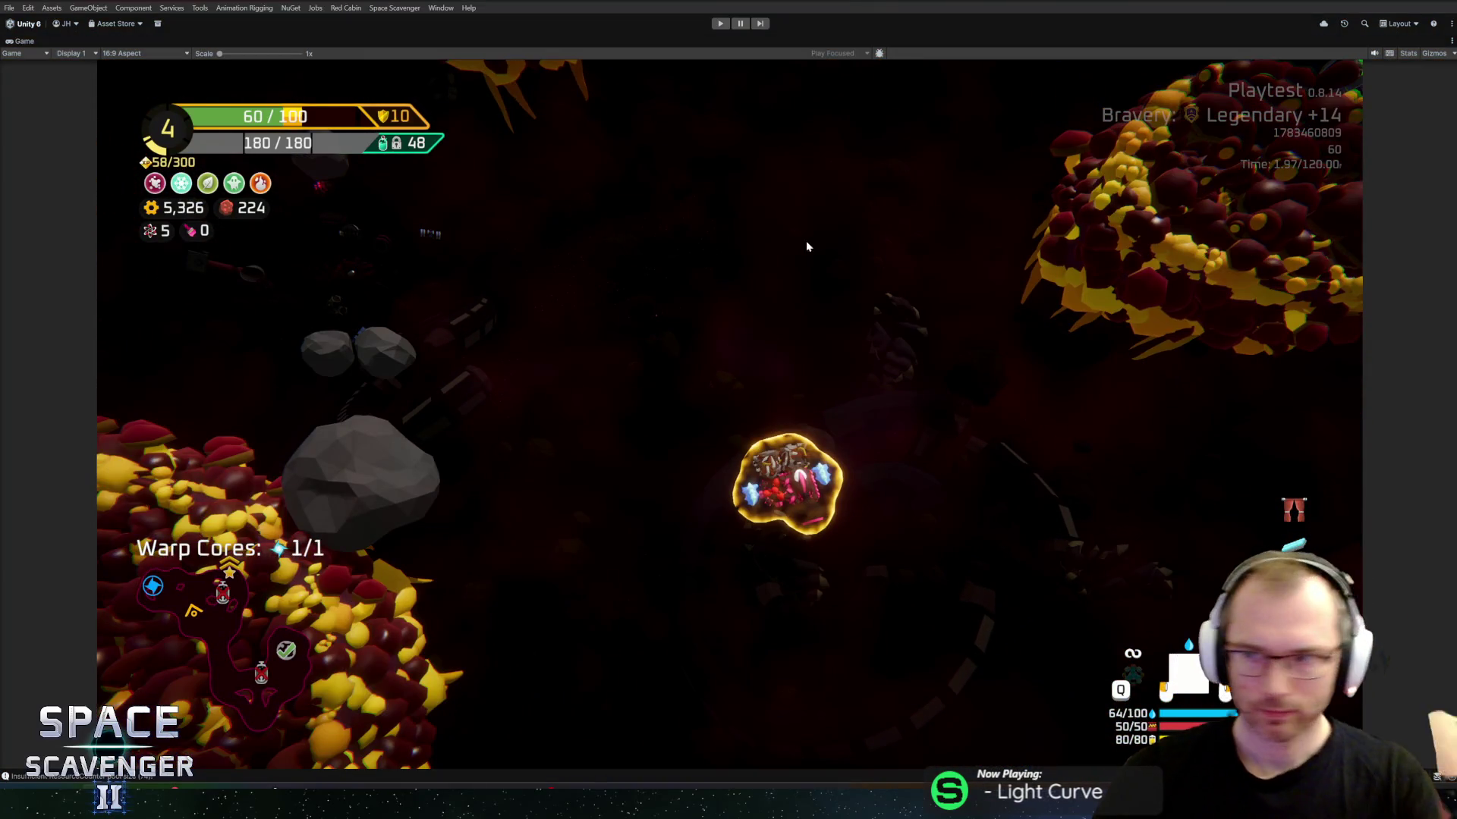
key("ctrl+p")
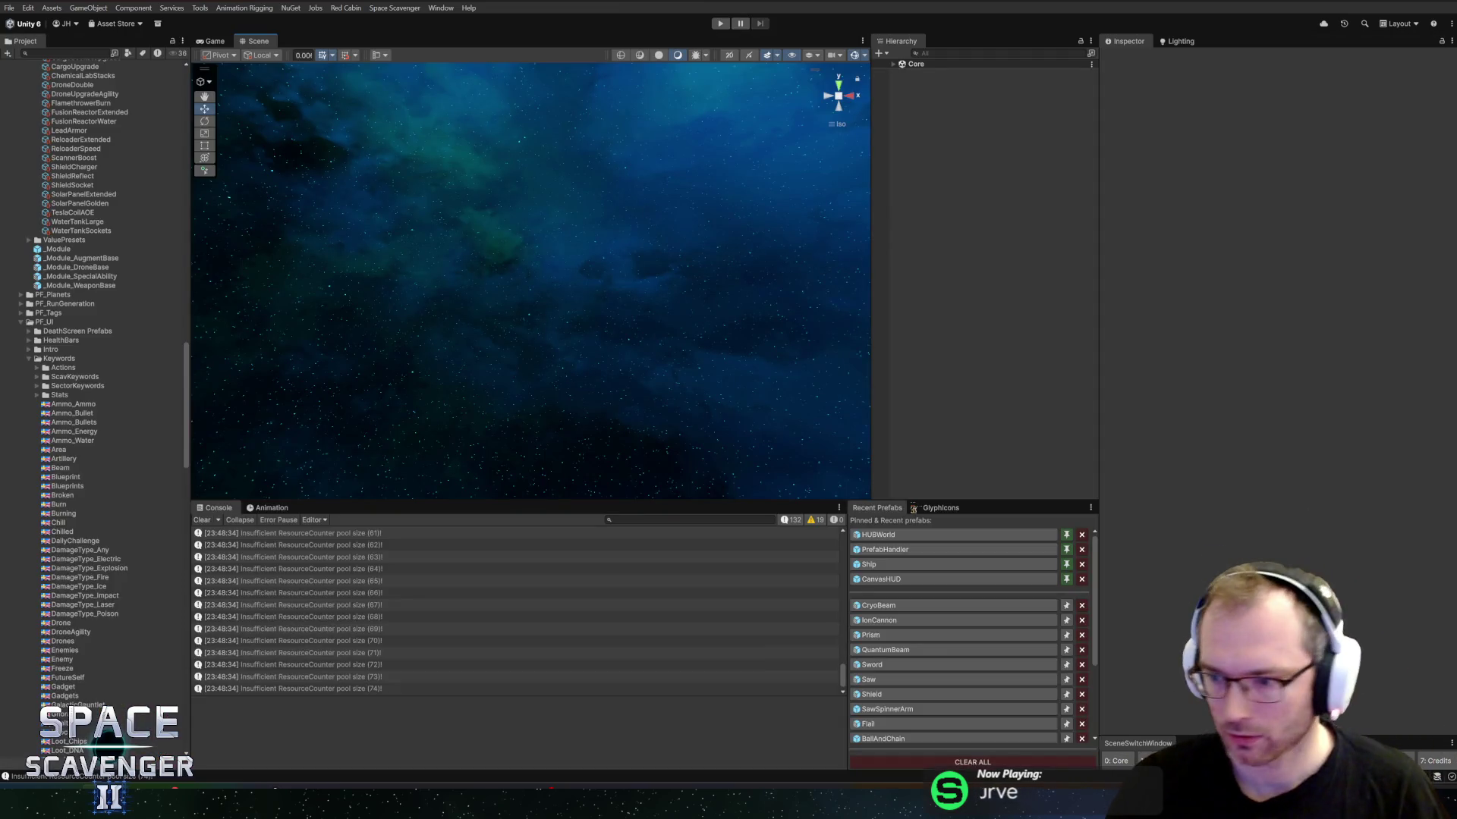